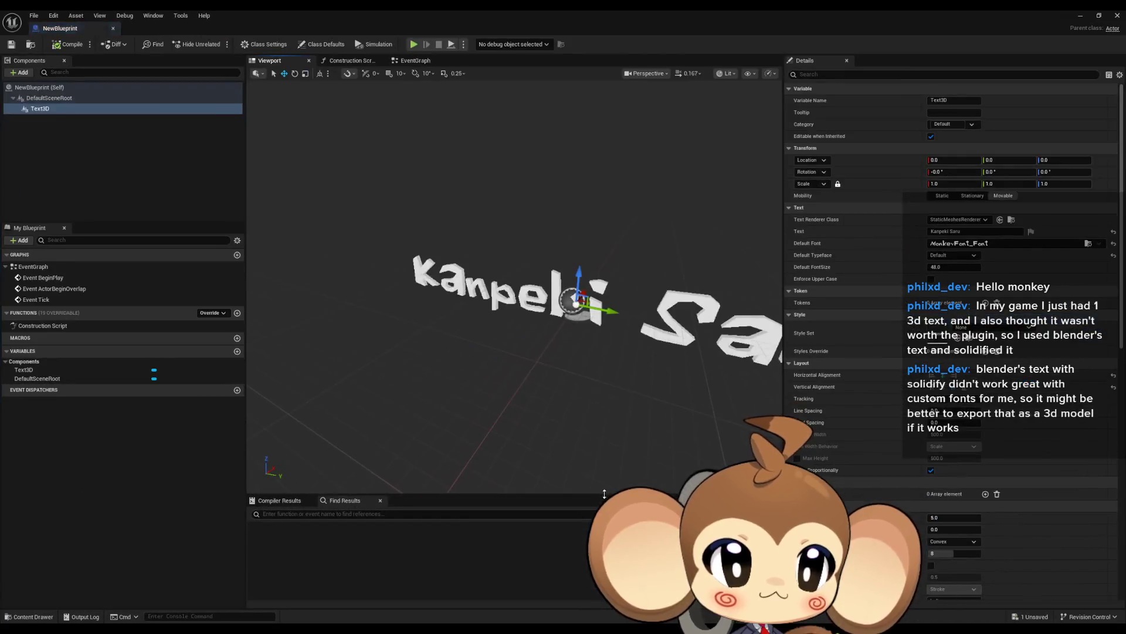
Scroll through the Details panel and frame the 3D text in the viewport.
scroll(988, 342, "down", 1)
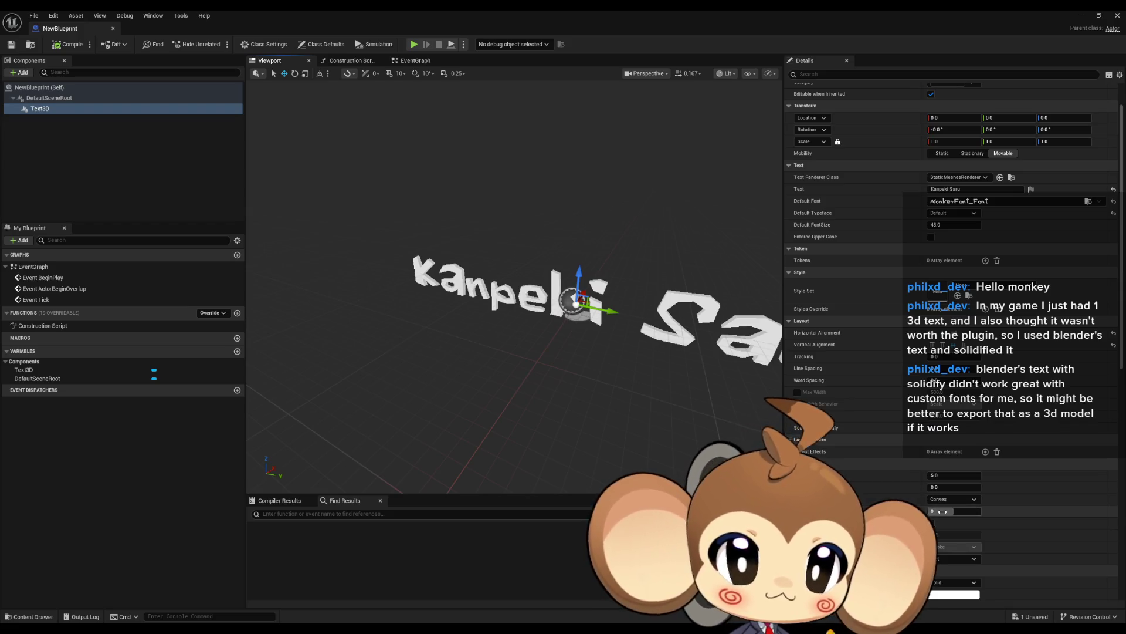
scroll(942, 505, "down", 3)
scroll(940, 506, "up", 6)
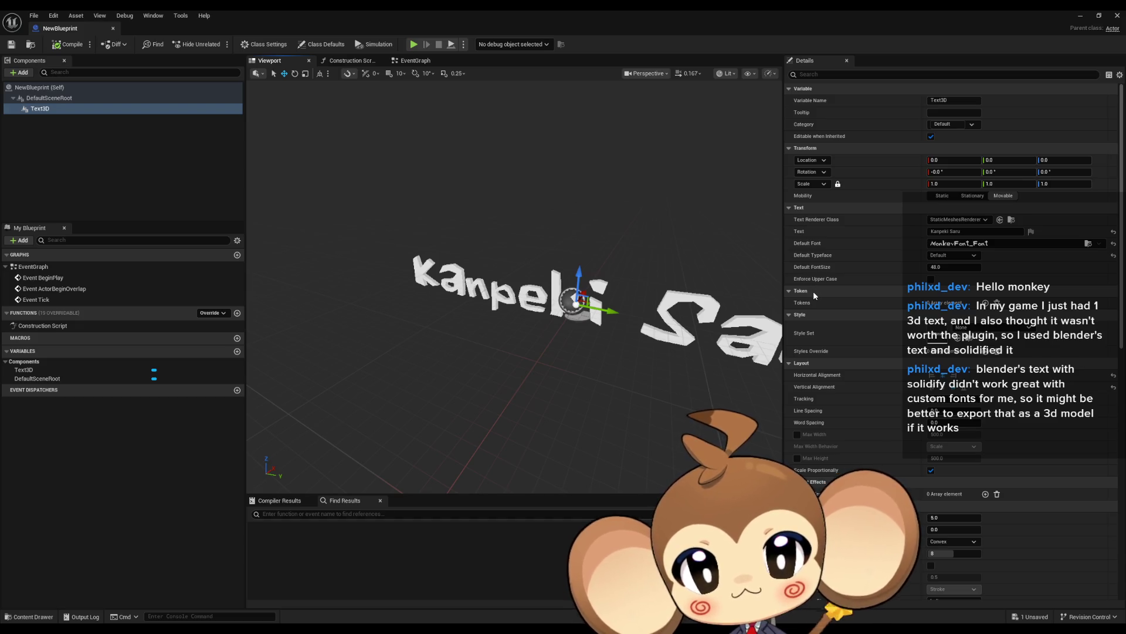
scroll(841, 300, "down", 4)
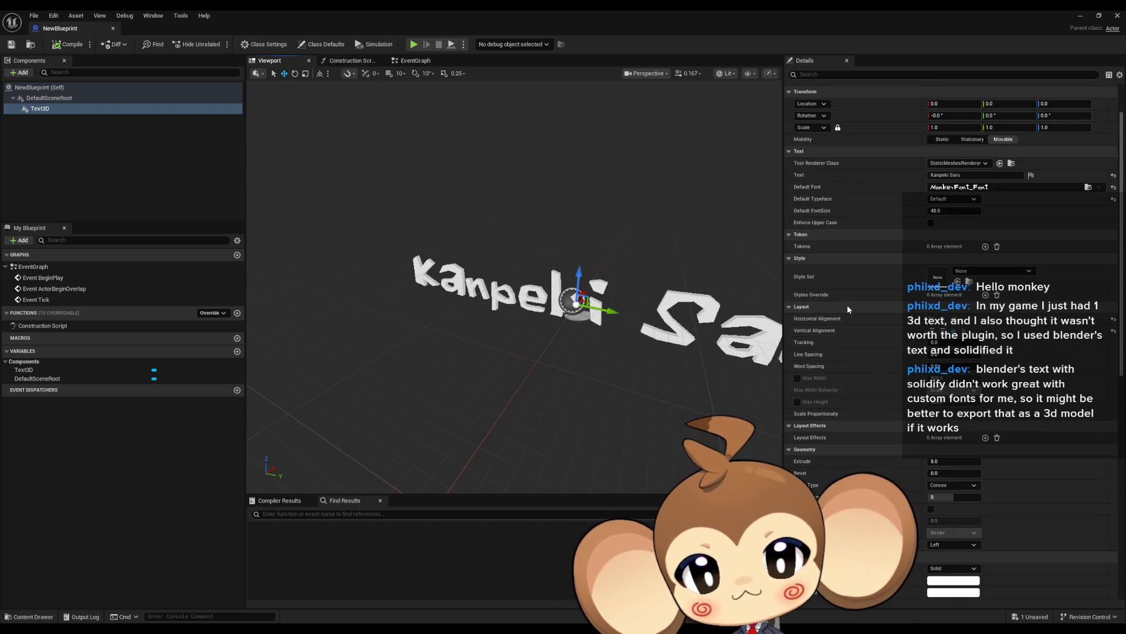
scroll(848, 305, "down", 7)
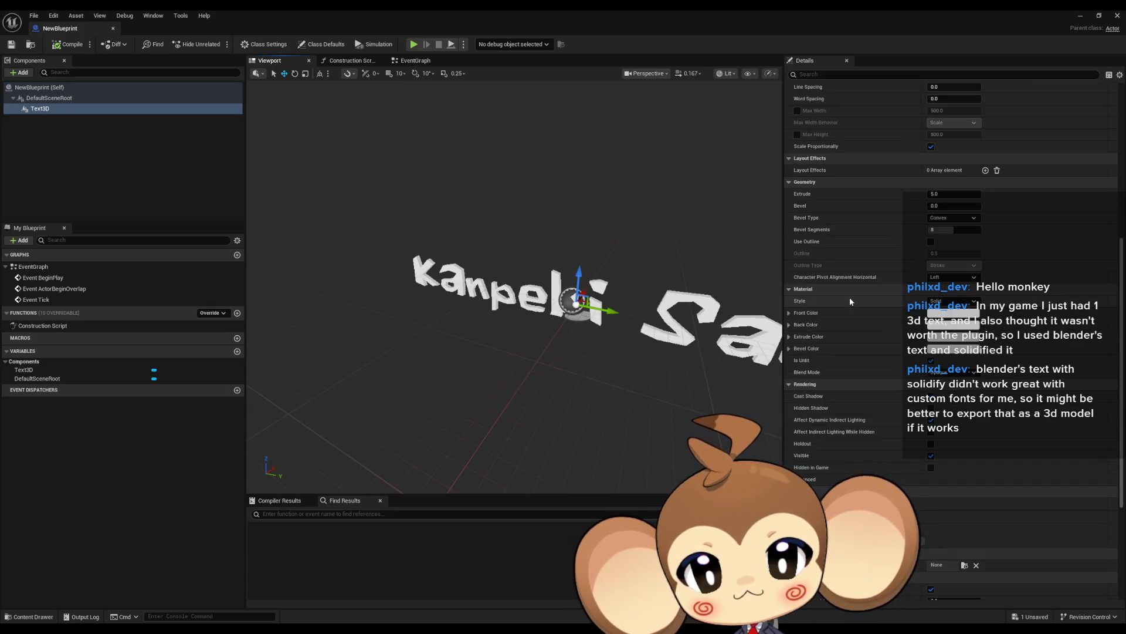
scroll(850, 298, "down", 2)
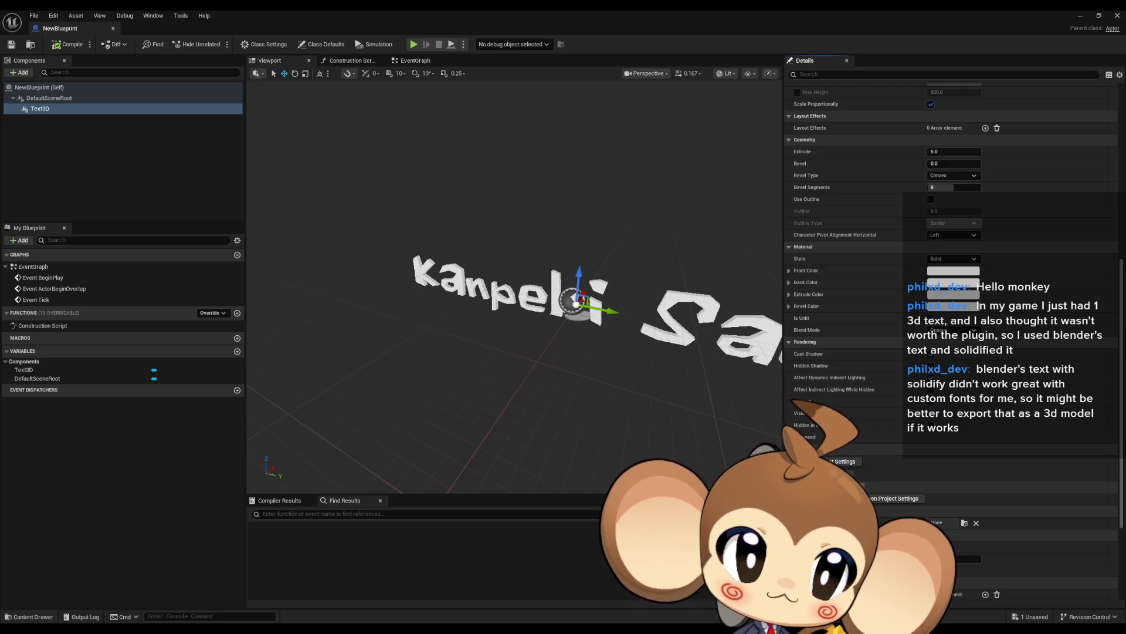
double_click(58, 108)
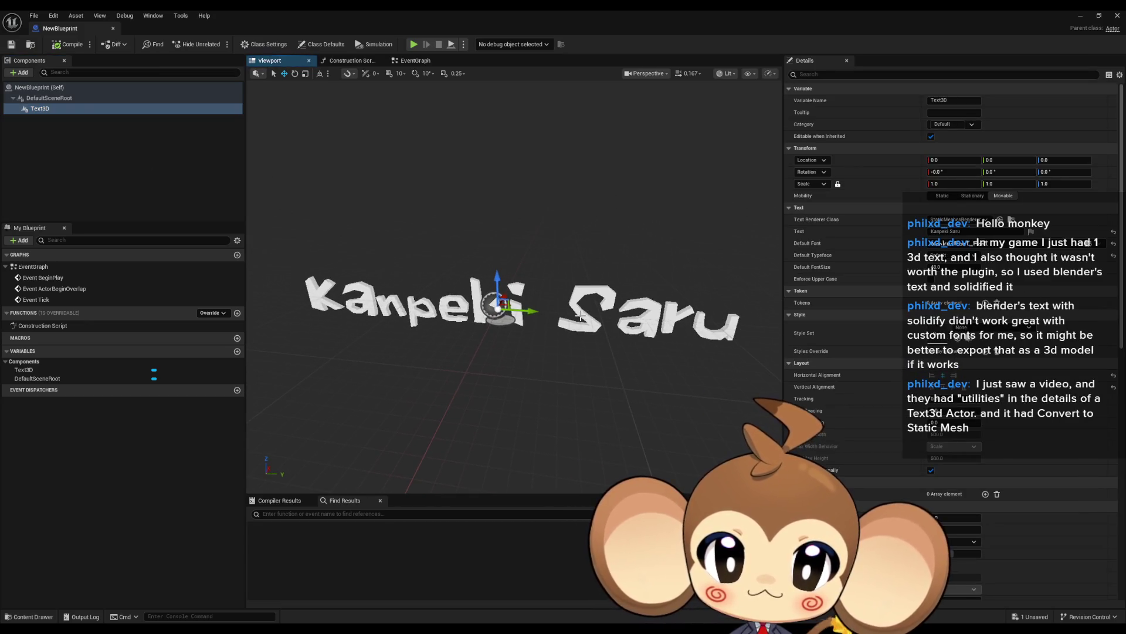
Force Update Text, nudge the text along Y, and delete the Text3D component.
scroll(957, 382, "down", 15)
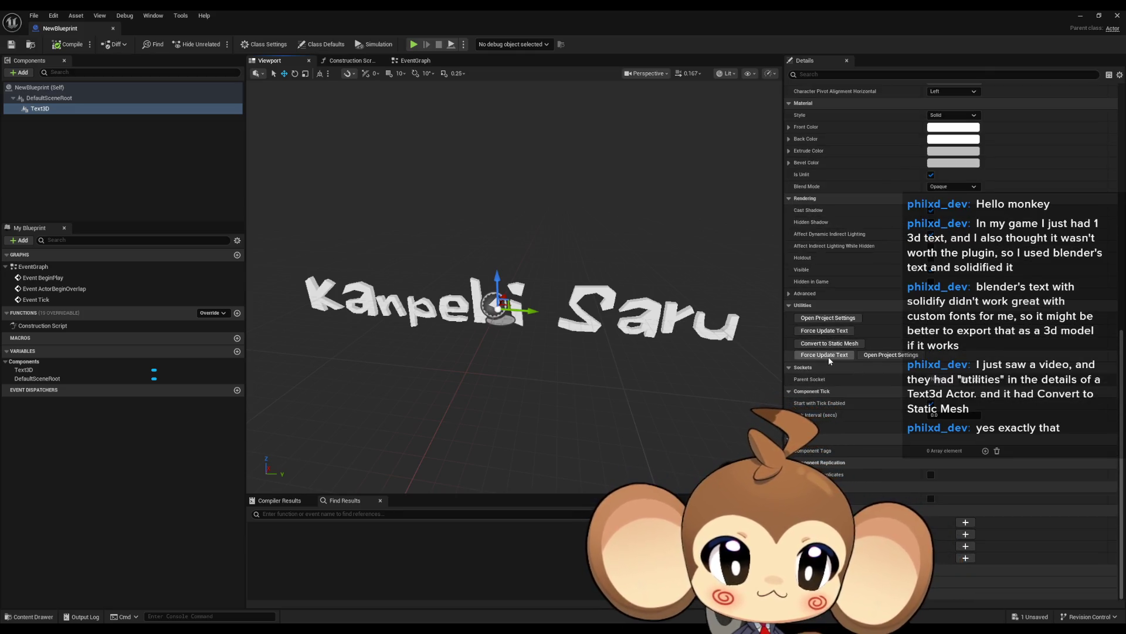
left_click(830, 355)
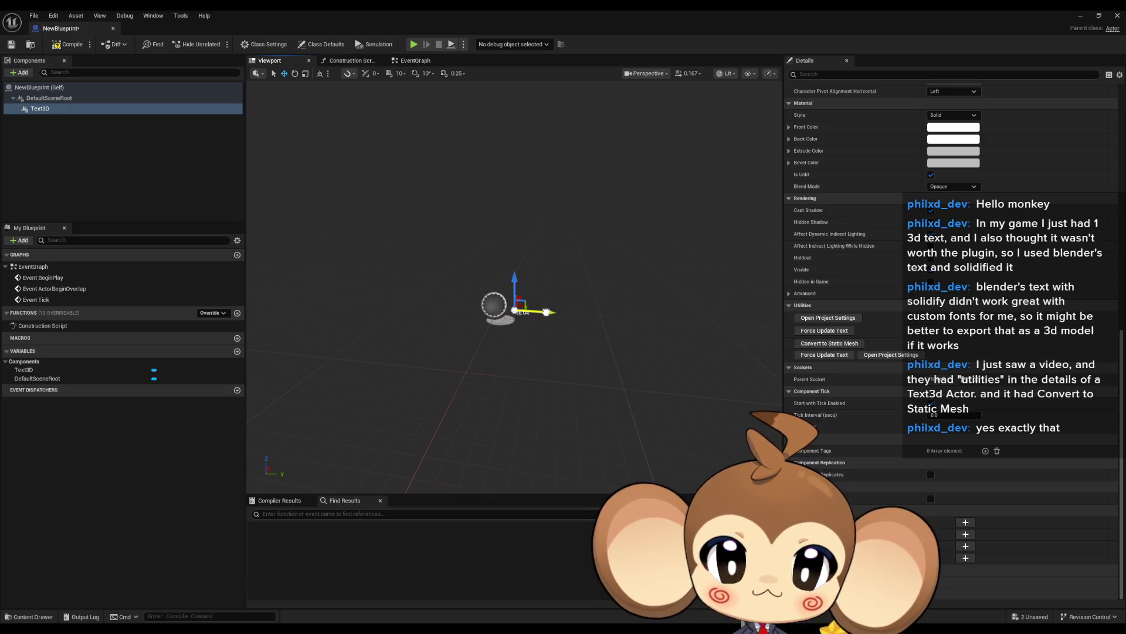
mouse_move(535, 312)
left_mouse_down()
mouse_move(507, 336)
mouse_move(514, 363)
mouse_move(514, 328)
mouse_move(559, 335)
left_mouse_up()
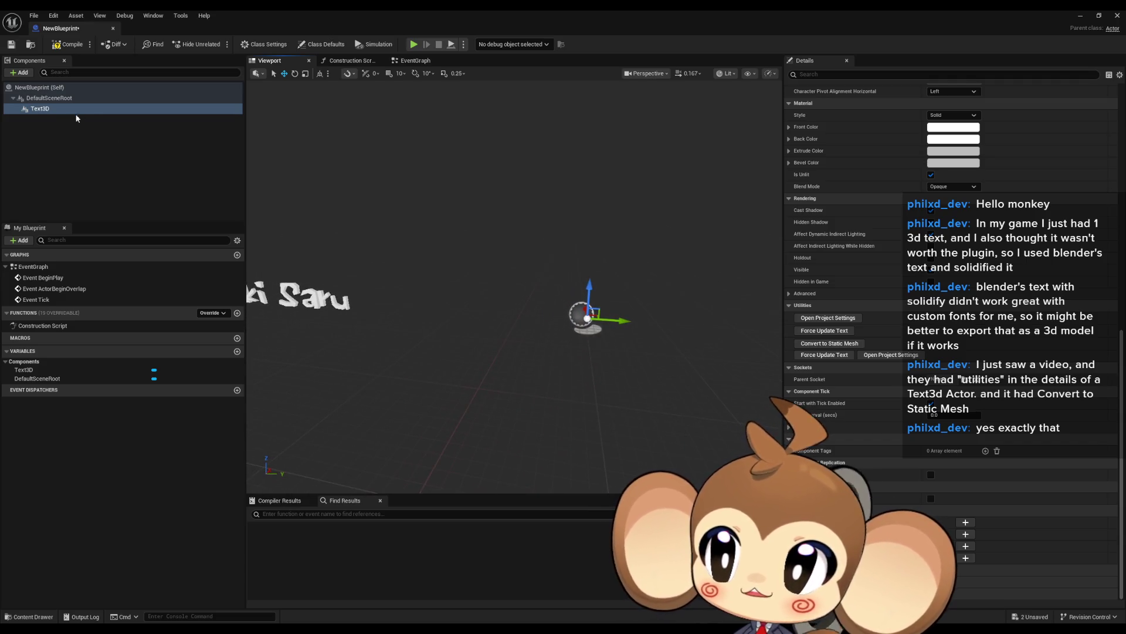
key("Delete")
Add a new Text3D component and set its text to Kanpeki Saru.
left_click(22, 72)
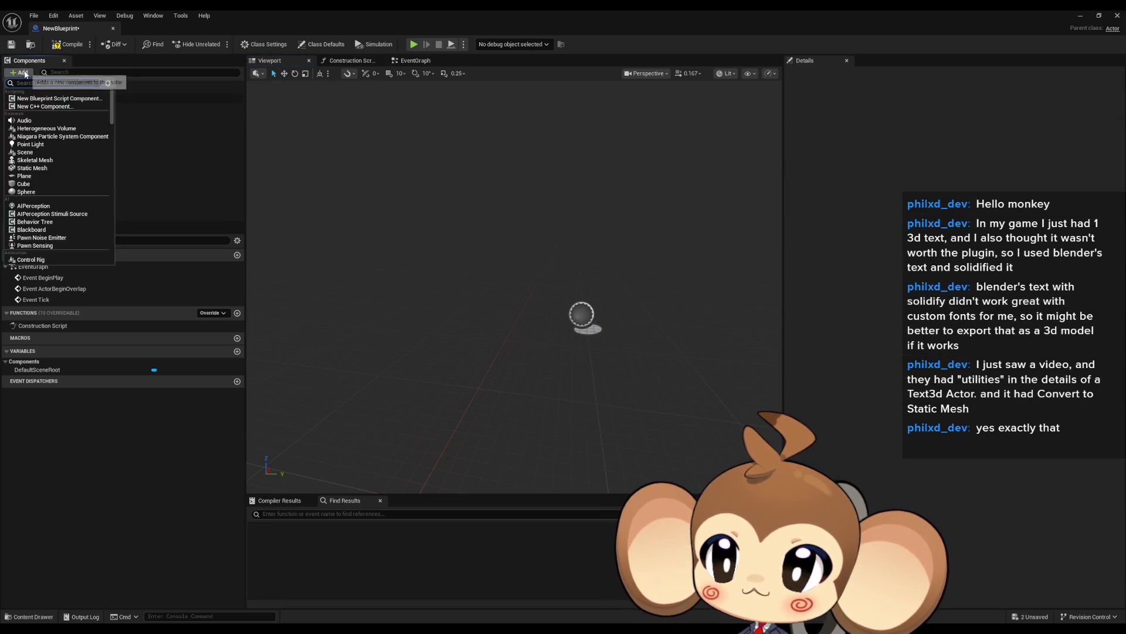
type("3d")
left_click(27, 99)
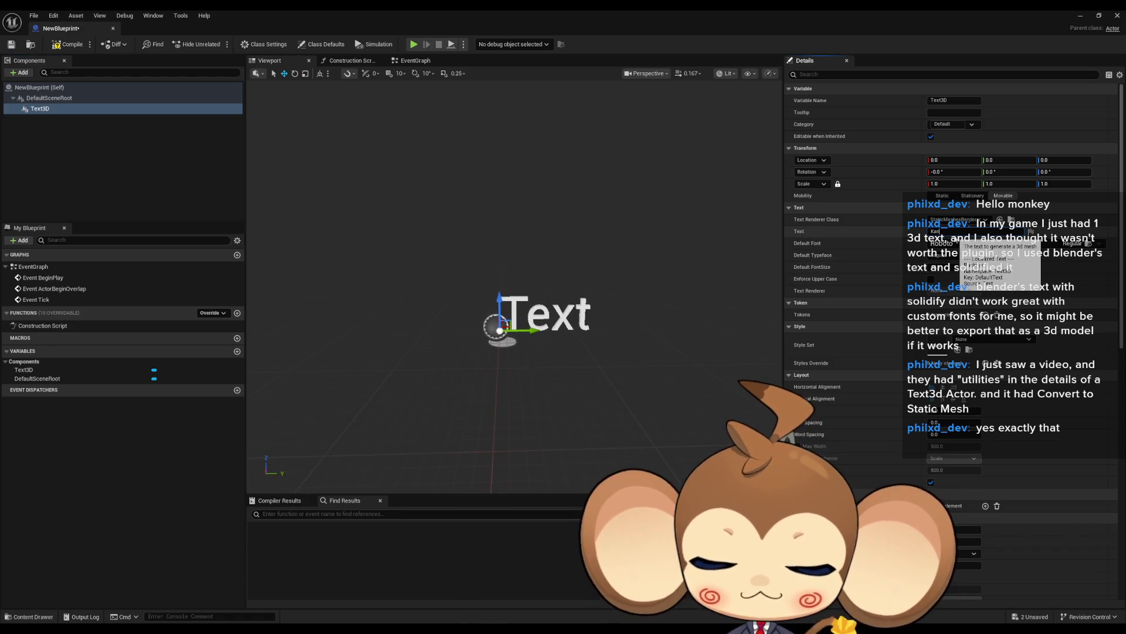
type("peki Saru")
key("Return")
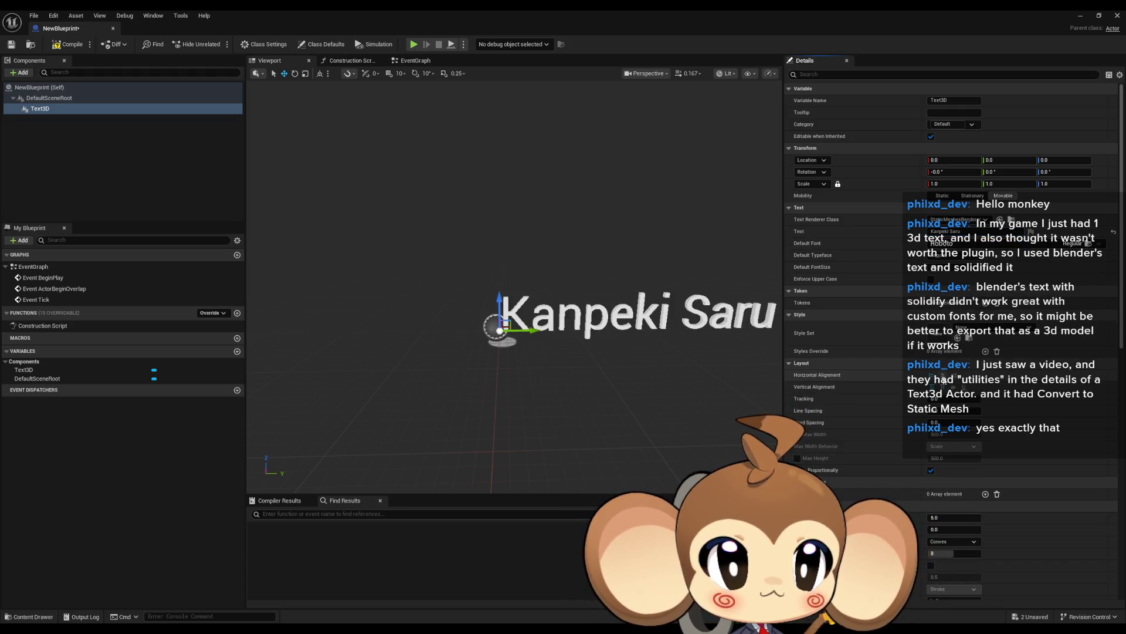
Center the text on both axes, use MonkeyFont_Font, then compile and save the blueprint.
left_click(939, 377)
left_click(956, 387)
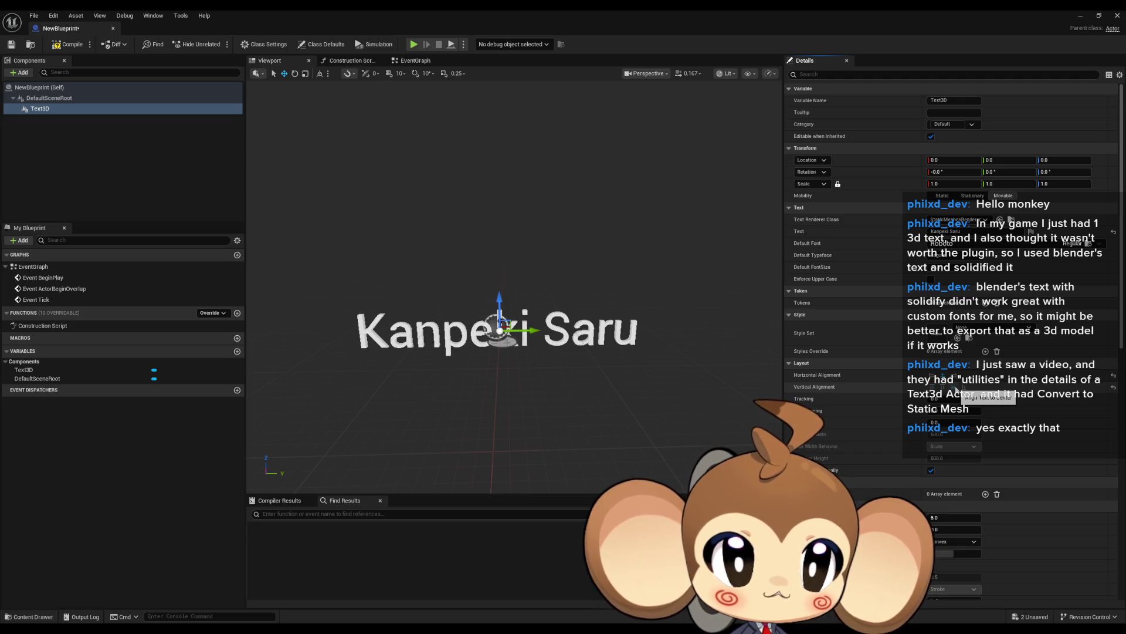
left_click(973, 245)
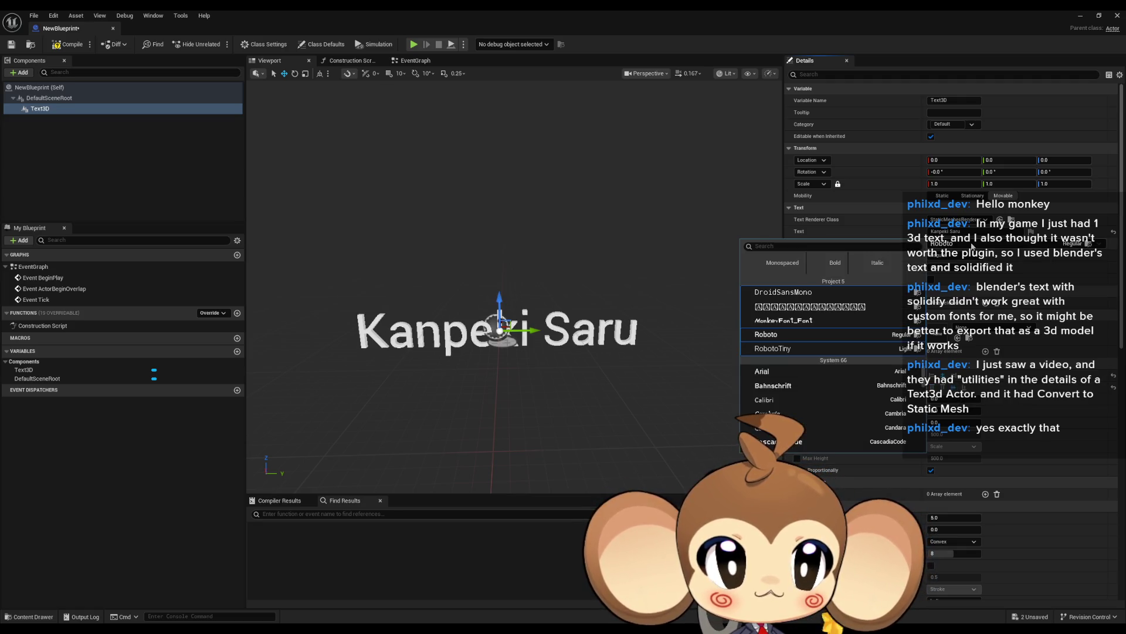
left_click(795, 322)
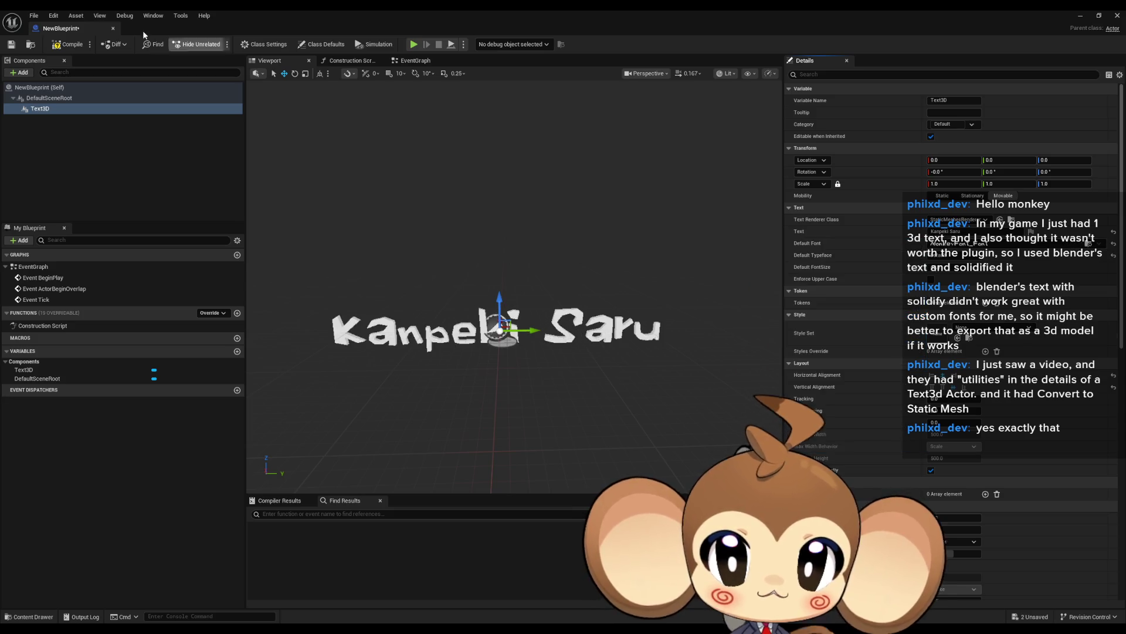
left_click(62, 49)
left_click(10, 45)
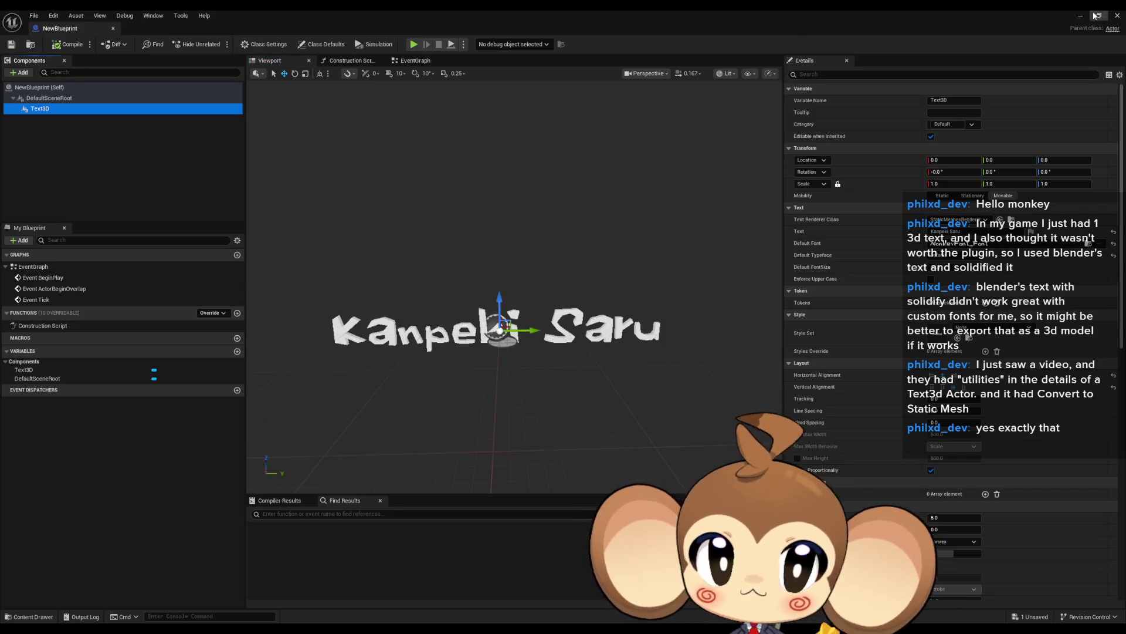
left_click(1100, 16)
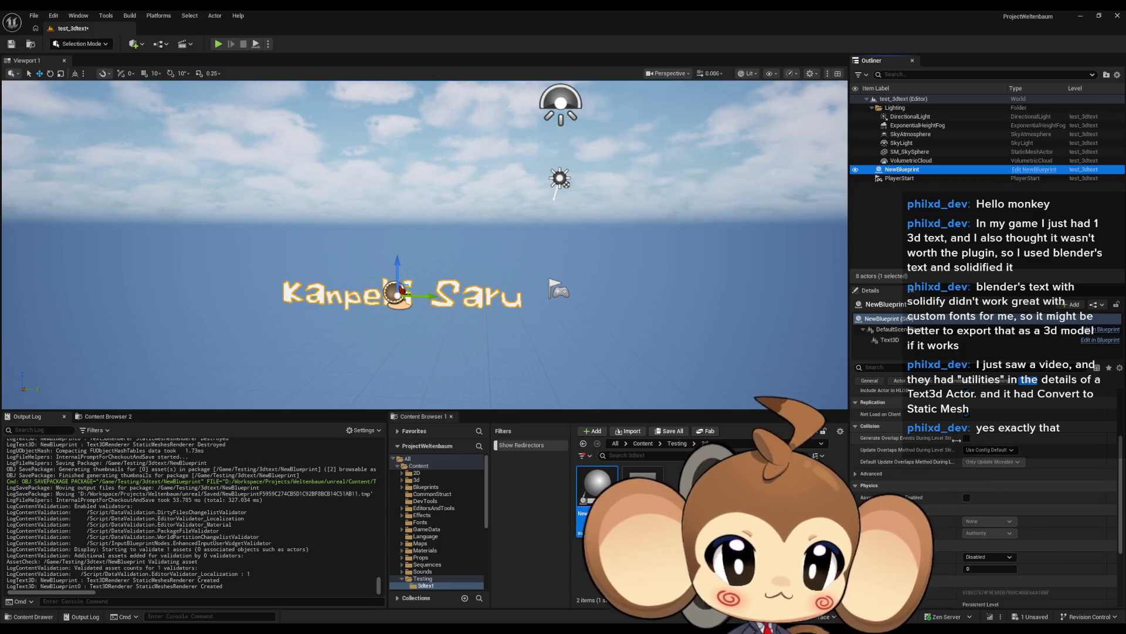
Convert the placed blueprint's Text3D component to a static mesh saved in the 3dtext folder.
left_click(891, 341)
scroll(982, 460, "down", 5)
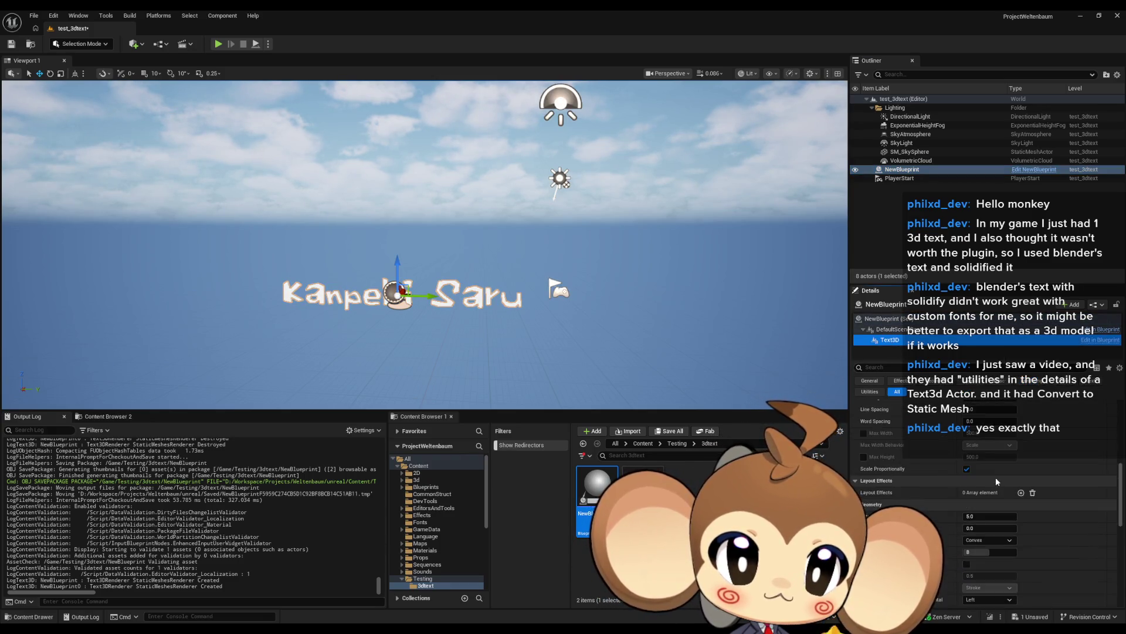
scroll(1001, 488, "down", 10)
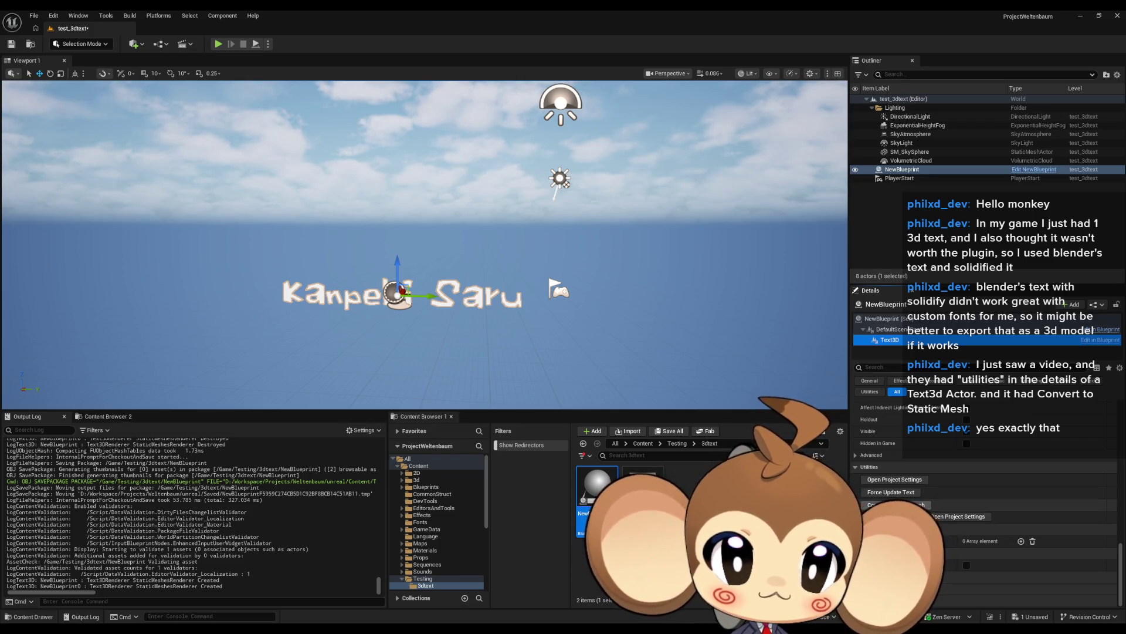
left_click(916, 505)
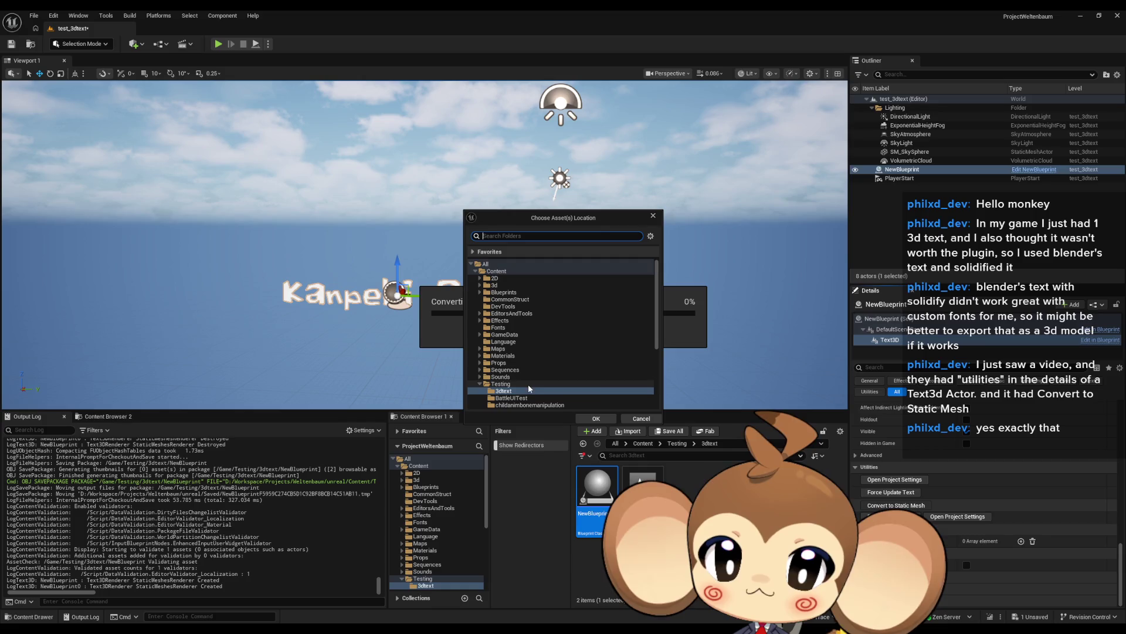
left_click(588, 419)
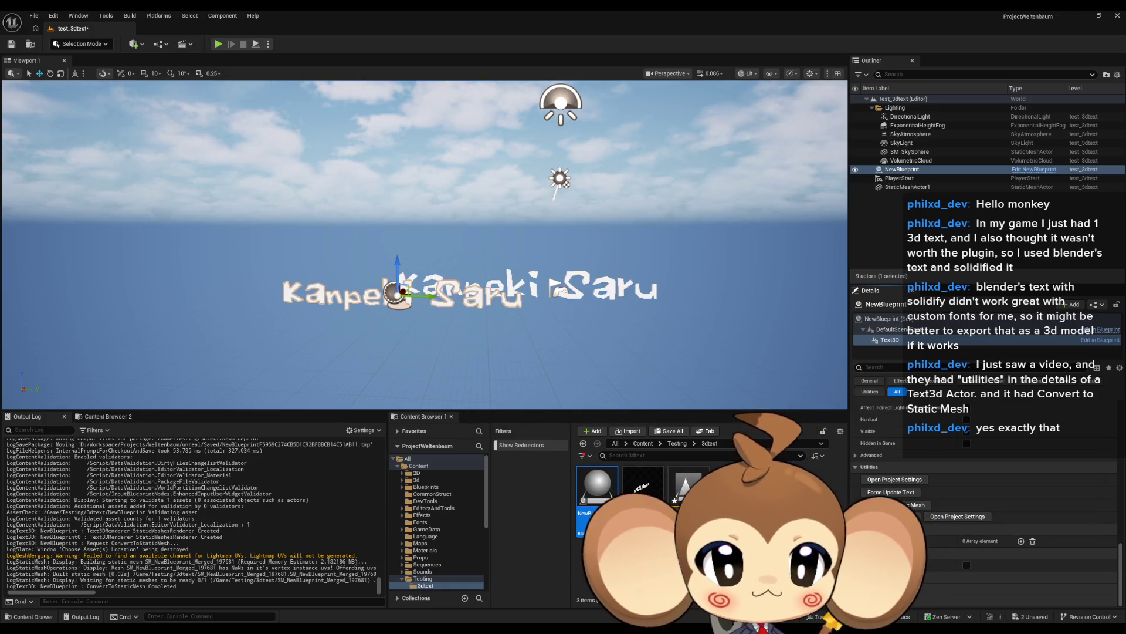
Place the merged Kanpeki Saru mesh in the level and view it up close.
mouse_move(644, 484)
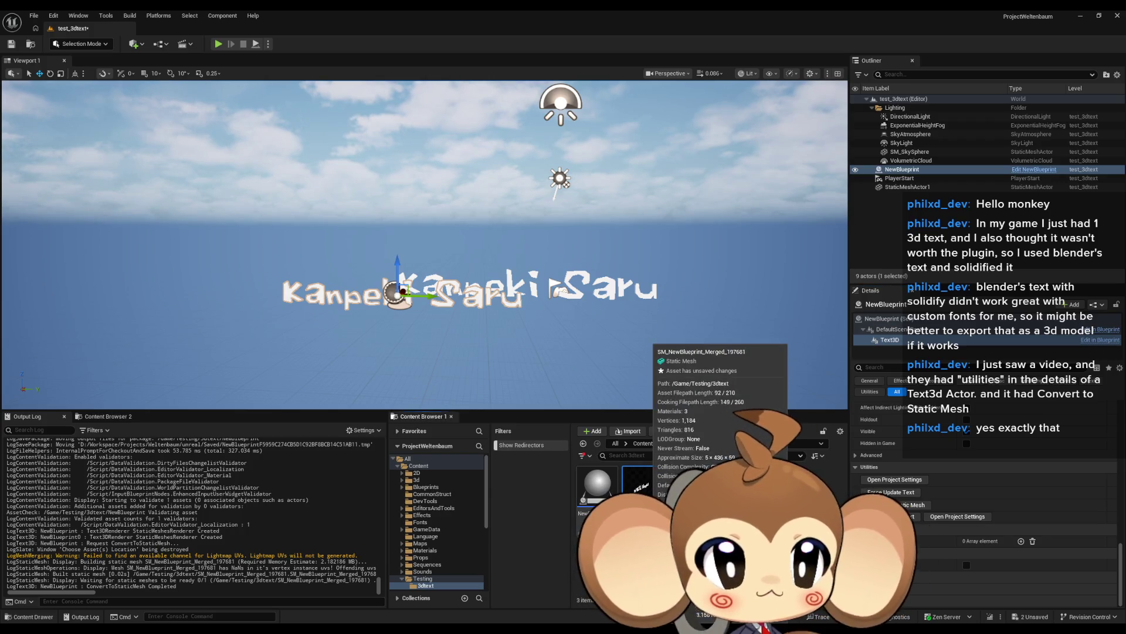
mouse_move(644, 484)
left_mouse_down()
mouse_move(634, 464)
mouse_move(490, 352)
mouse_move(378, 393)
mouse_move(392, 287)
left_mouse_up()
left_click(521, 210)
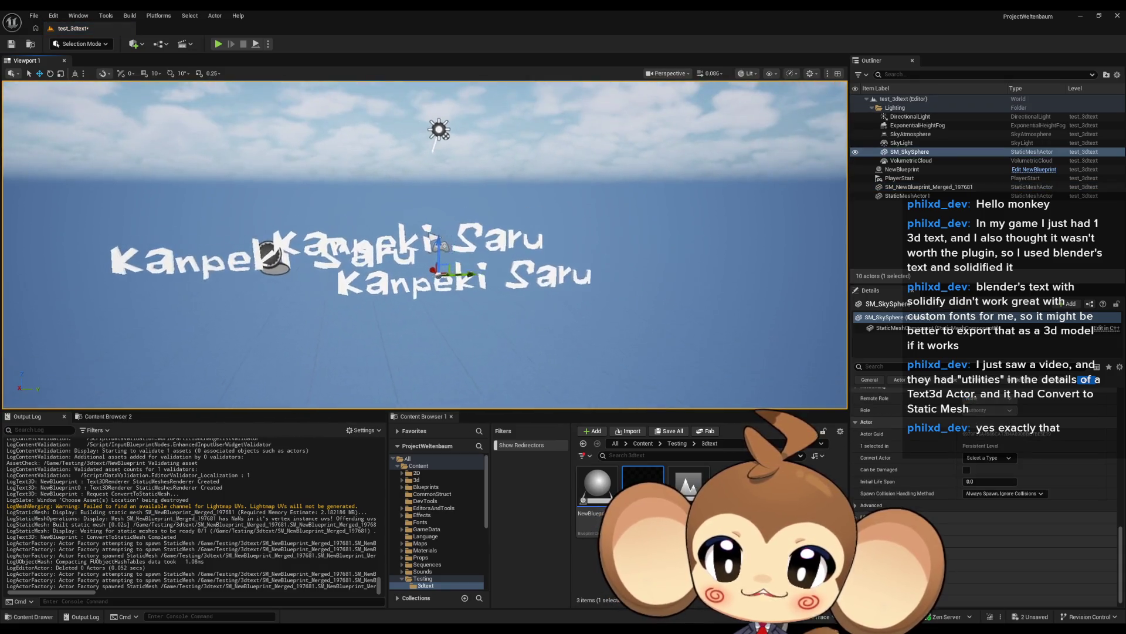
left_click_drag(521, 210, 305, 252)
left_click(521, 210)
mouse_move(521, 210)
left_mouse_down()
mouse_move(504, 214)
mouse_move(581, 300)
left_mouse_up()
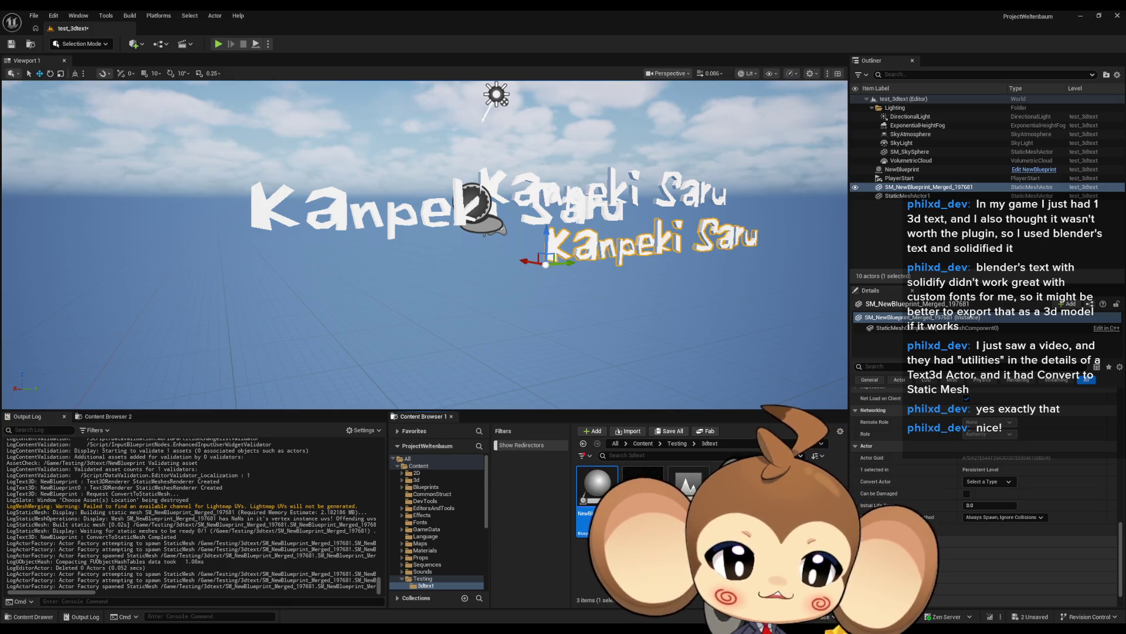
Force-delete the NewBlueprint asset and remove the upper Kanpeki Saru text actor.
key("Delete")
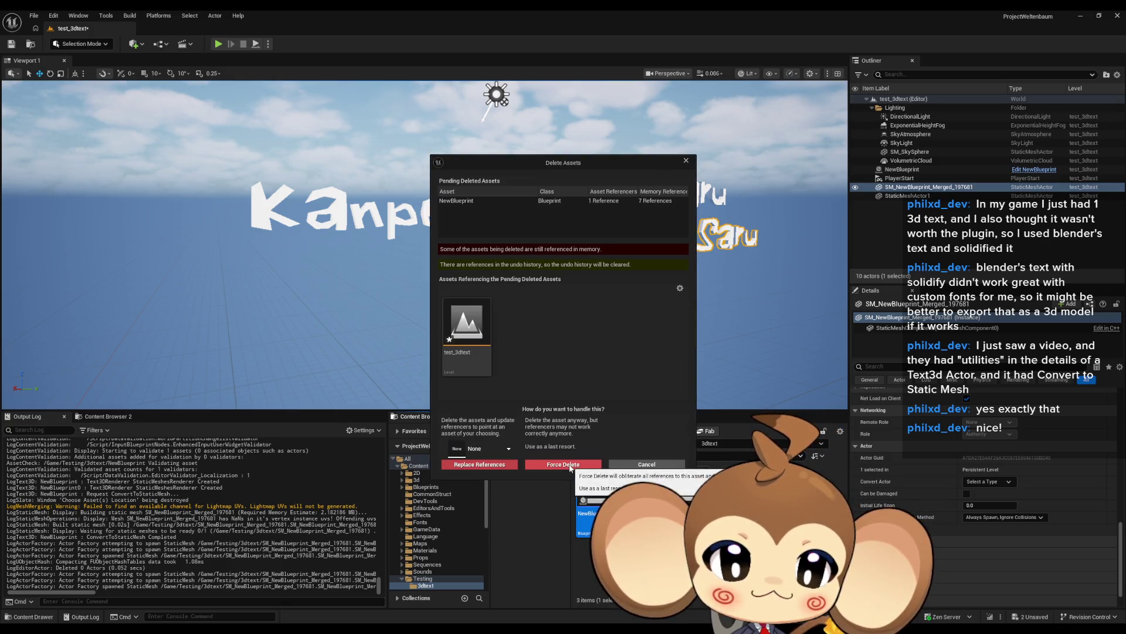
left_click(570, 467)
left_click_drag(662, 269, 616, 270)
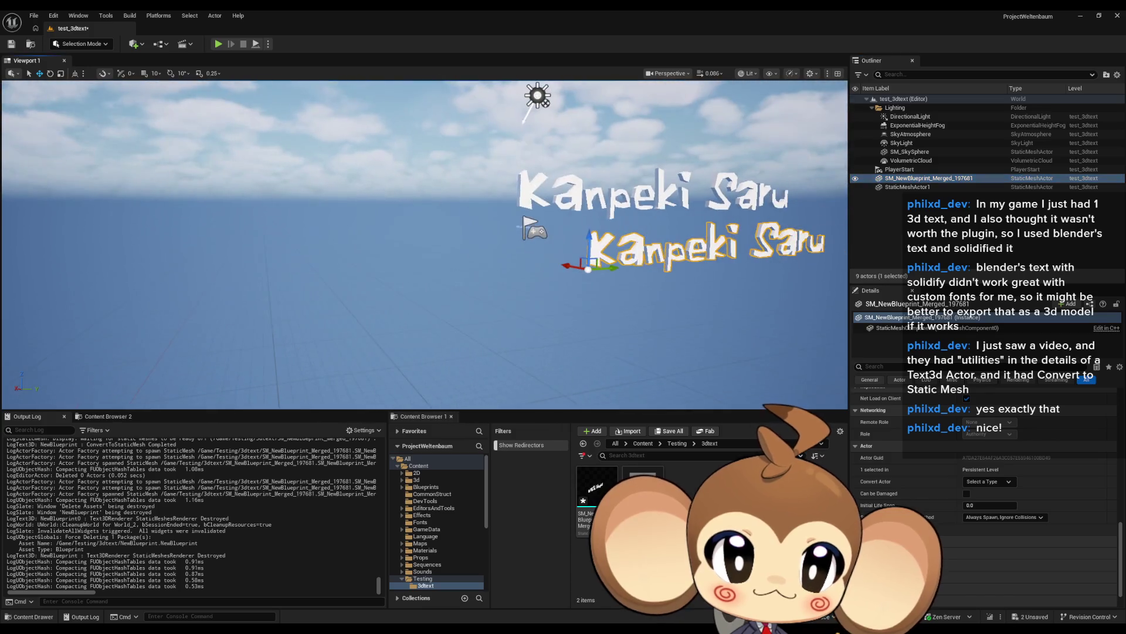
left_click(627, 200)
key("Delete")
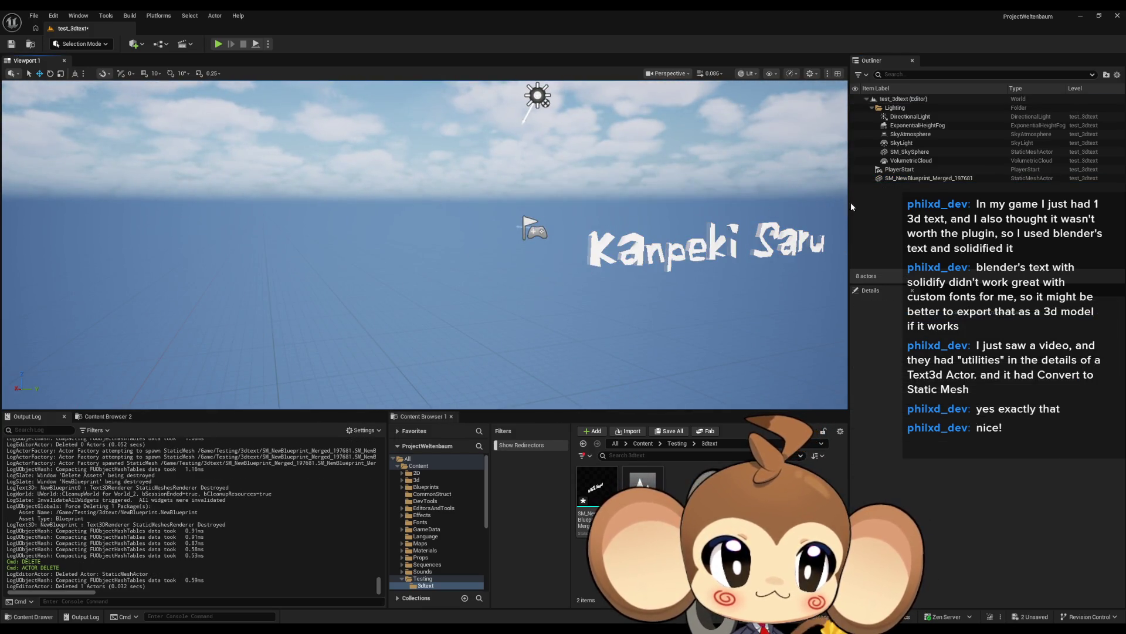
Move the remaining text mesh closer to the camera and save the test_3dtext level.
left_click(616, 259)
mouse_move(619, 271)
left_mouse_down()
mouse_move(443, 287)
mouse_move(402, 266)
mouse_move(434, 267)
mouse_move(342, 229)
mouse_move(293, 244)
left_mouse_up()
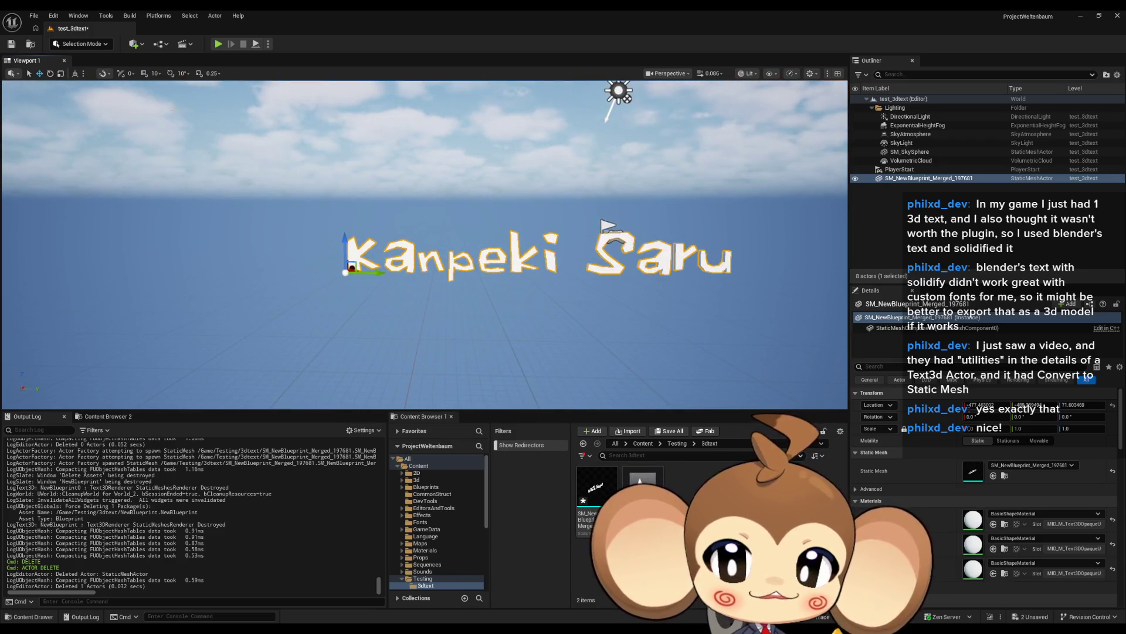
left_click(10, 44)
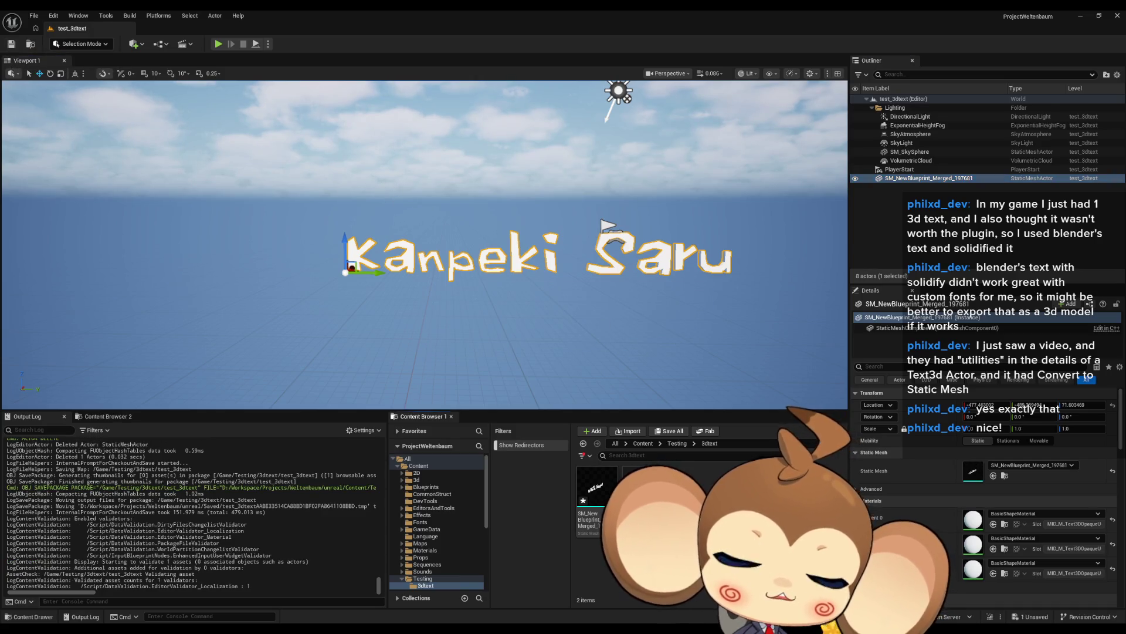
left_click(671, 467)
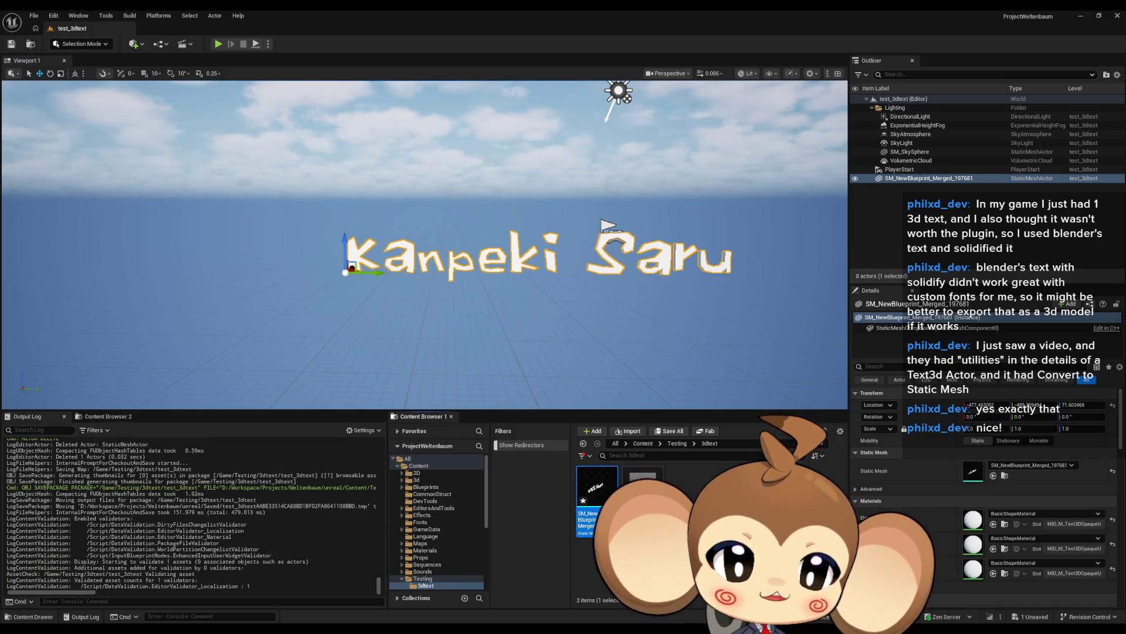
Cut and restore the text actor with Ctrl+X and Ctrl+Z, then show the Content folder.
key("ctrl+x")
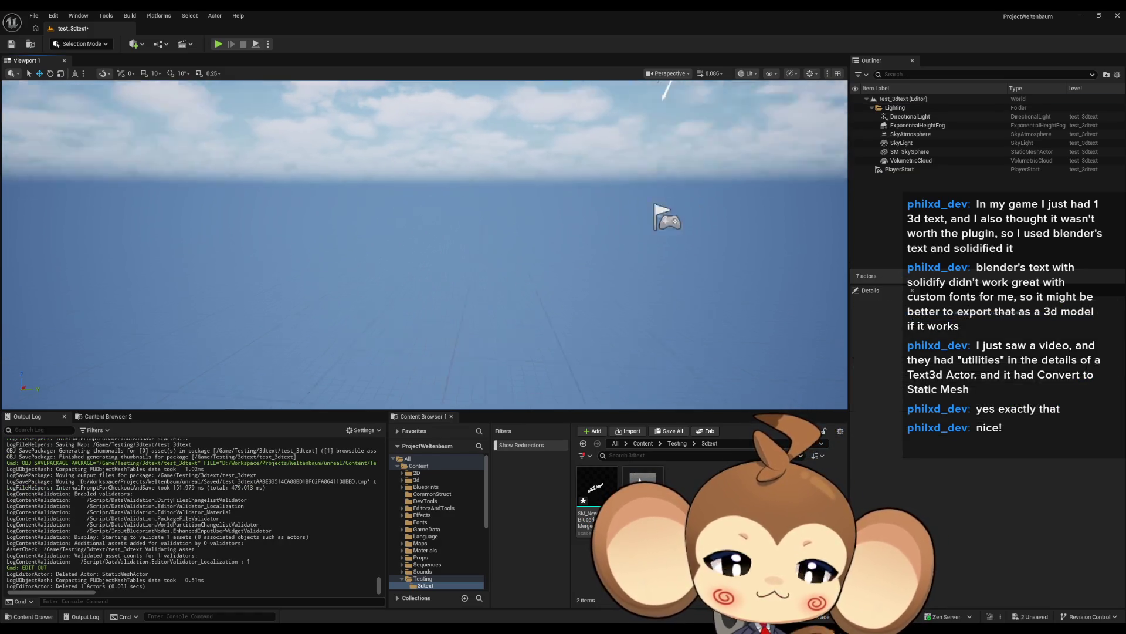
key("ctrl+z")
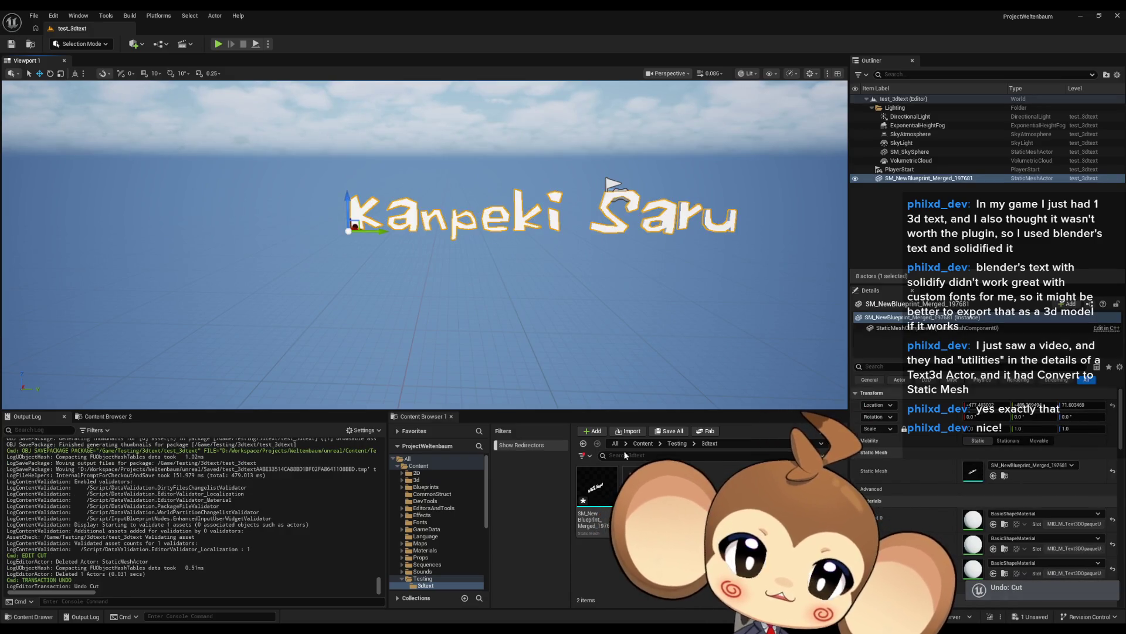
left_click(419, 465)
scroll(594, 565, "down", 2)
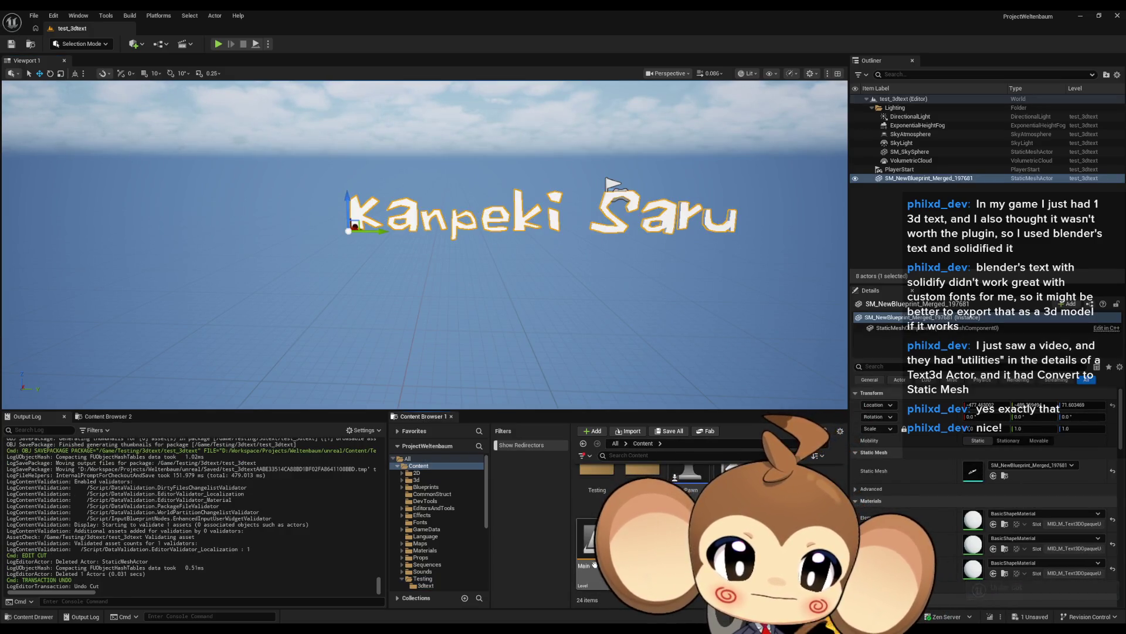
Open the Main level and create a new folder named Credits in Content.
double_click(586, 552)
left_click(588, 423)
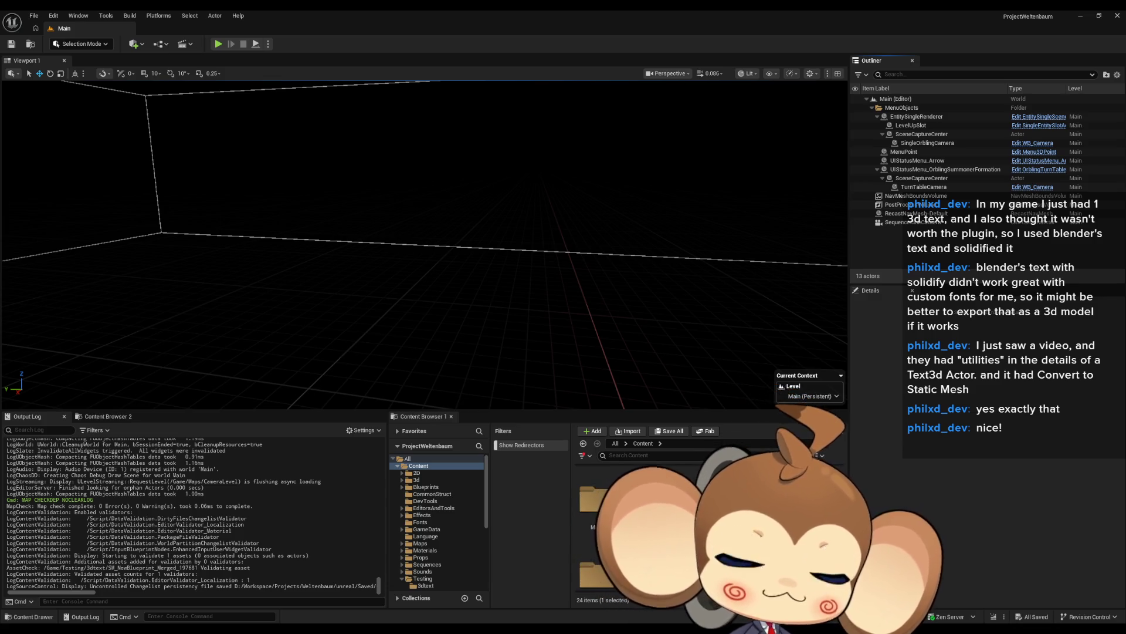
left_click(597, 551)
scroll(645, 528, "down", 2)
right_click(786, 528)
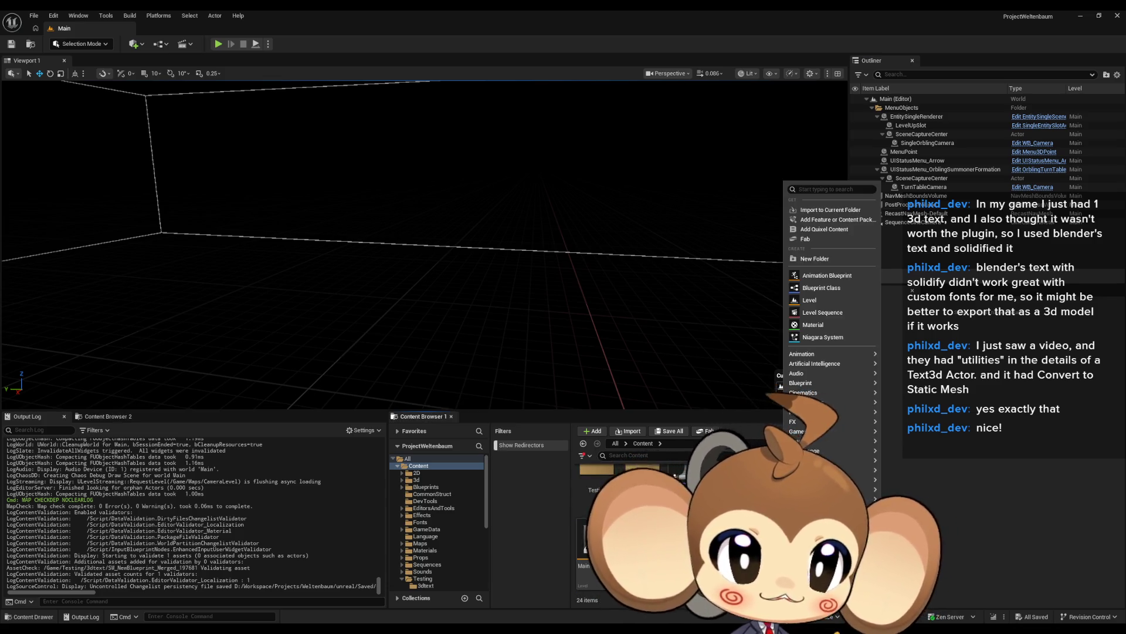
left_click(829, 256)
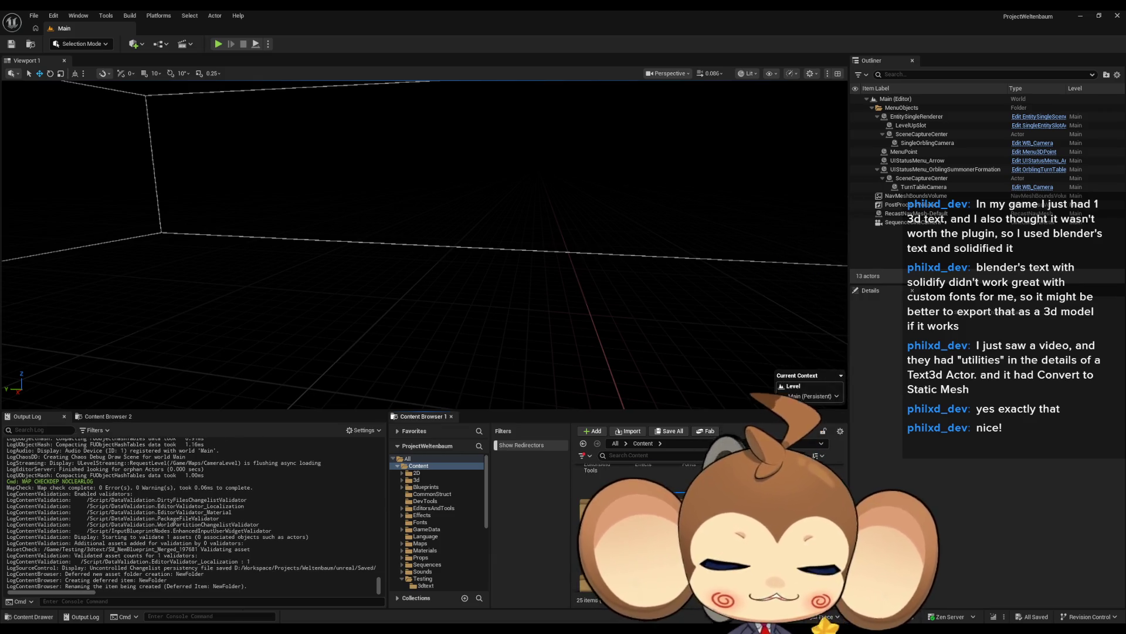
type("Credits")
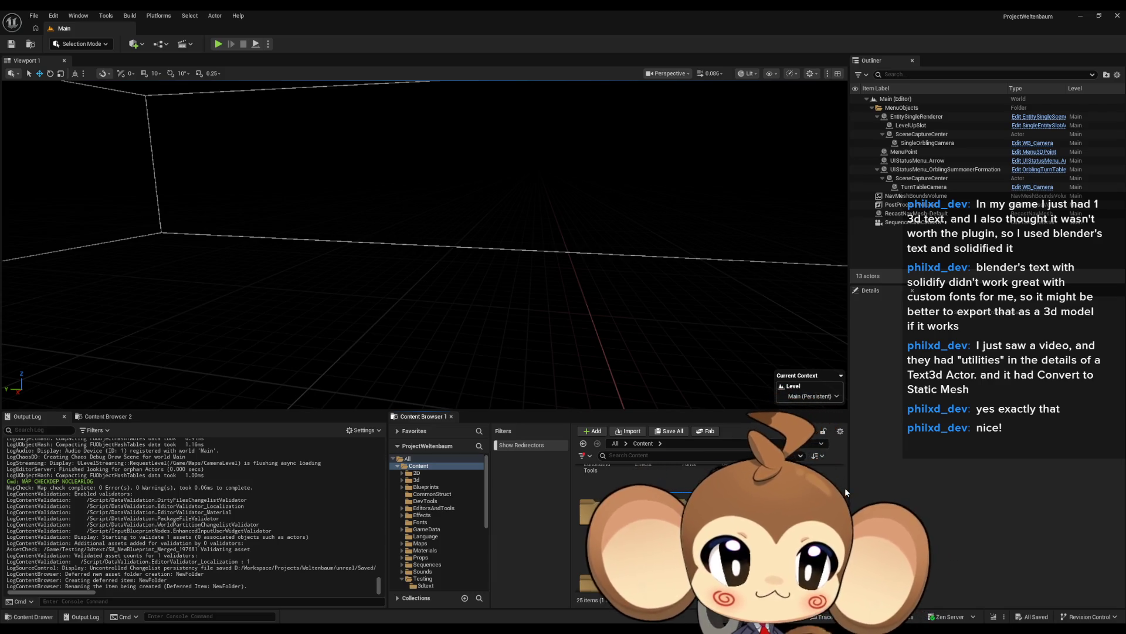
key("Return")
Move the merged text mesh from Testing/3dtext into the Credits folder.
scroll(845, 488, "down", 3)
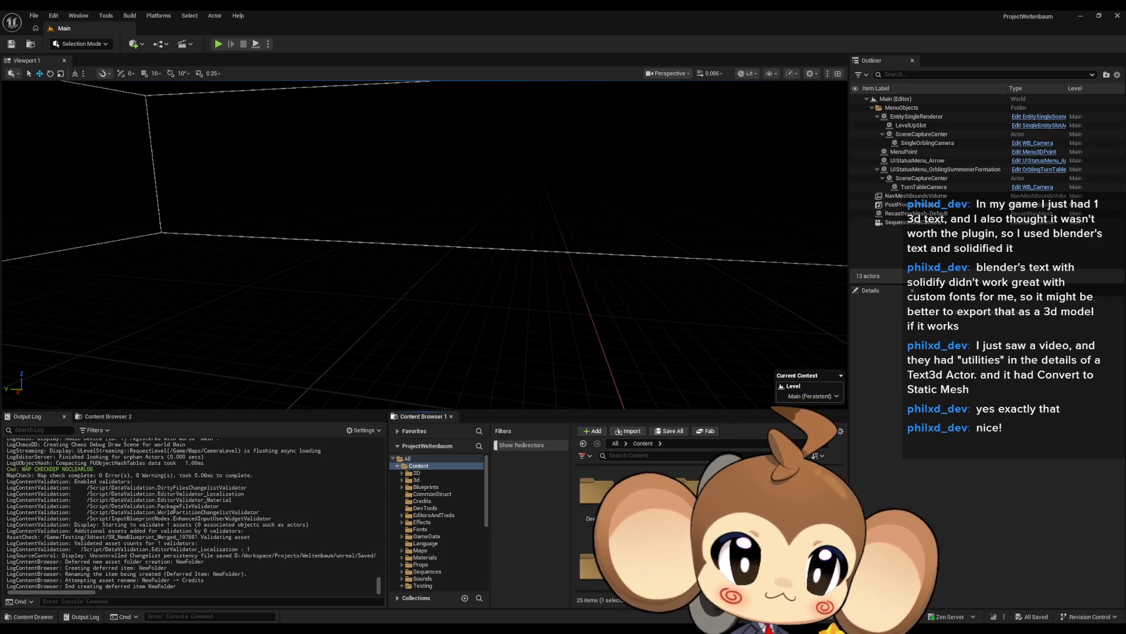
scroll(646, 528, "down", 2)
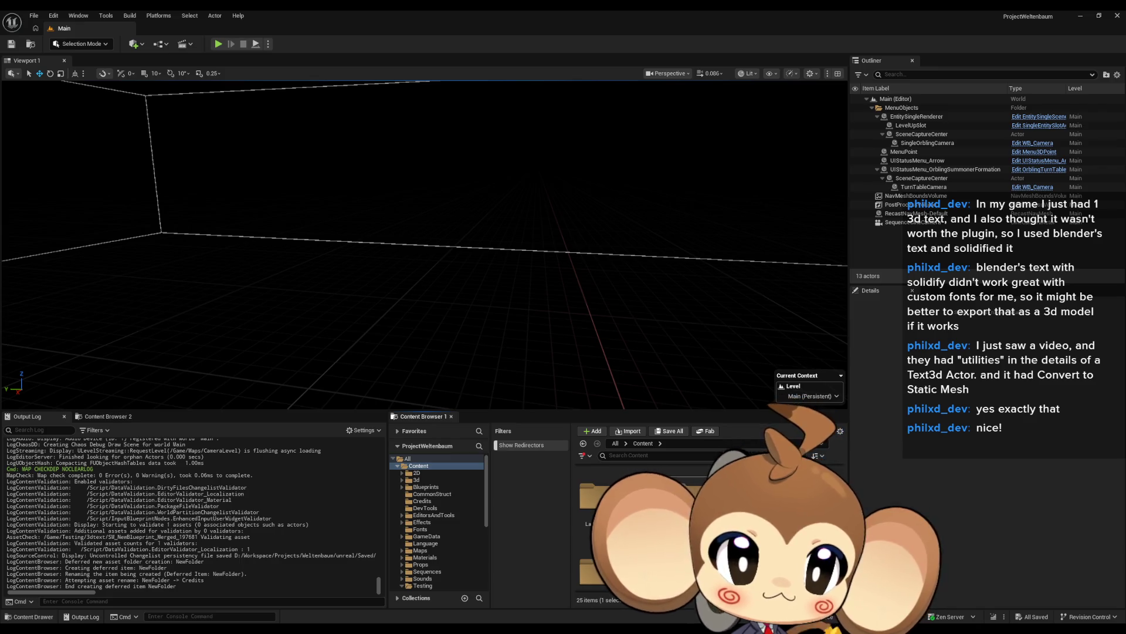
left_click(423, 586)
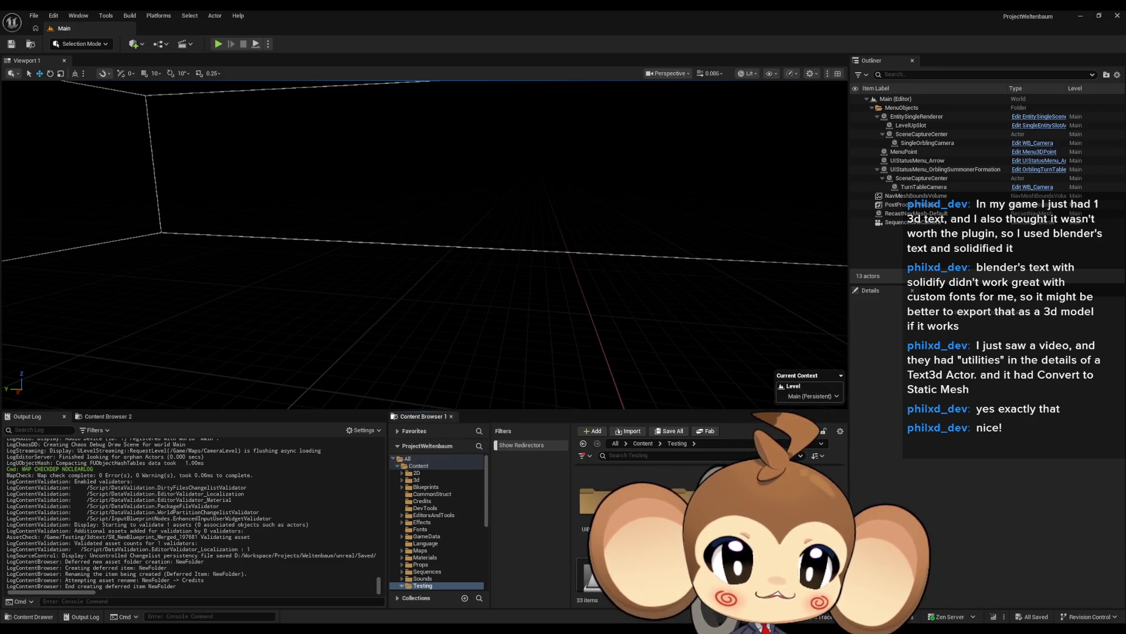
double_click(595, 489)
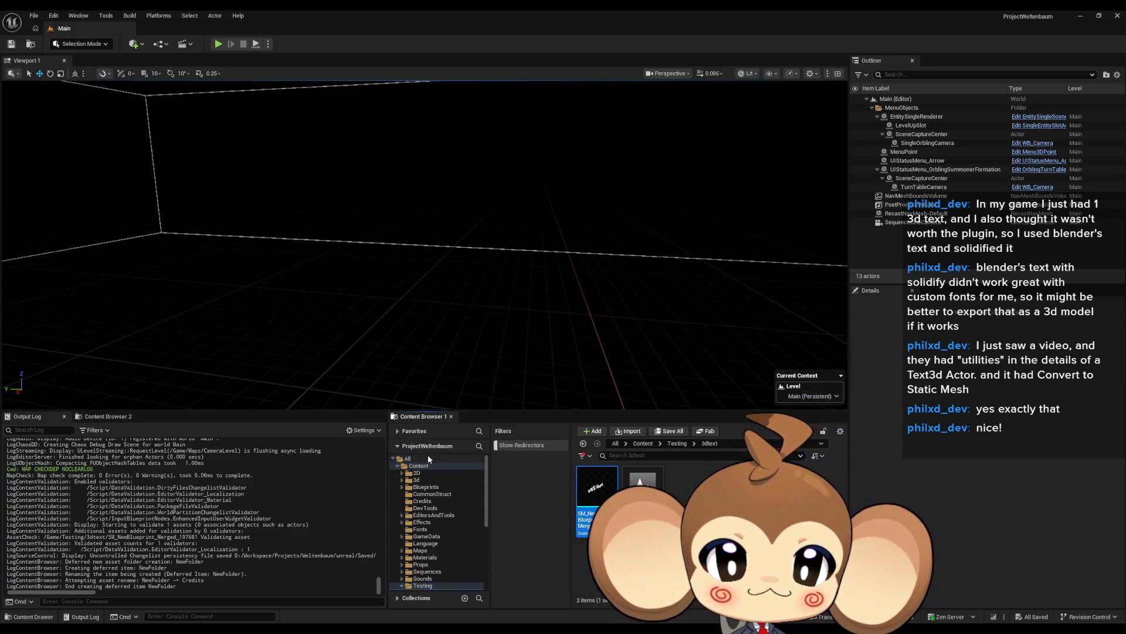
left_click_drag(424, 503, 425, 503)
left_click(449, 517)
Open the Credits folder and open the moved text mesh in its mesh editor.
left_click(427, 502)
left_click(600, 489)
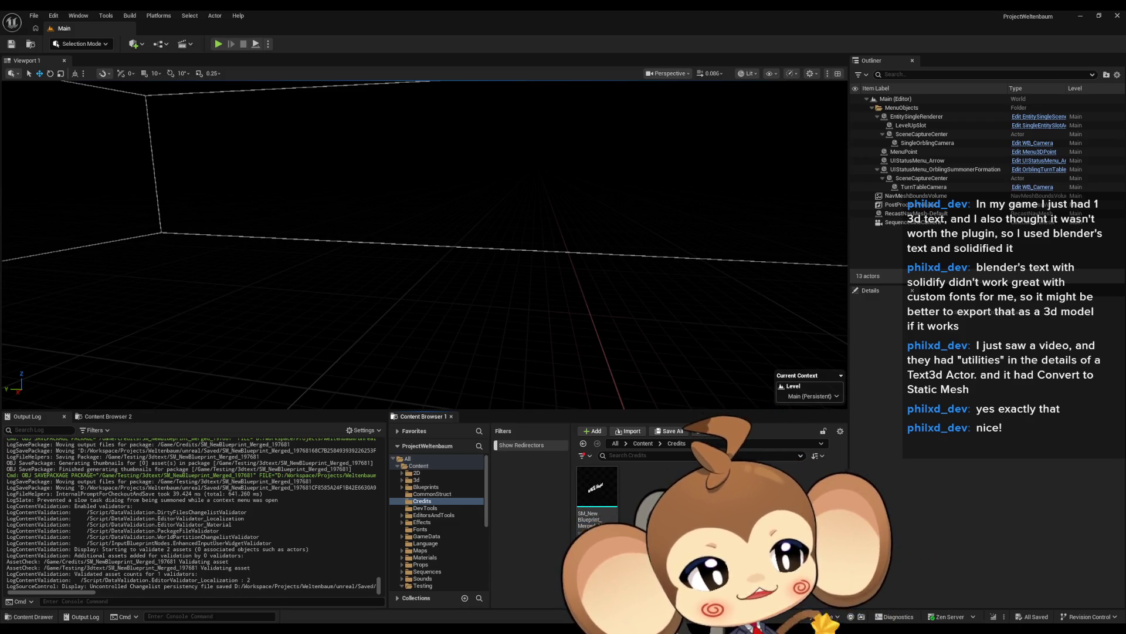
left_click(598, 487)
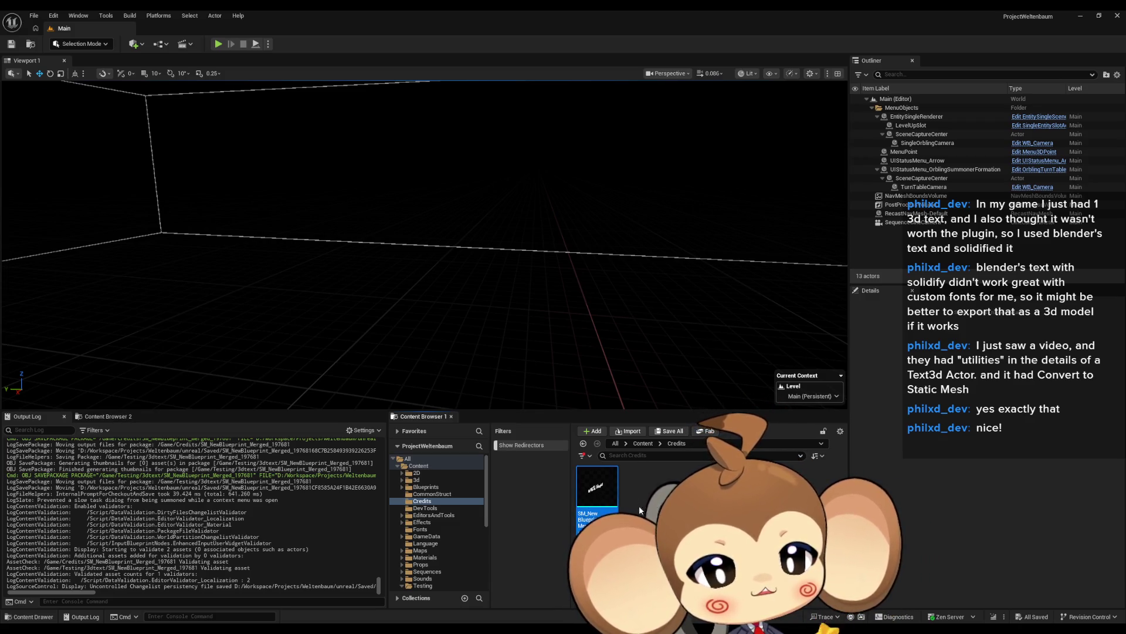
double_click(607, 494)
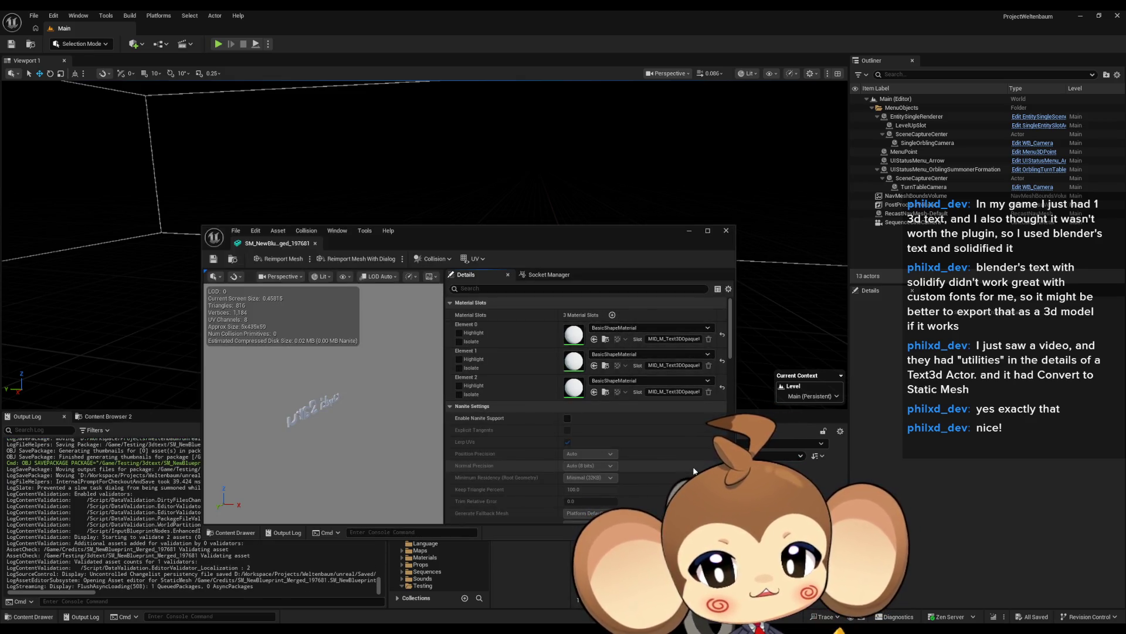
Isolate and un-isolate Element 1 and Element 2 while orbiting the preview.
left_click(459, 368)
left_click(459, 367)
scroll(326, 417, "up", 5)
left_click_drag(351, 426, 452, 413)
left_click_drag(324, 405, 352, 397)
left_click(459, 394)
left_click(460, 394)
Isolate Element 1, then Element 0, and show all material slots again.
left_click(460, 368)
left_click(459, 367)
left_click(460, 342)
scroll(324, 404, "down", 5)
left_click(459, 341)
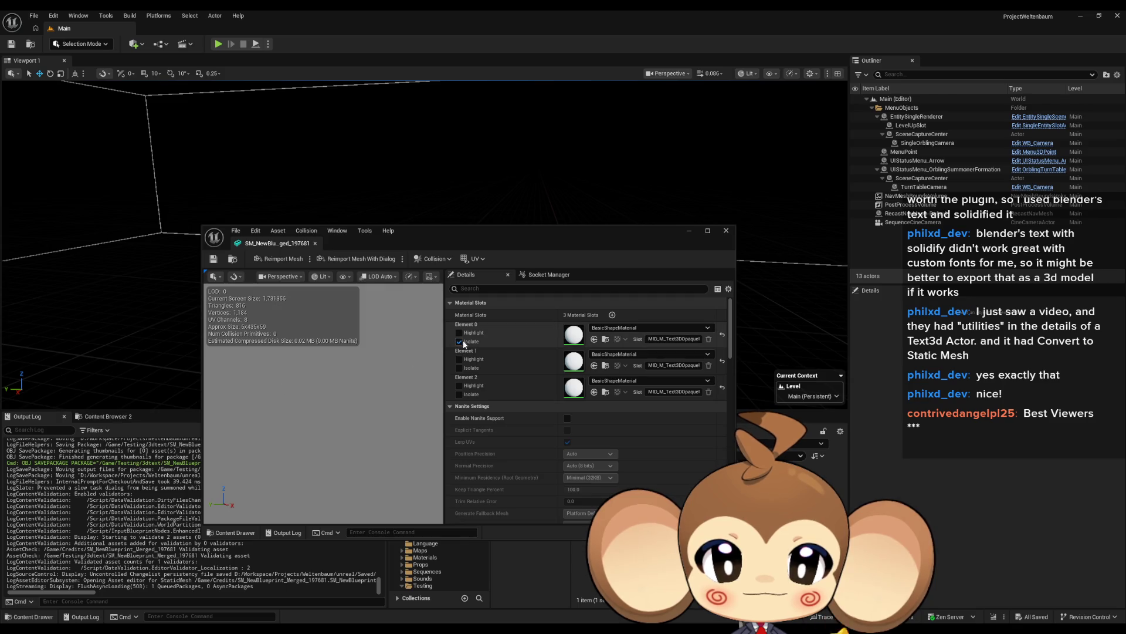
Orbit to a front view of the Kanpeki text and move the mesh editor window aside.
scroll(346, 393, "down", 4)
mouse_move(323, 405)
left_mouse_down()
mouse_move(375, 375)
mouse_move(354, 403)
left_mouse_up()
scroll(324, 405, "up", 4)
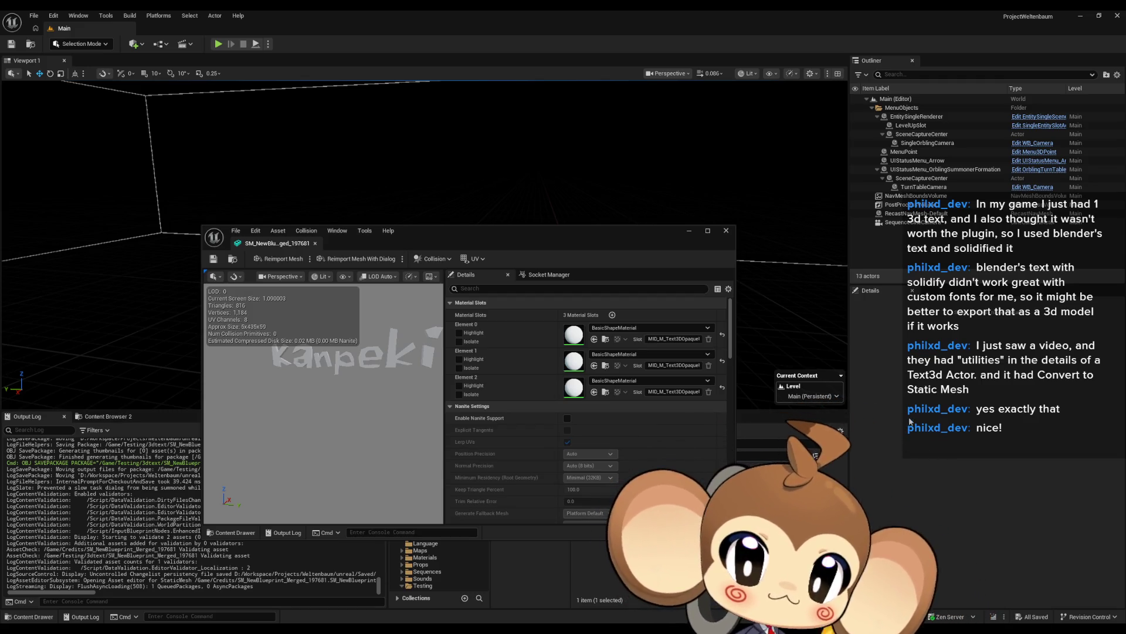
mouse_move(587, 228)
left_mouse_down()
mouse_move(600, 133)
mouse_move(720, 83)
mouse_move(704, 94)
left_mouse_up()
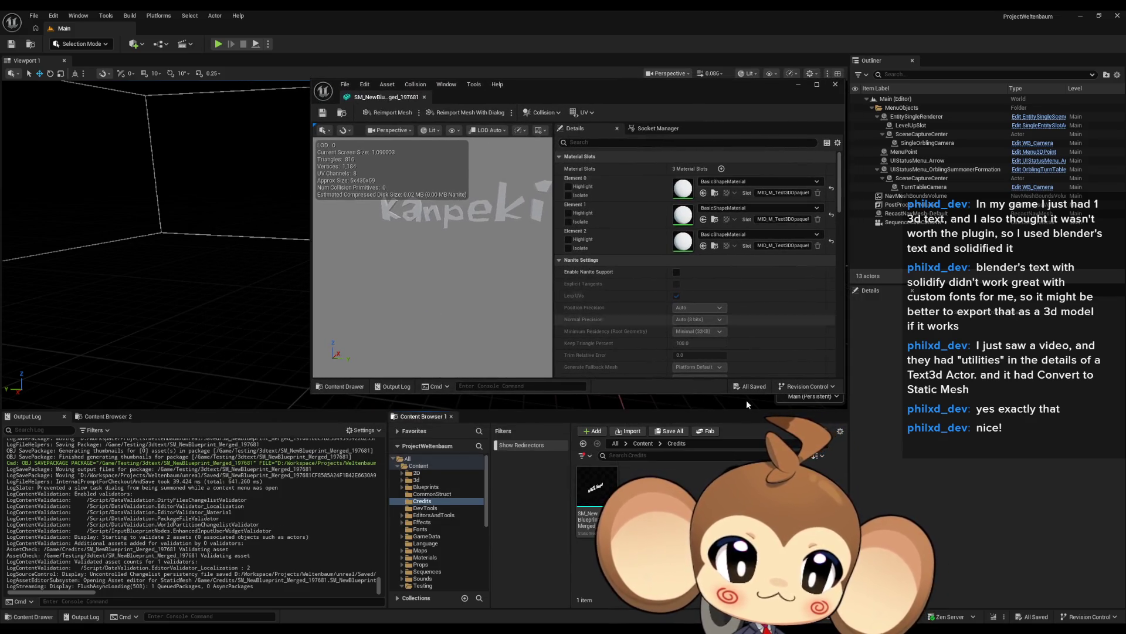
Select the Kanpeki Saru mesh in Credits and rename it Credis_3D_KanpekiSaru.
left_click(594, 500)
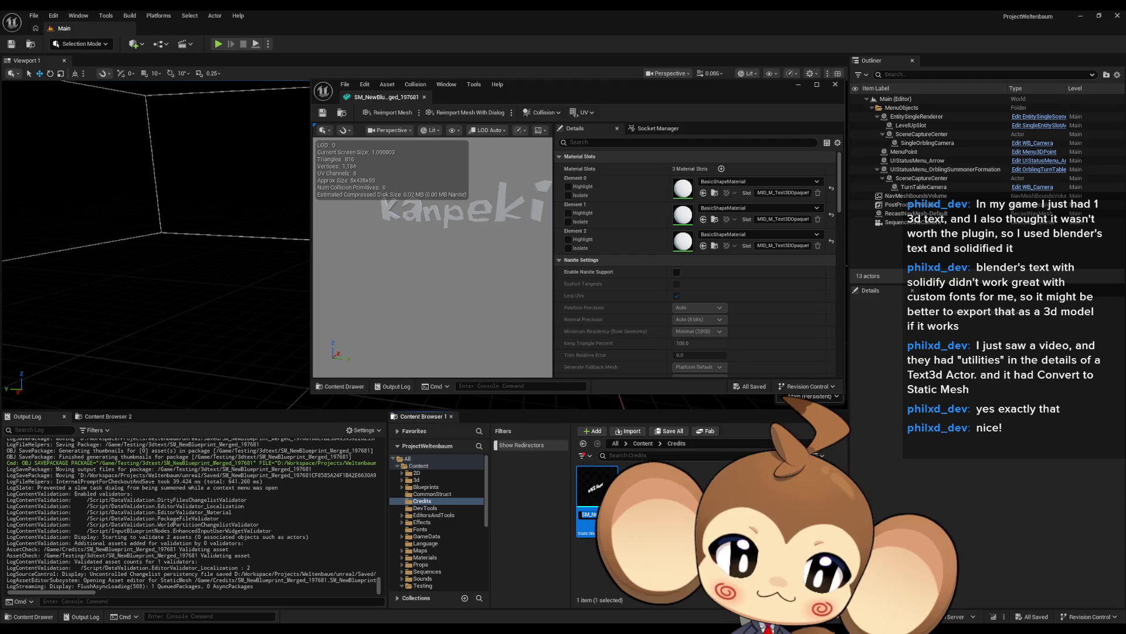
type("Credis")
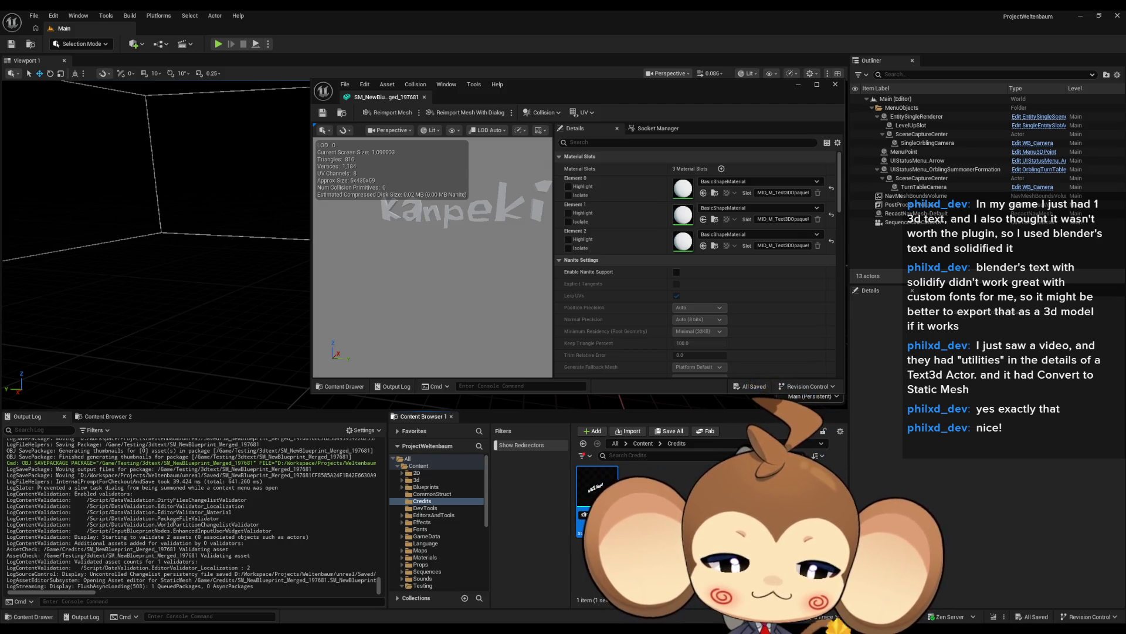
key("Return")
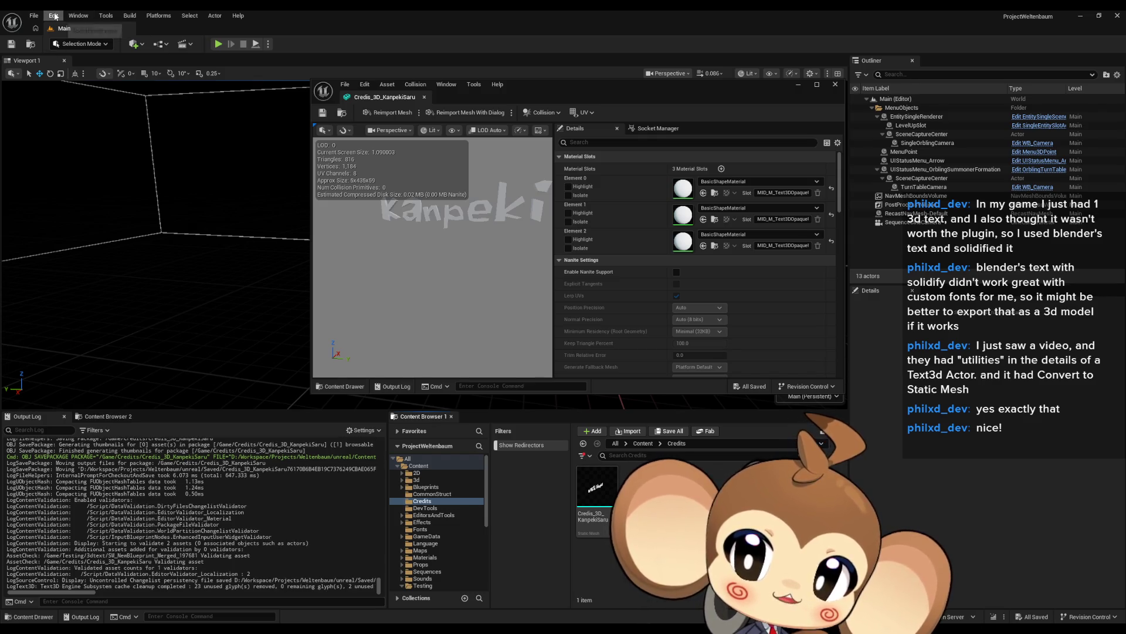
left_click(78, 15)
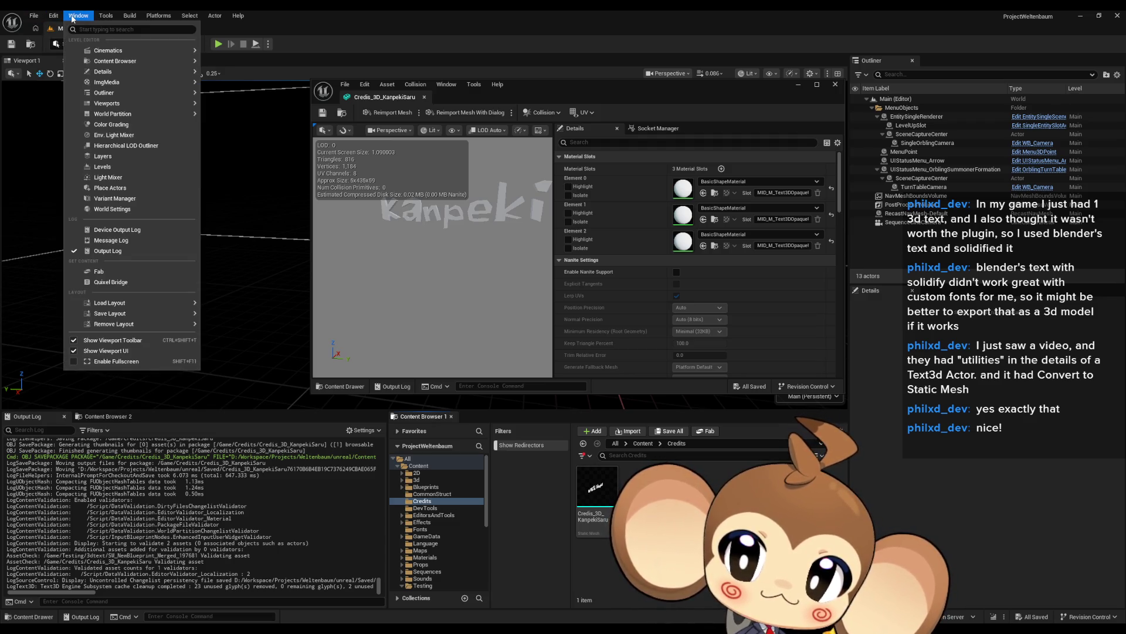
Save all unsaved changes with File > Save All.
left_click(73, 16)
left_click(34, 16)
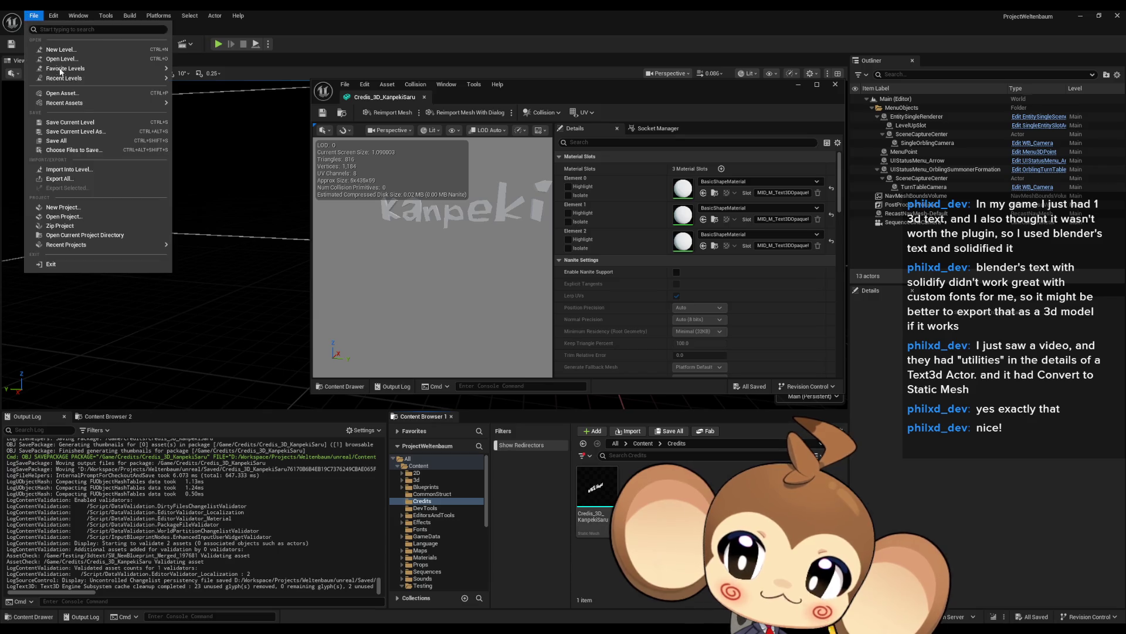
left_click(75, 142)
Enable the Text 3D plugin from the Plugins browser and restart the editor.
left_click(80, 16)
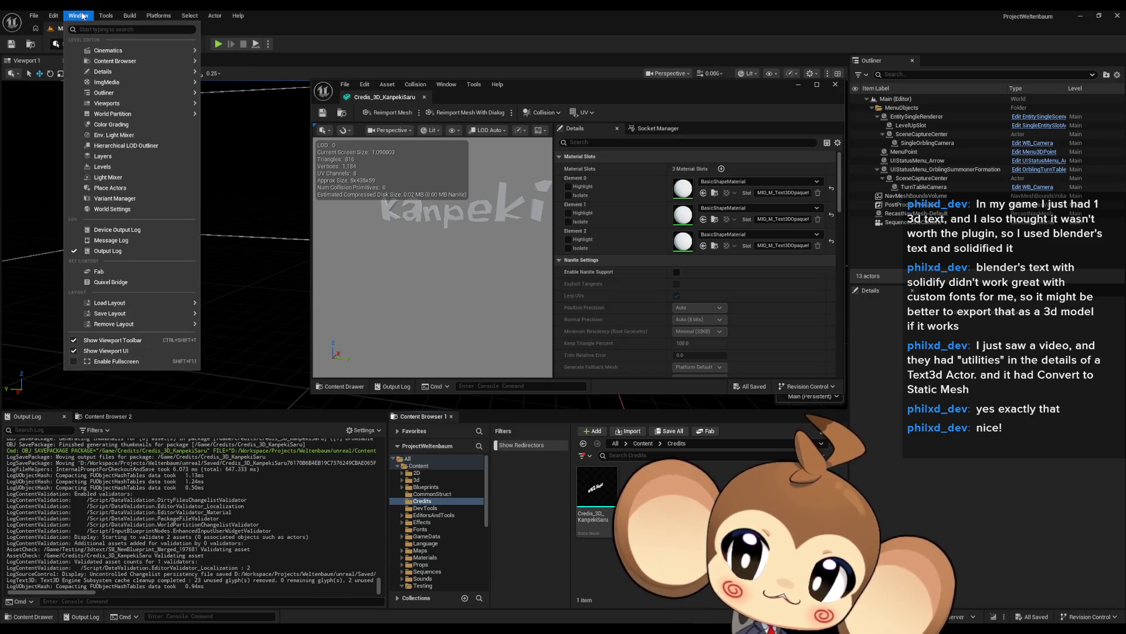
mouse_move(105, 16)
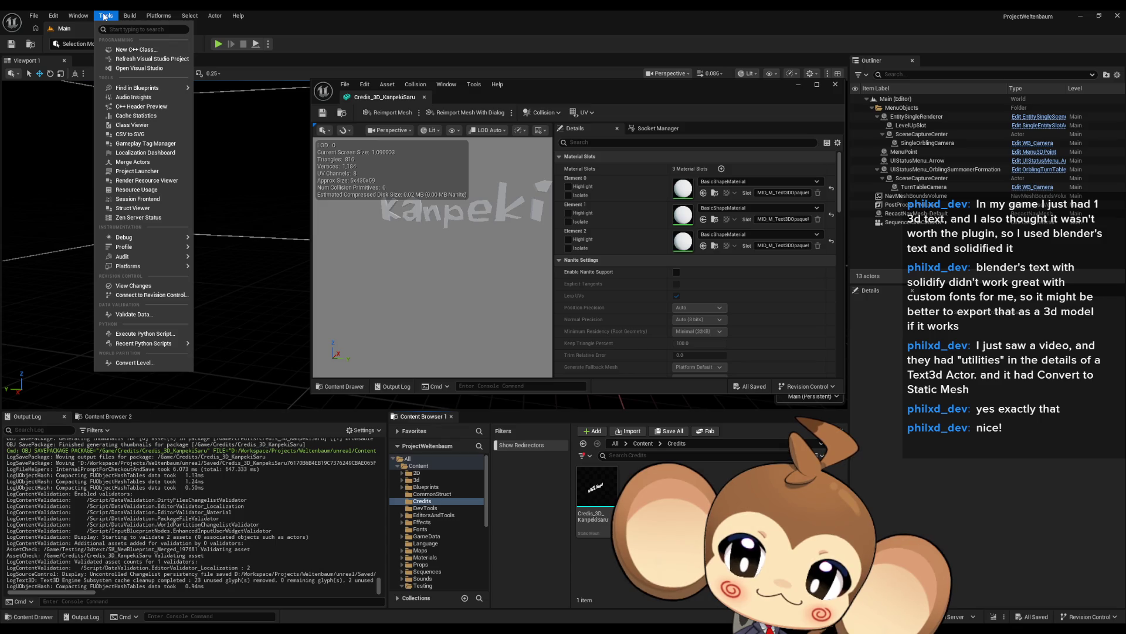
mouse_move(53, 16)
left_click(94, 165)
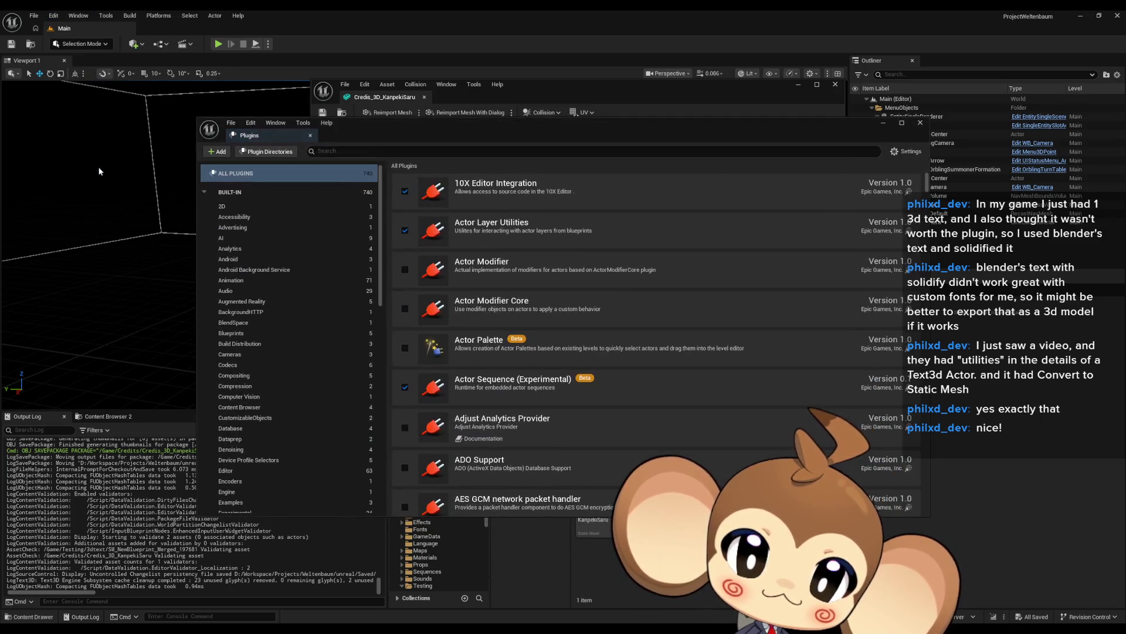
left_click(386, 152)
type("3")
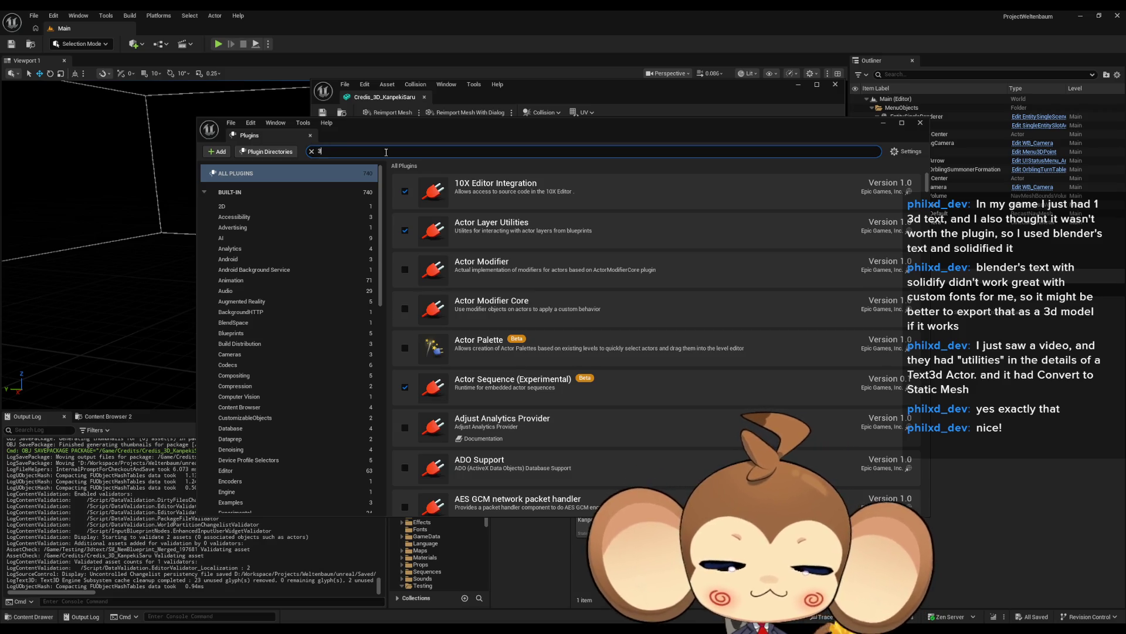
type("d")
left_click(405, 364)
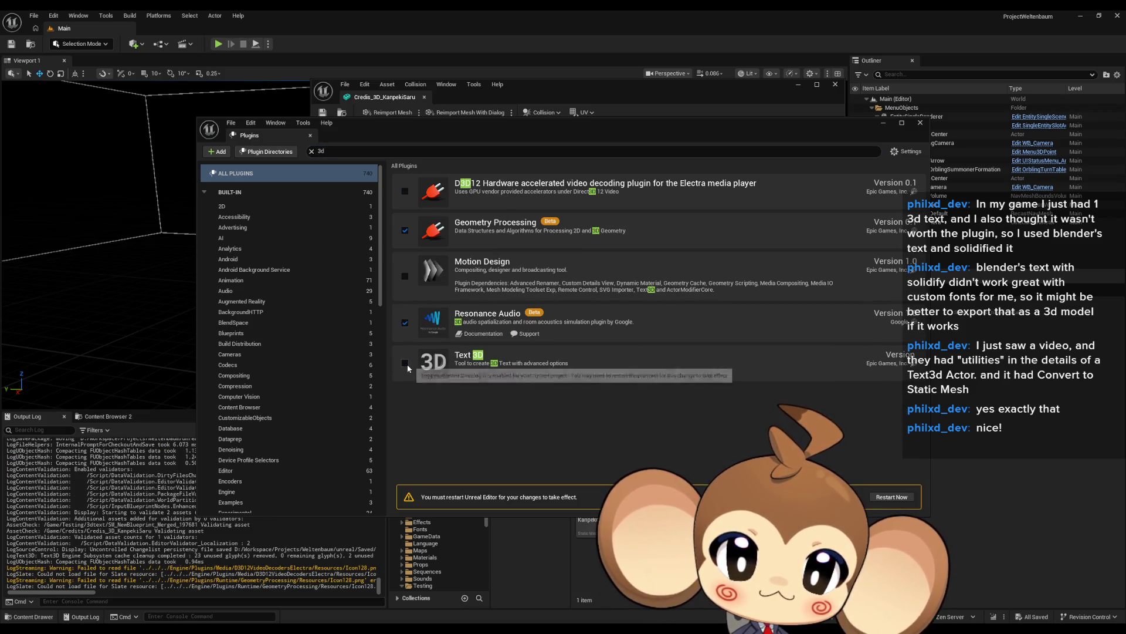
left_click(892, 497)
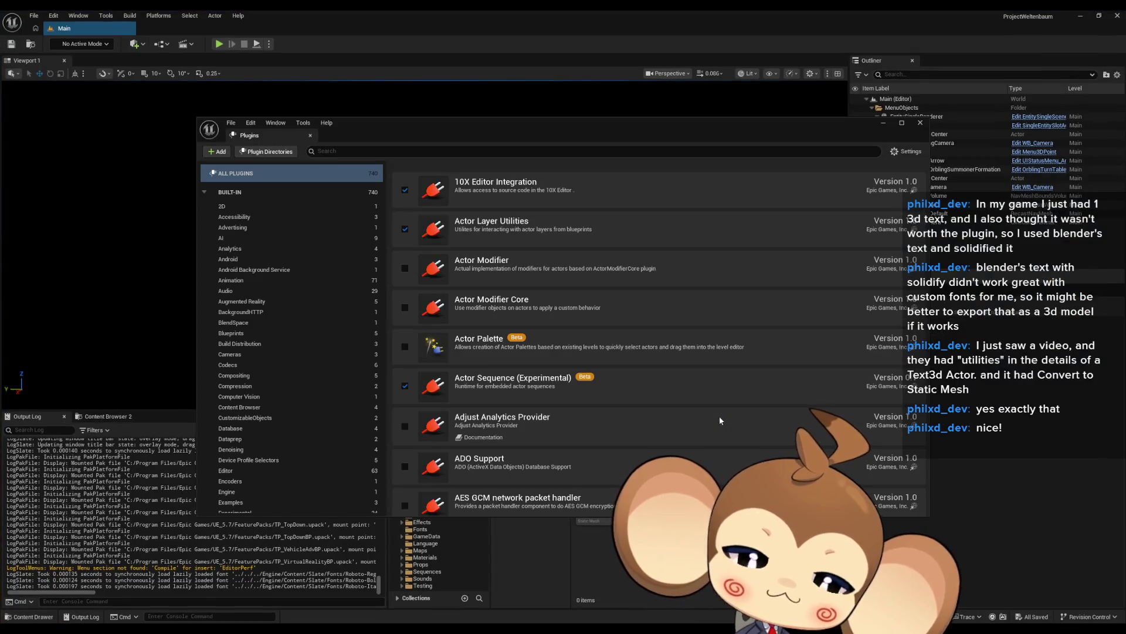
Close the Plugins window to get back to the Main level viewport.
left_click(919, 123)
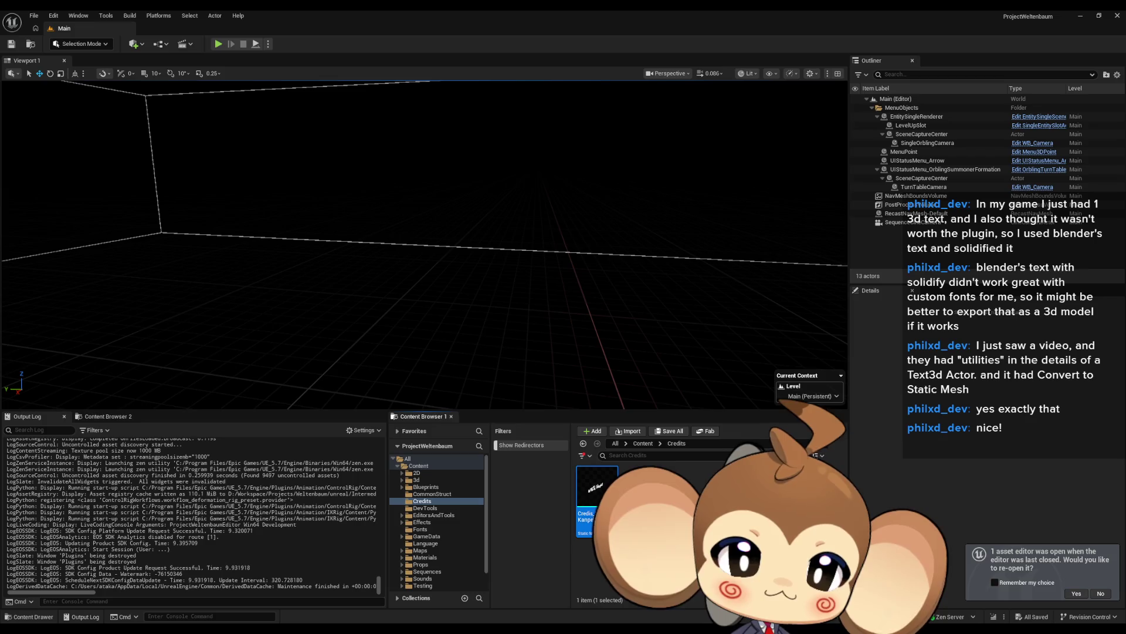
left_click(651, 499)
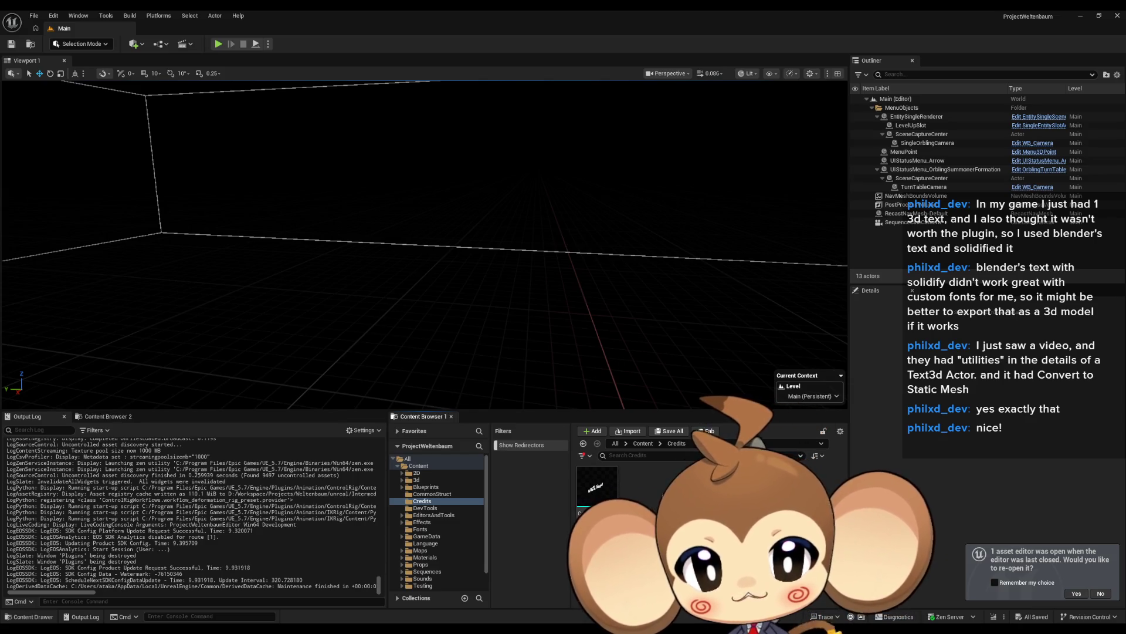
left_click(598, 487)
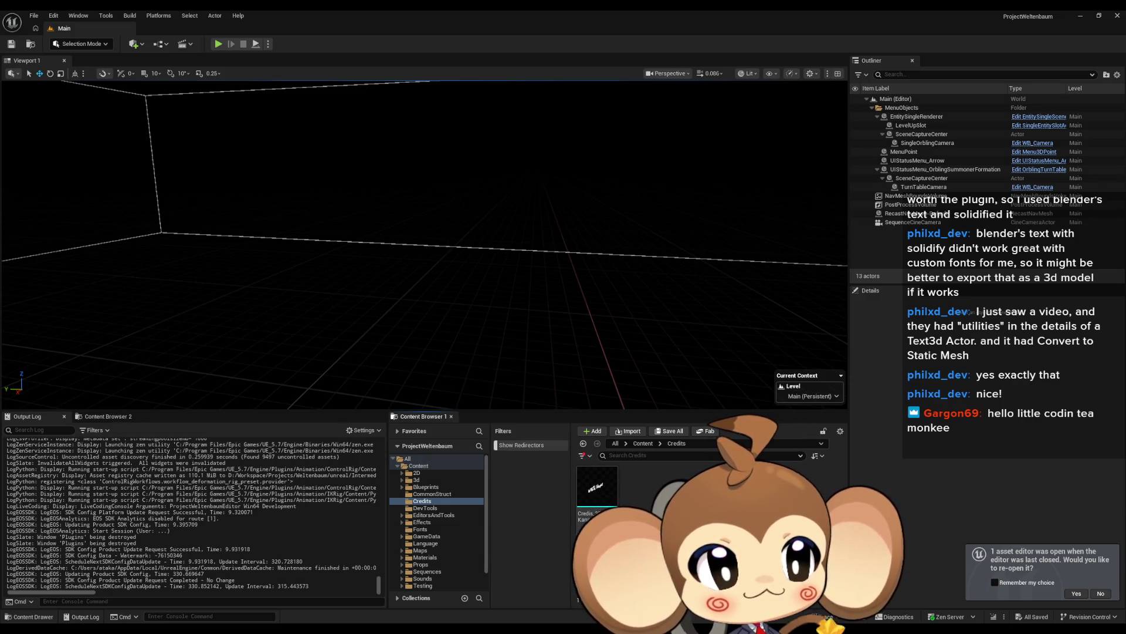
left_click(598, 486)
double_click(598, 487)
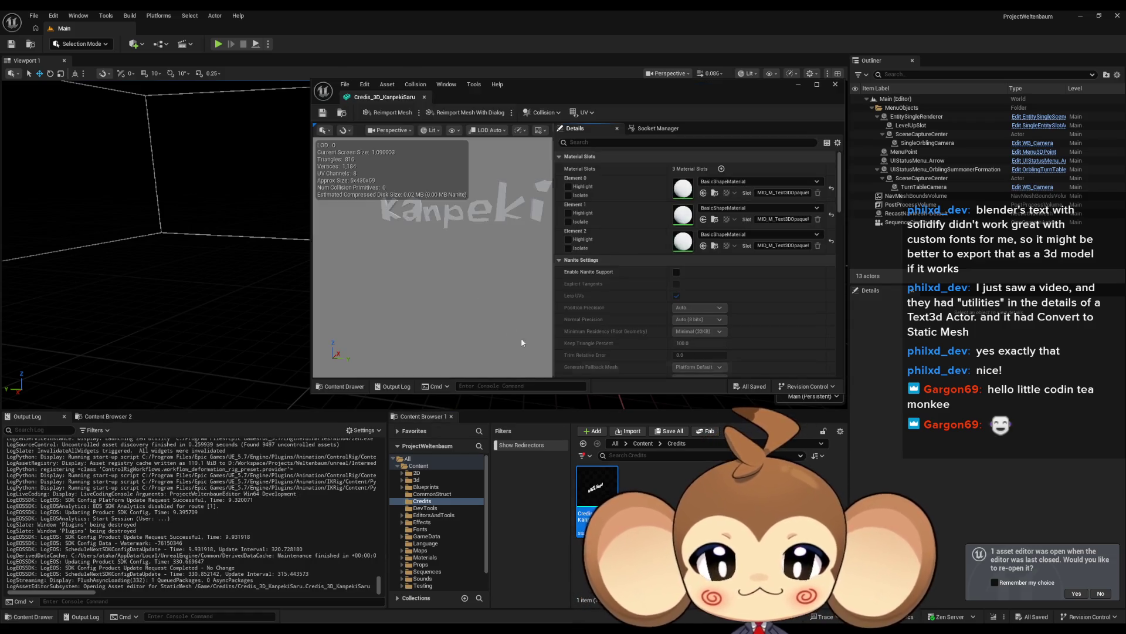
scroll(459, 265, "up", 3)
mouse_move(466, 298)
left_mouse_down()
mouse_move(487, 300)
mouse_move(467, 298)
left_mouse_up()
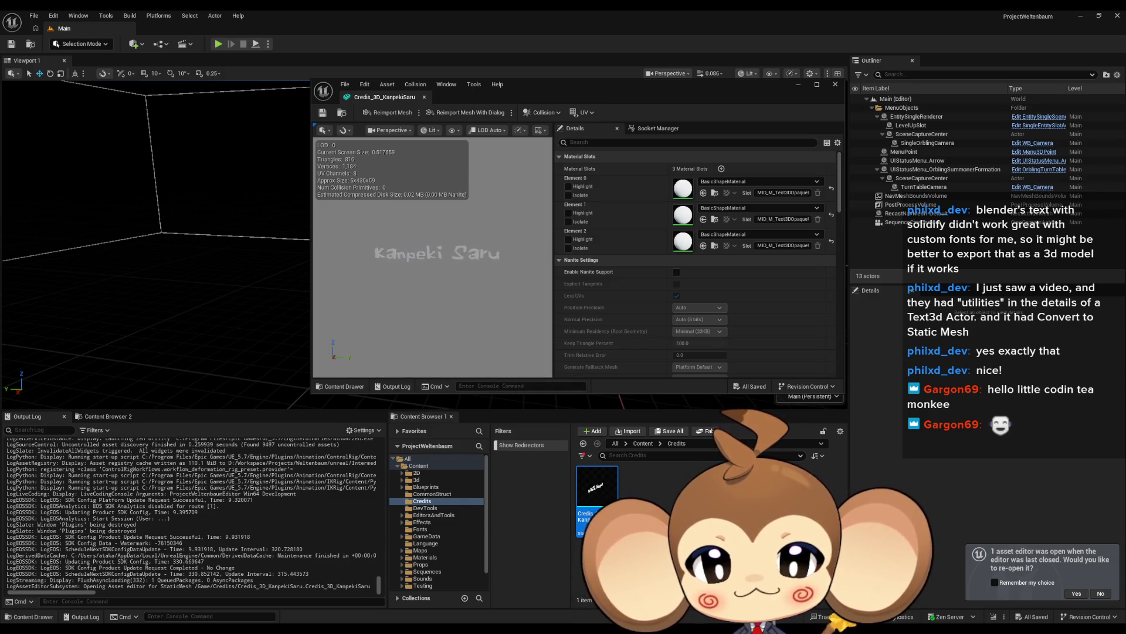
scroll(466, 298, "up", 2)
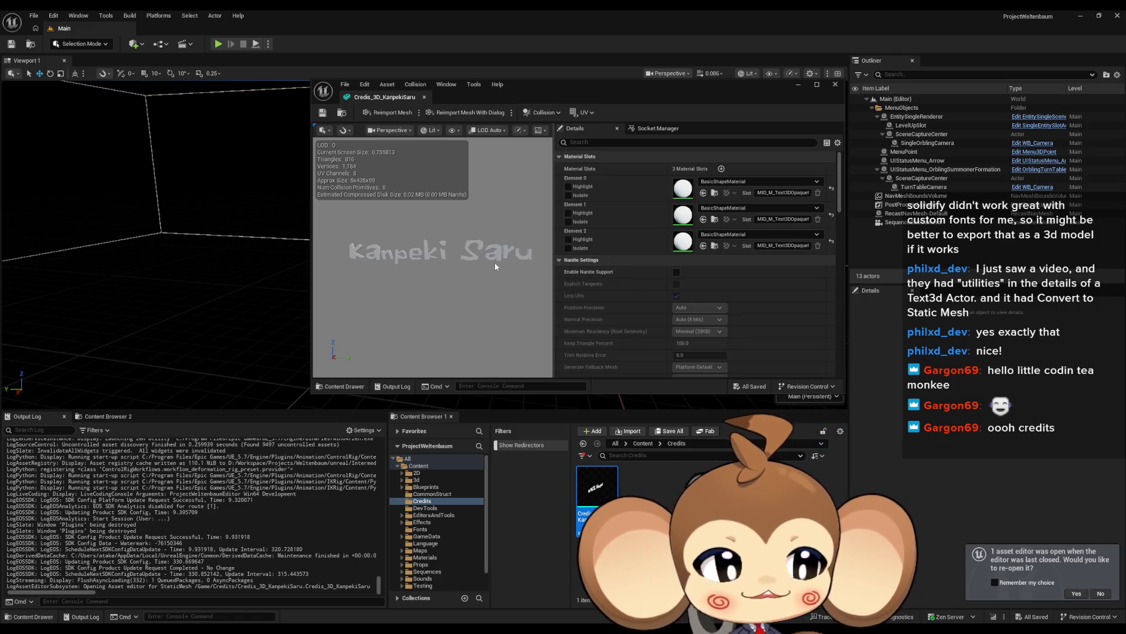
left_click(835, 84)
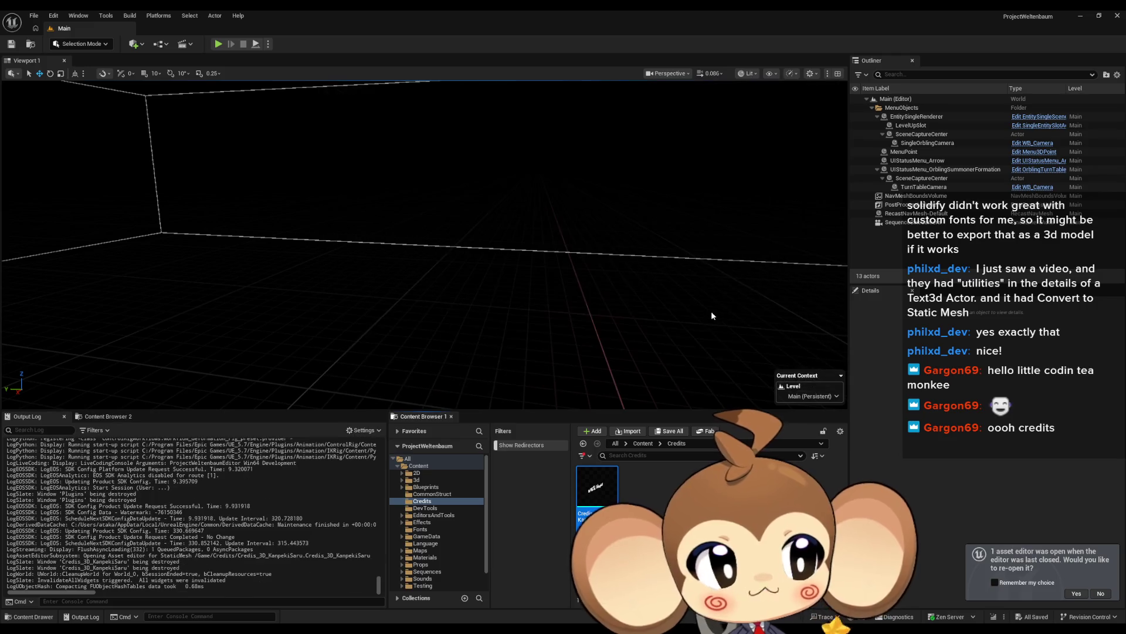
Create an Actor-parented Blueprint Class in Credits named Credis_Intro_Actor.
mouse_move(594, 506)
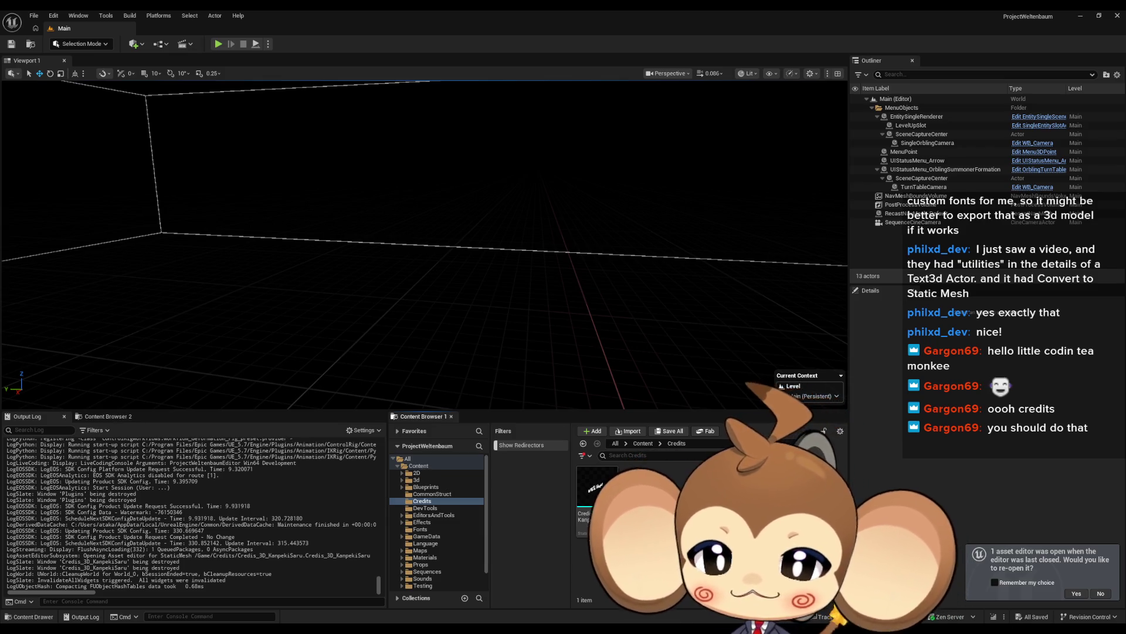
right_click(675, 504)
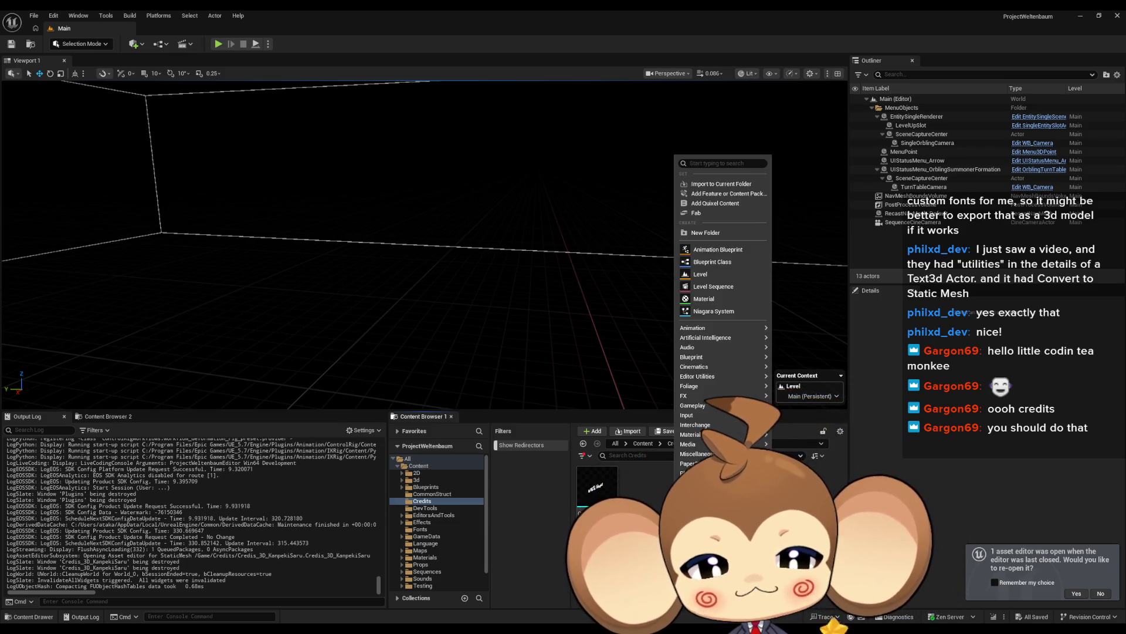
left_click(721, 265)
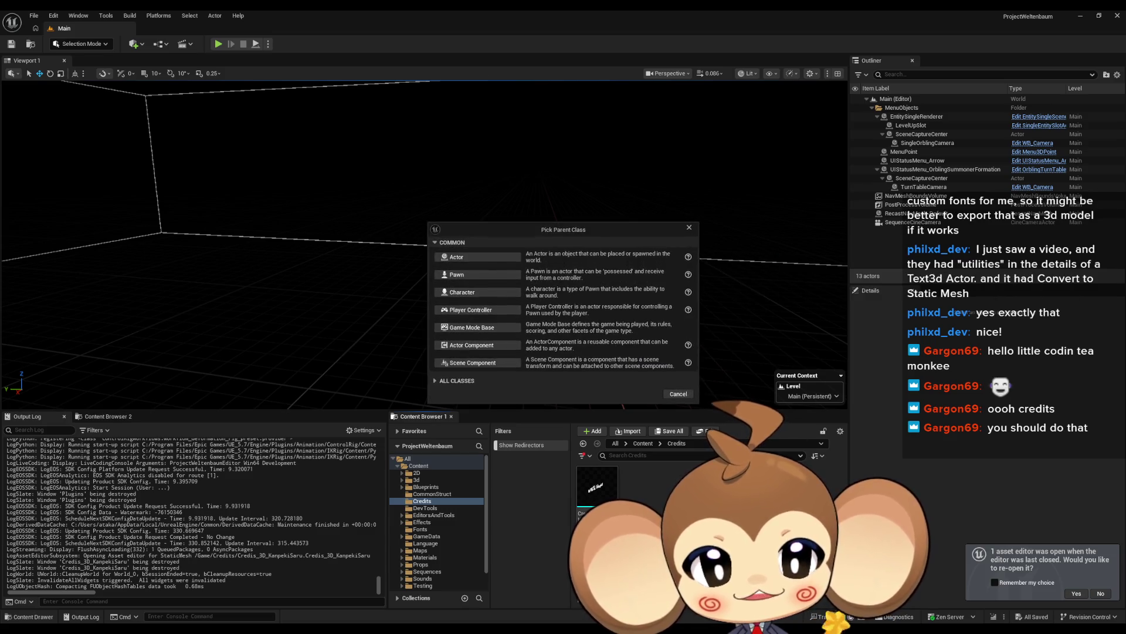
left_click(469, 261)
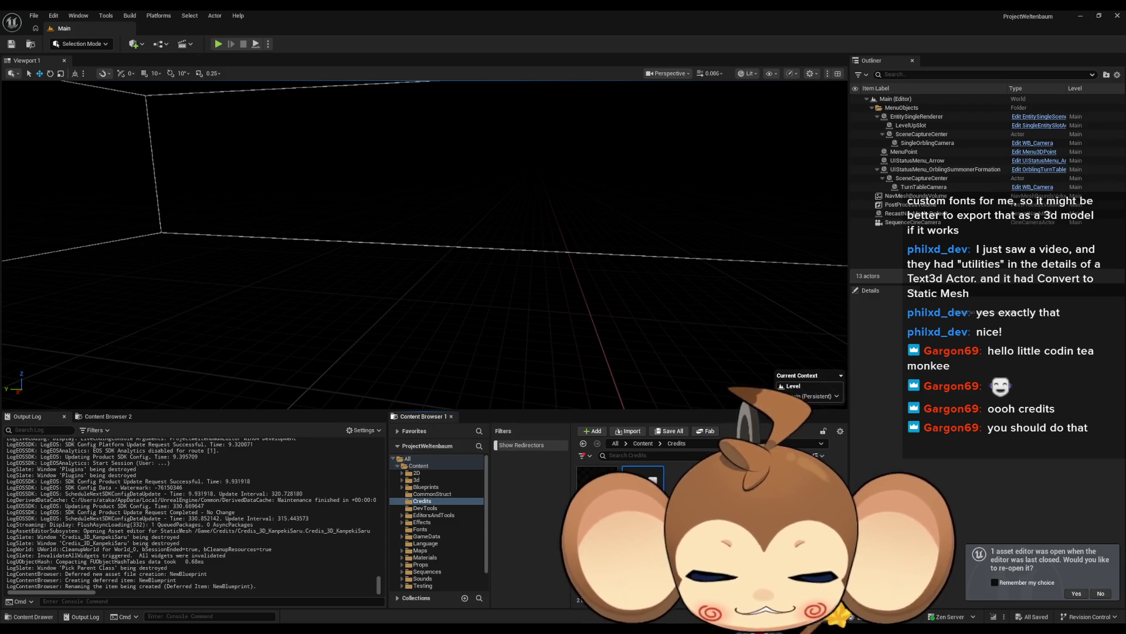
key("Return")
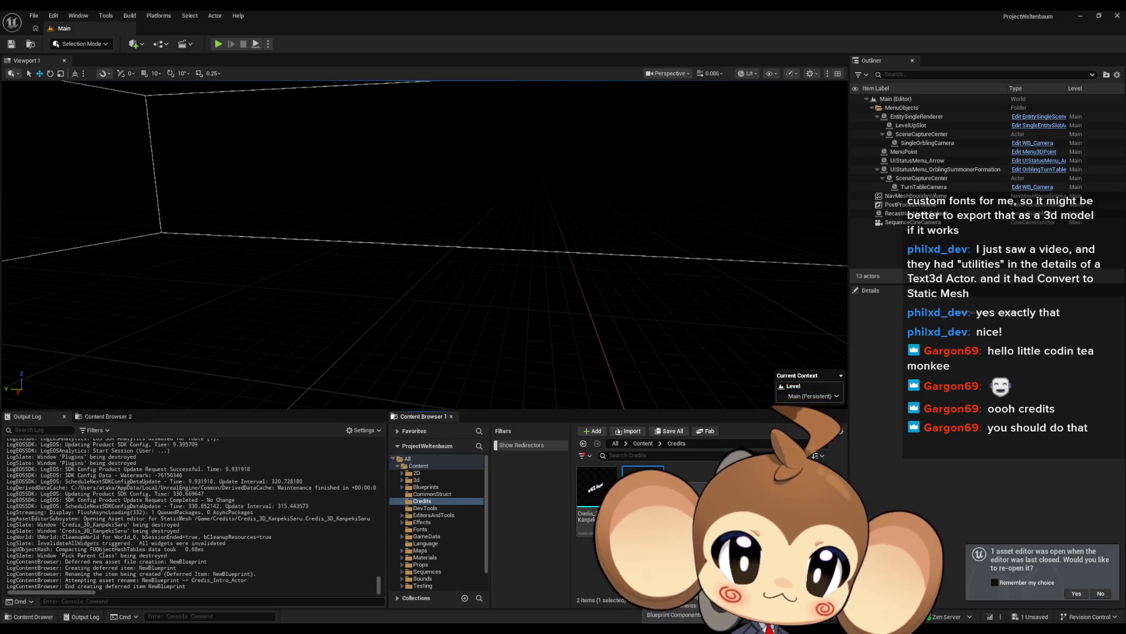
Open Credis_Intro_Actor's event graph and add a Get Player Actor node.
double_click(643, 486)
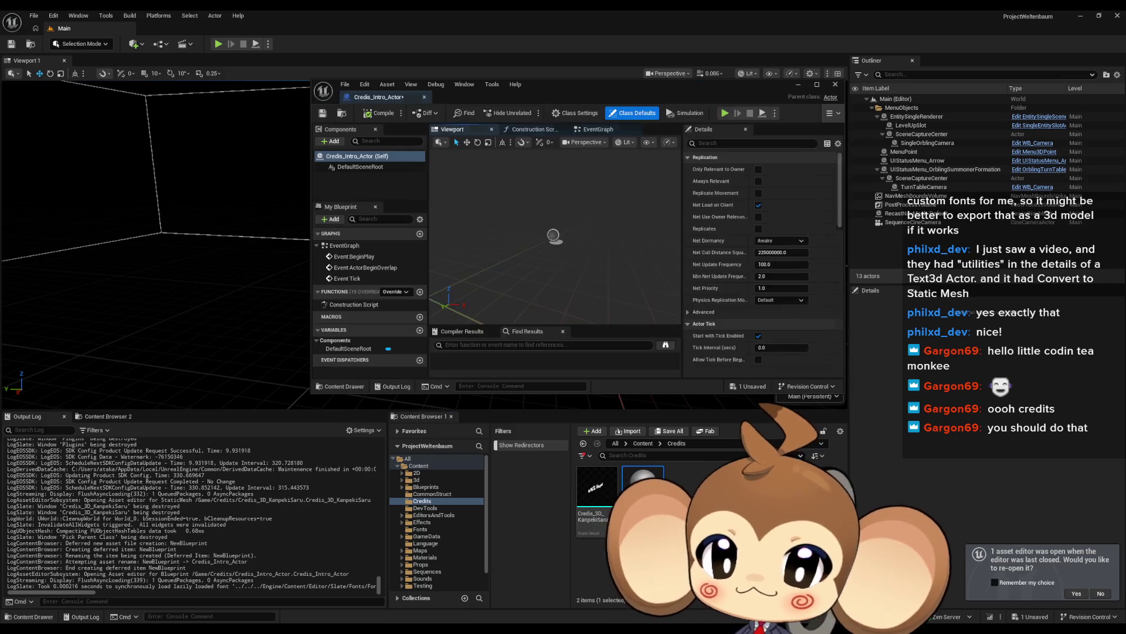
double_click(352, 246)
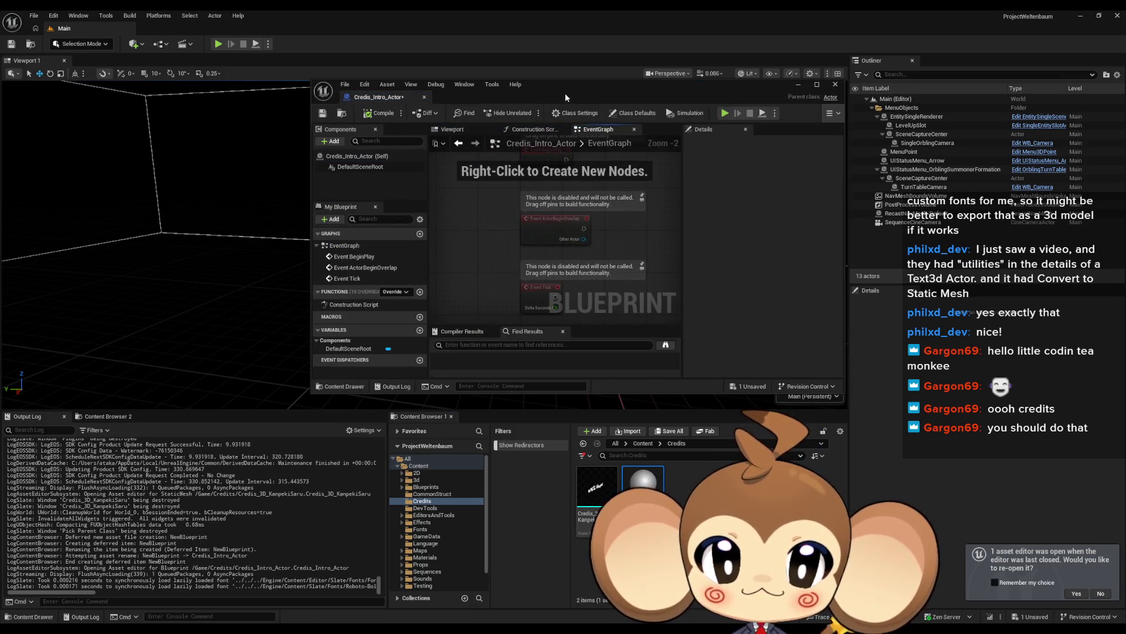
double_click(557, 87)
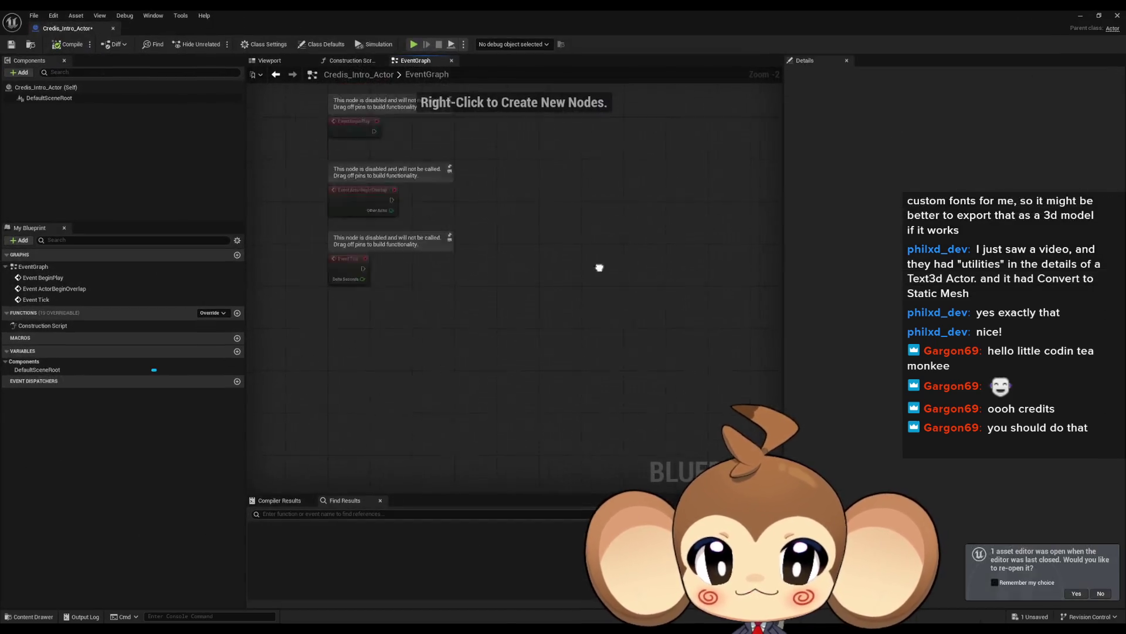
right_click(516, 236)
type("get player")
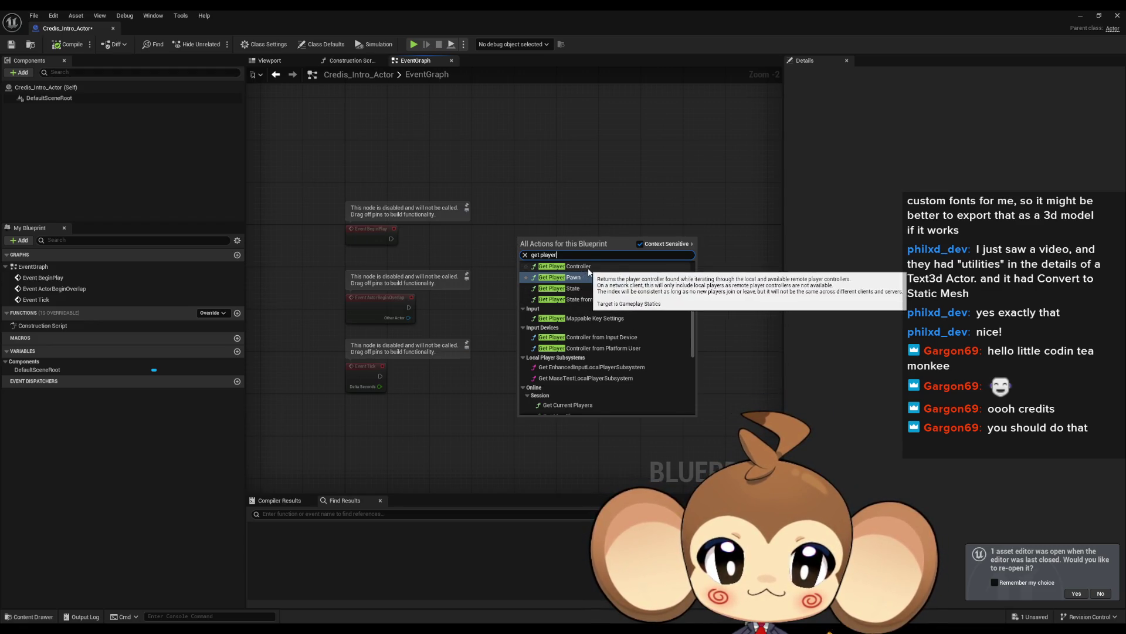
type(" act")
left_click(578, 283)
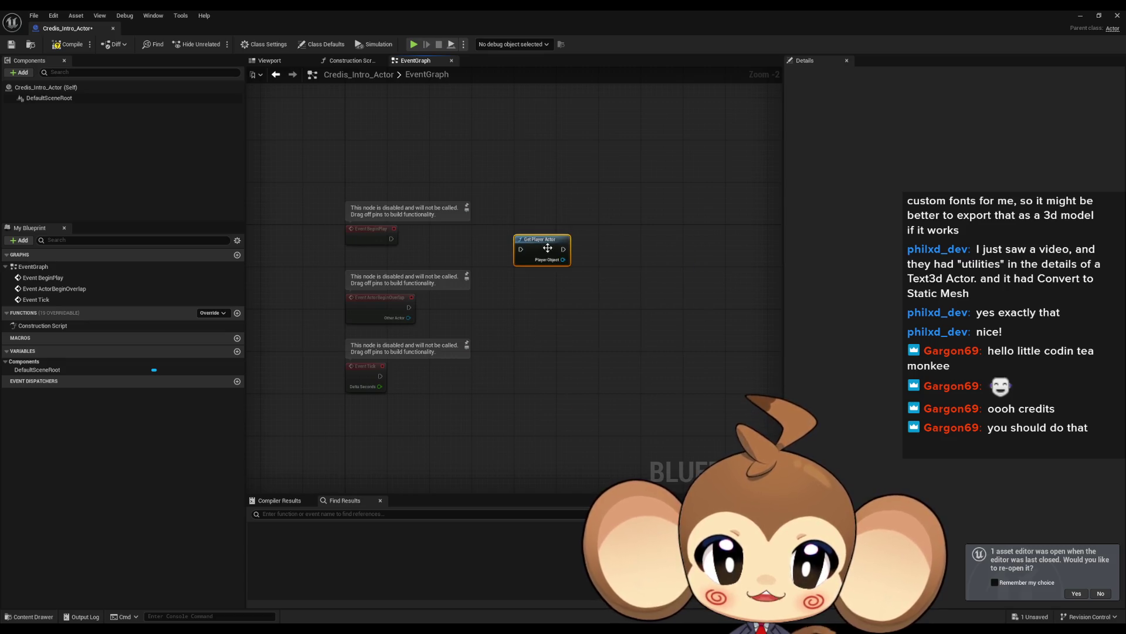
Try Get Attached Actors and Get Attach Parent Actor nodes from the Player Object output.
scroll(546, 247, "up", 3)
left_click_drag(544, 301, 606, 310)
type("atta")
type("actor")
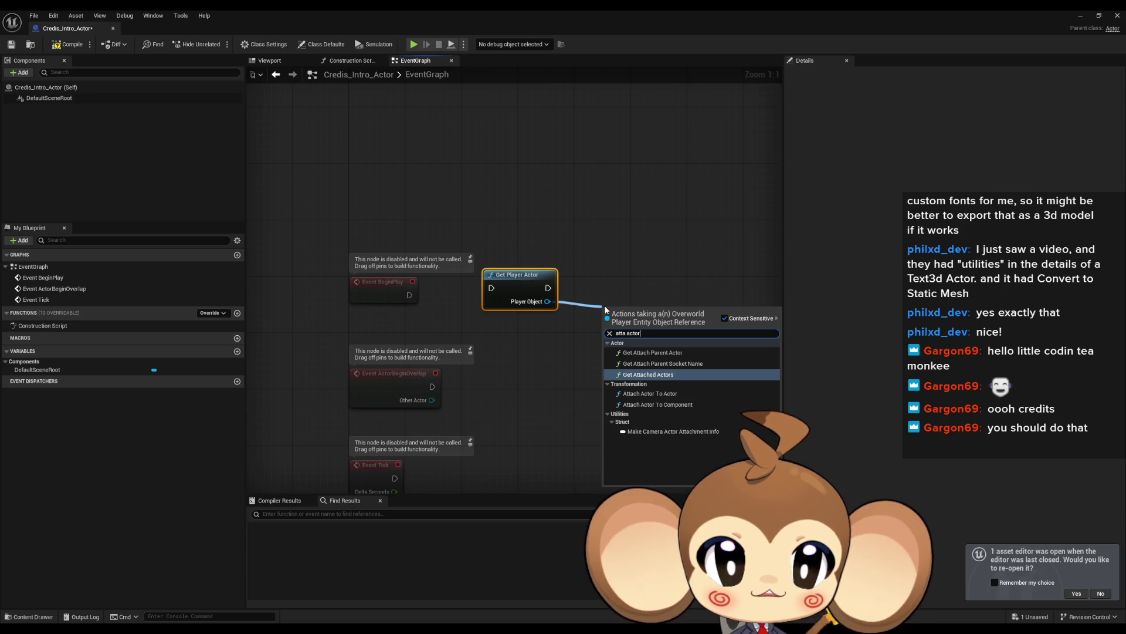
key("Return")
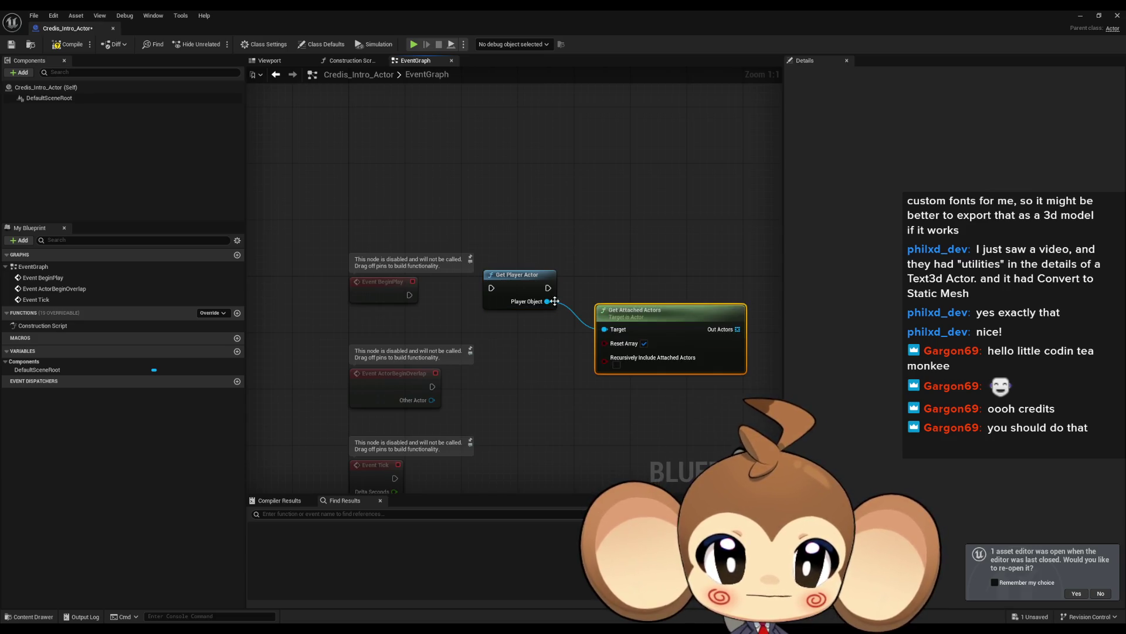
left_click_drag(589, 287, 589, 287)
type("att par ac")
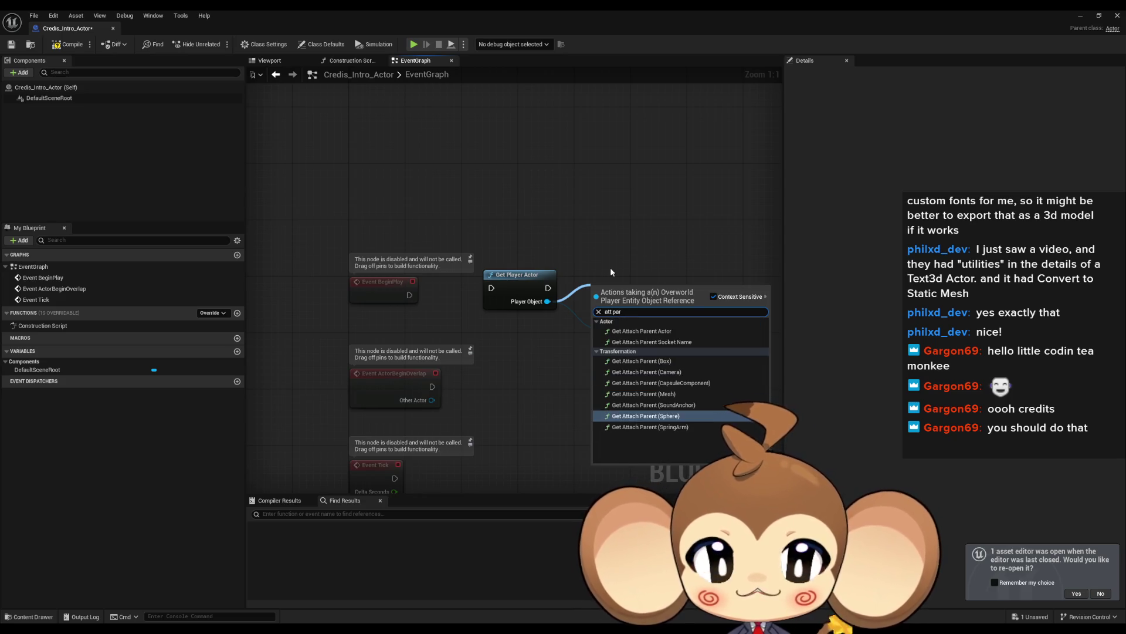
key("Return")
left_click_drag(628, 291, 623, 232)
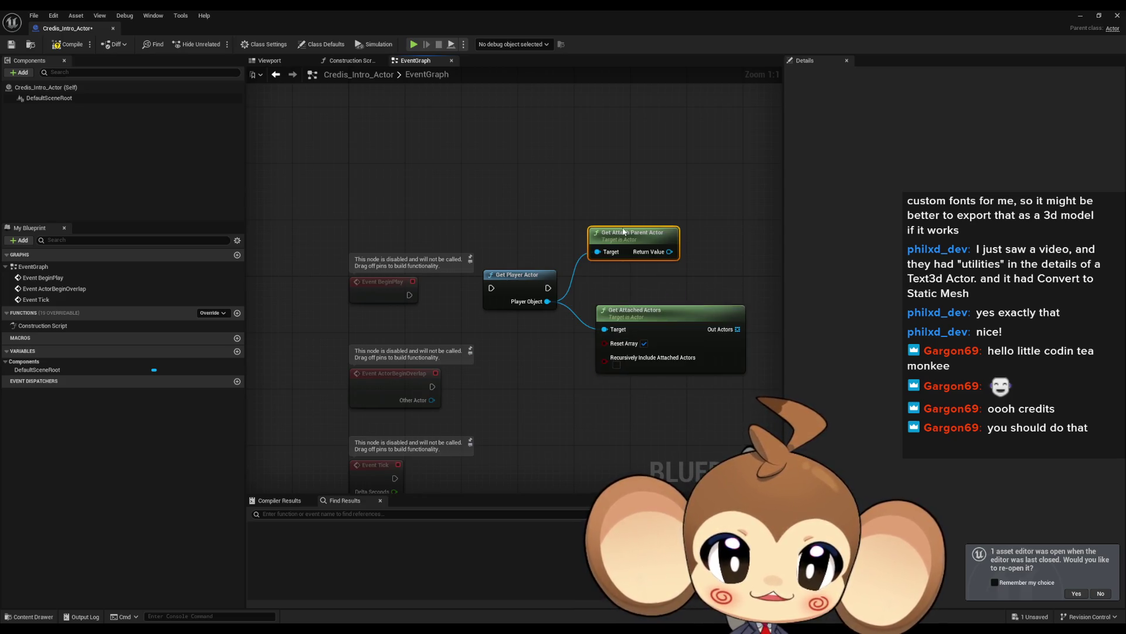
Add Attach Actor To Actor from Player Object and delete the two unneeded get-attach nodes.
left_click_drag(548, 301, 548, 368)
type("attach to")
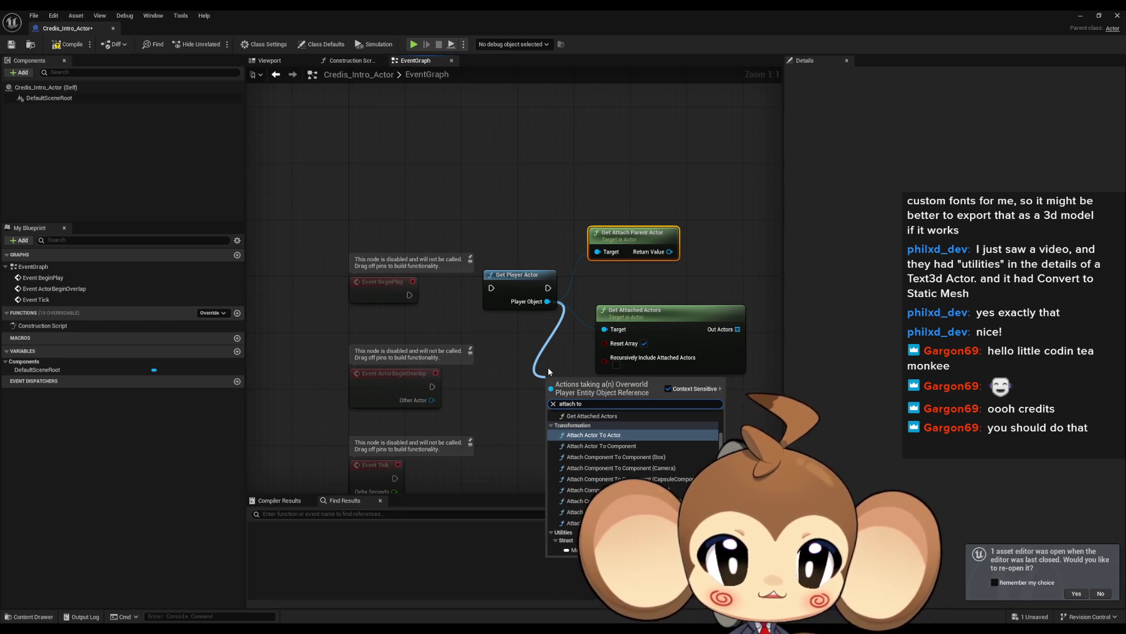
type(" actor")
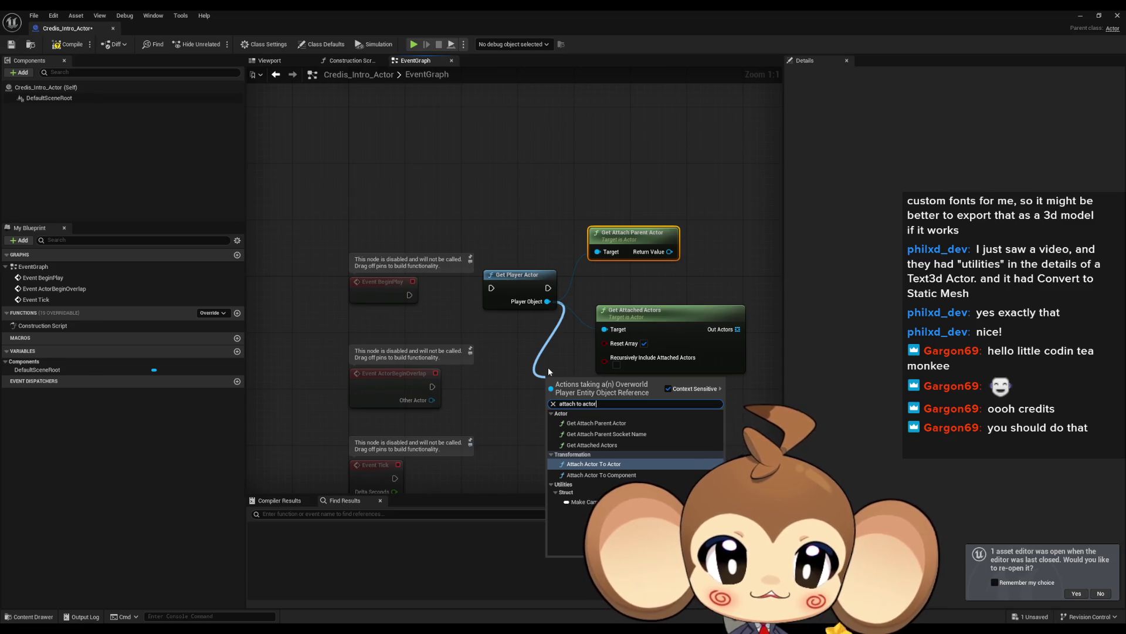
key("Return")
mouse_move(666, 115)
left_mouse_down()
mouse_move(604, 241)
mouse_move(622, 329)
left_mouse_up()
key("Delete")
mouse_move(636, 393)
left_mouse_down()
mouse_move(694, 314)
mouse_move(690, 280)
left_mouse_up()
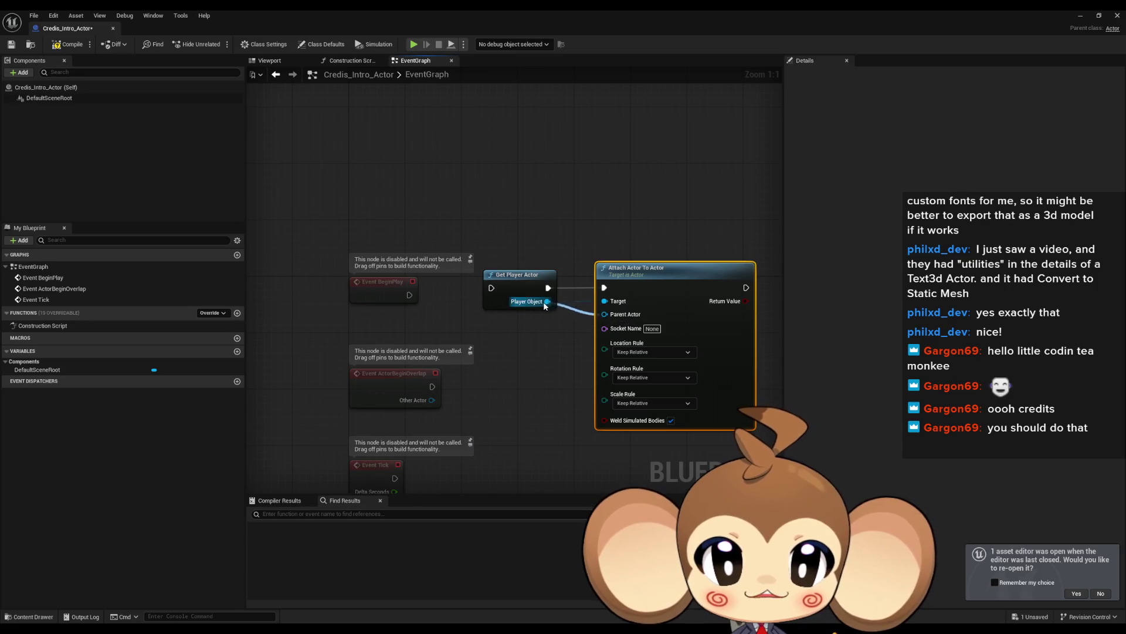
Set the attach location and rotation rules to Snap to Target and run it from BeginPlay.
left_click_drag(603, 304, 491, 364)
type("se")
left_click(615, 175)
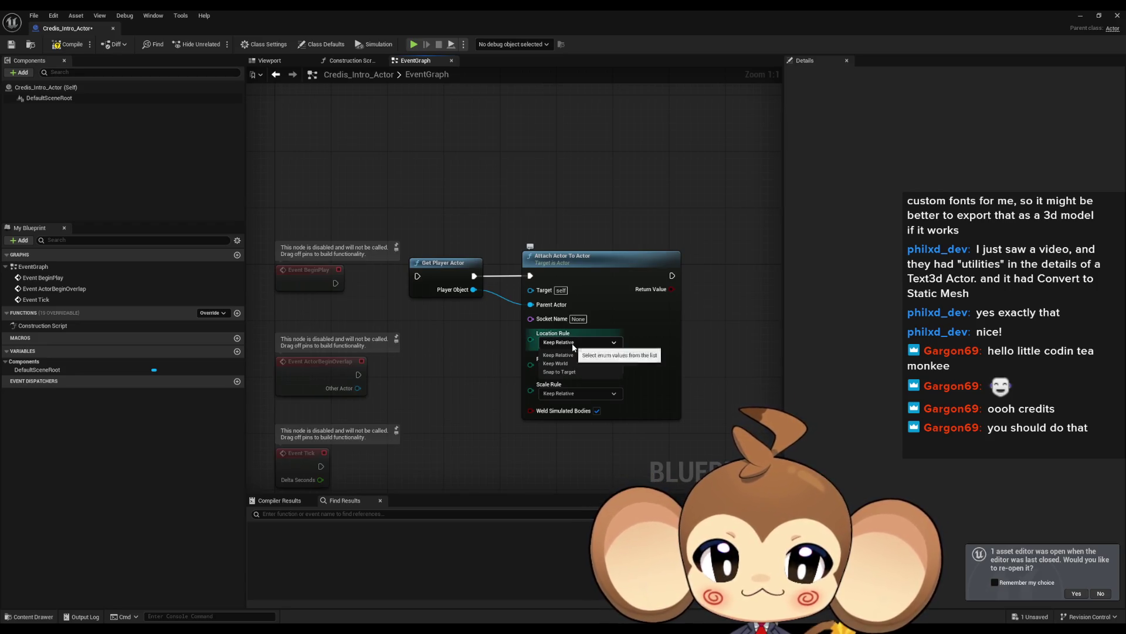
left_click(560, 372)
left_click(568, 368)
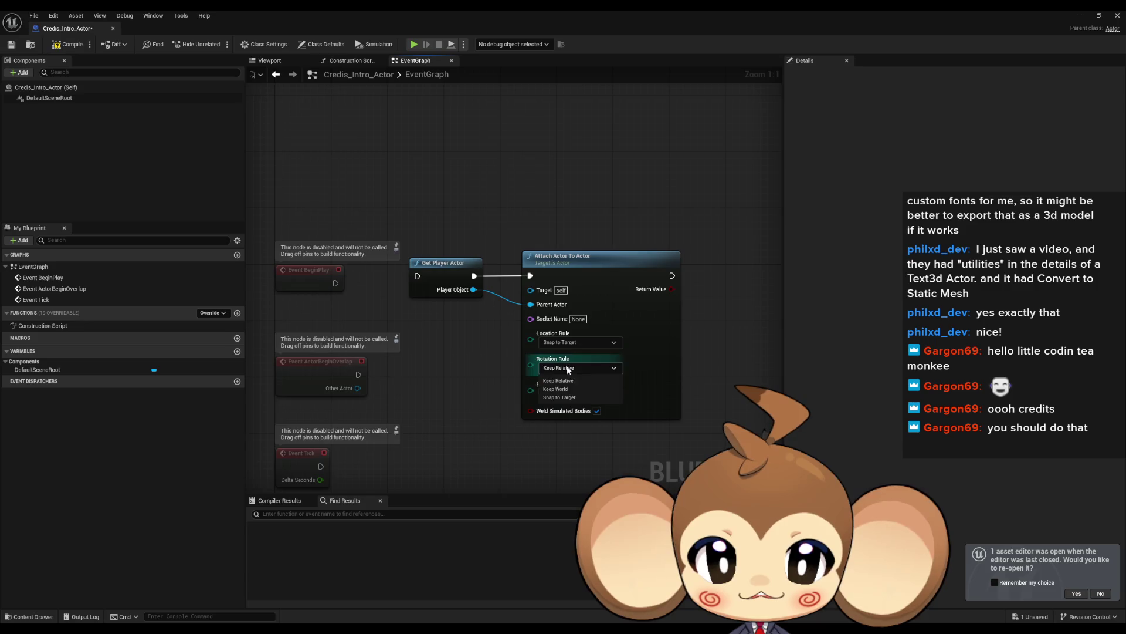
left_click(570, 397)
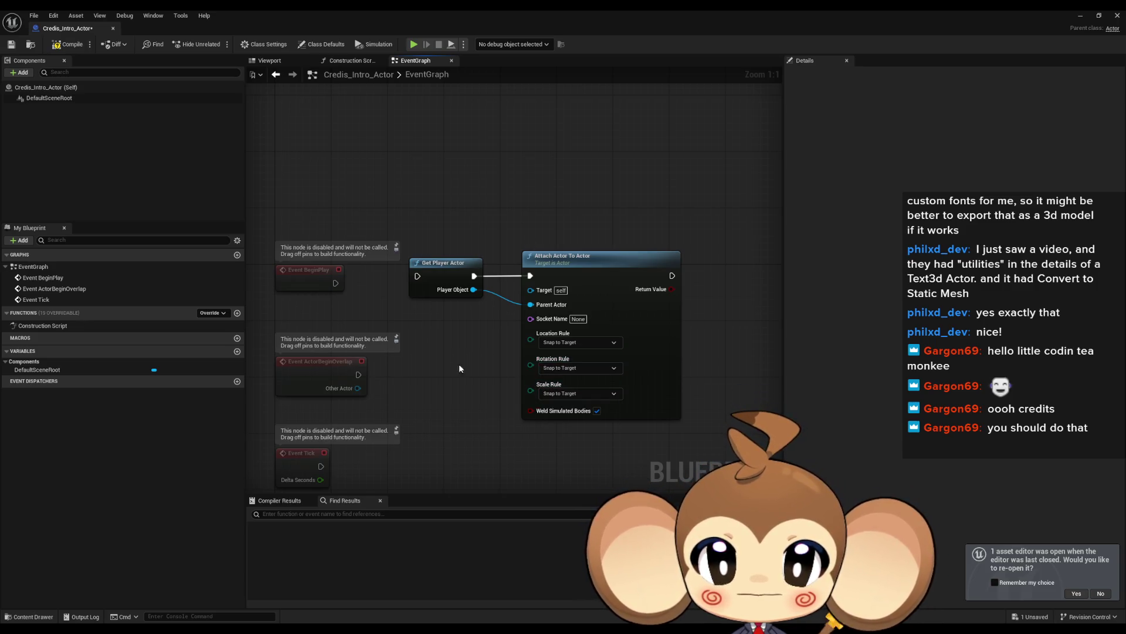
left_click_drag(419, 279, 419, 279)
left_click(597, 262, "ctrl")
Promote Player Object to a variable set after Attach Actor To Actor, then return to the level editor.
left_click_drag(597, 262, 568, 269)
left_click(456, 305)
mouse_move(446, 296)
left_mouse_down()
mouse_move(457, 424)
mouse_move(516, 432)
left_mouse_up()
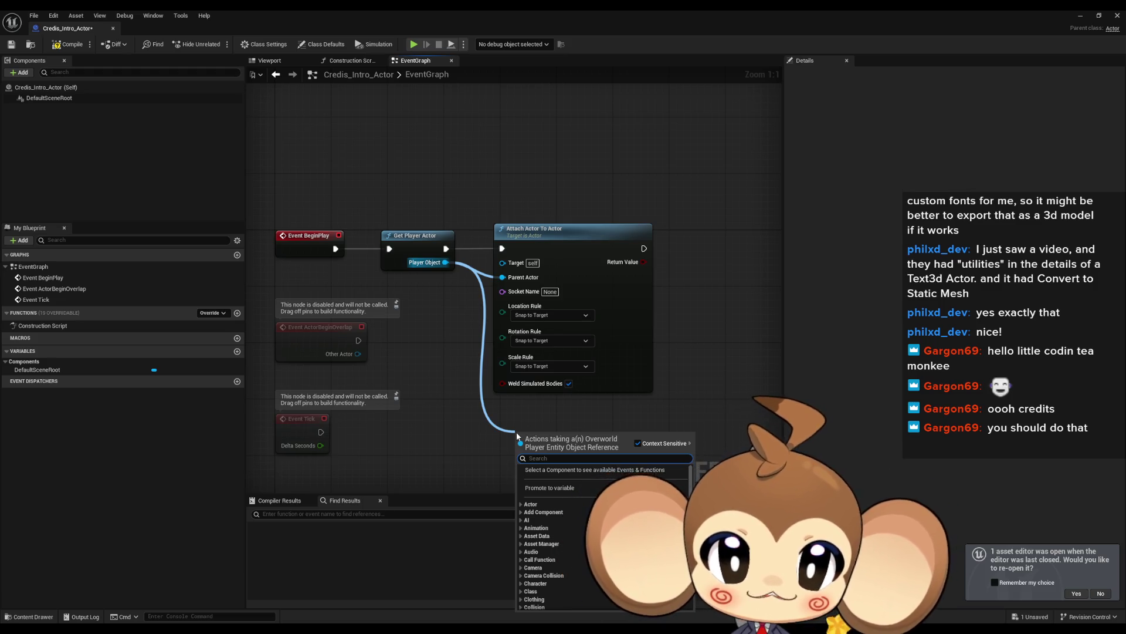
type("pro")
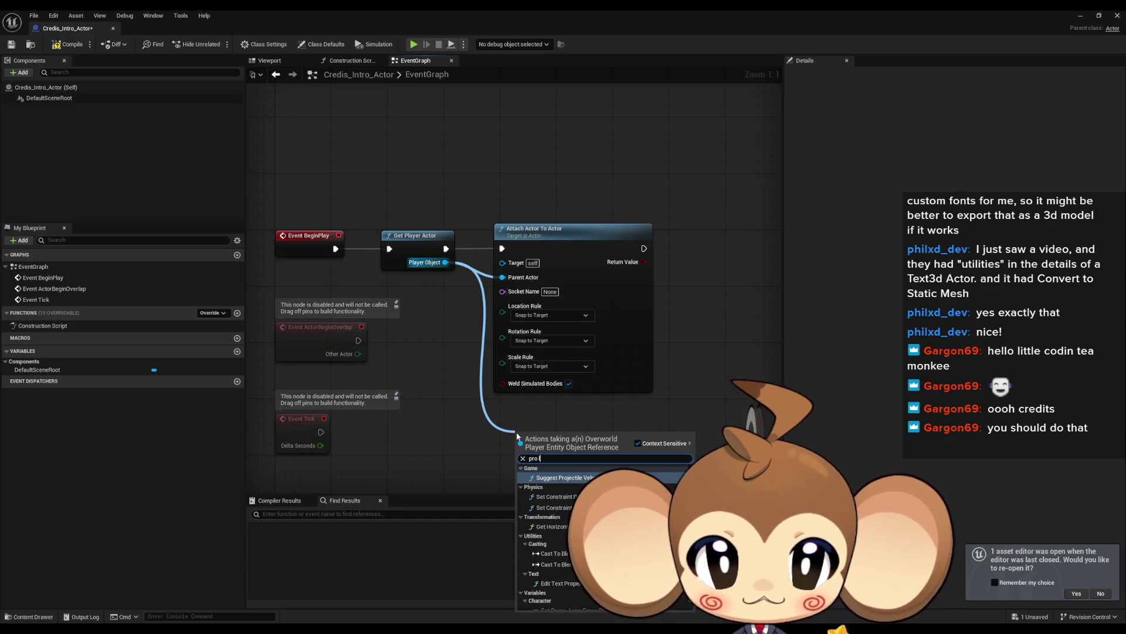
type(" var")
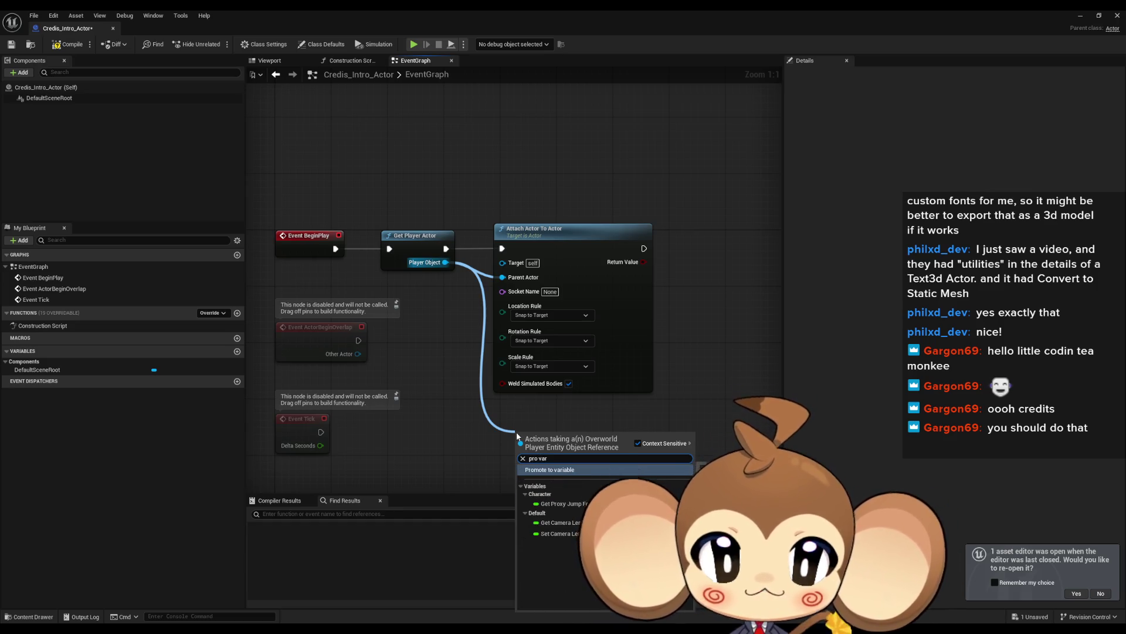
left_click(576, 472)
mouse_move(531, 446)
left_mouse_down()
mouse_move(685, 250)
mouse_move(648, 251)
left_mouse_up()
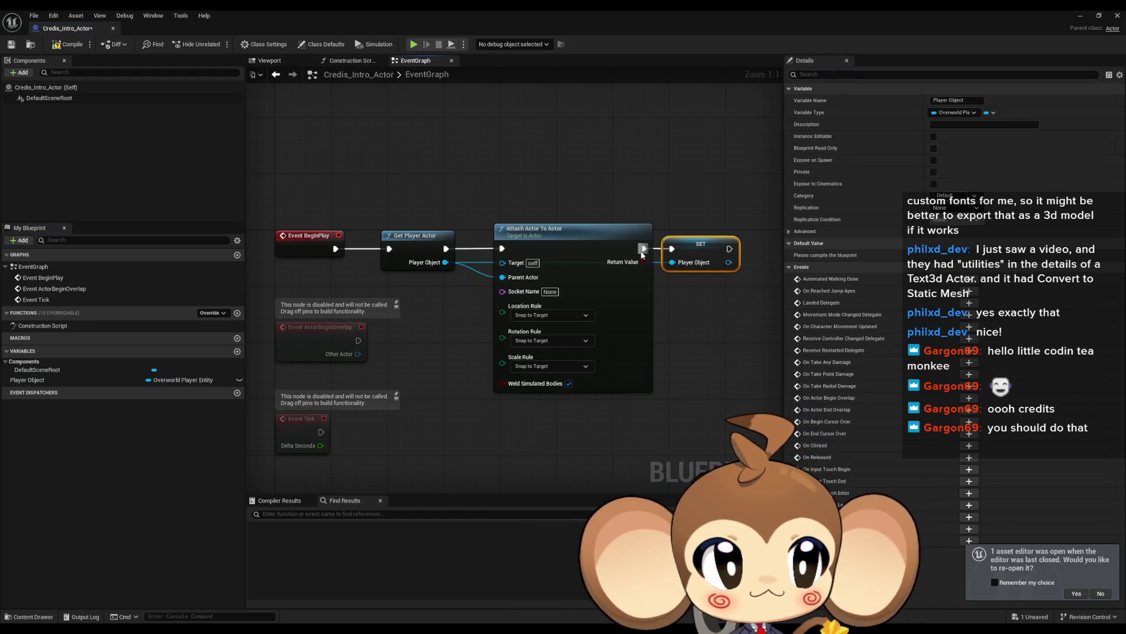
left_click(688, 351)
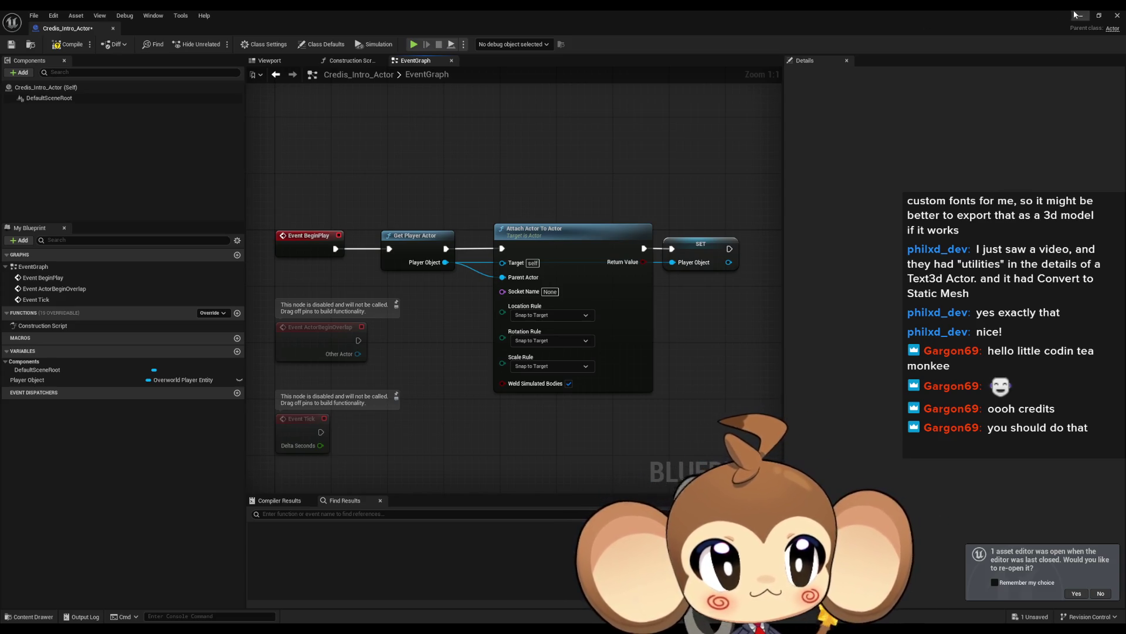
key("alt+Tab")
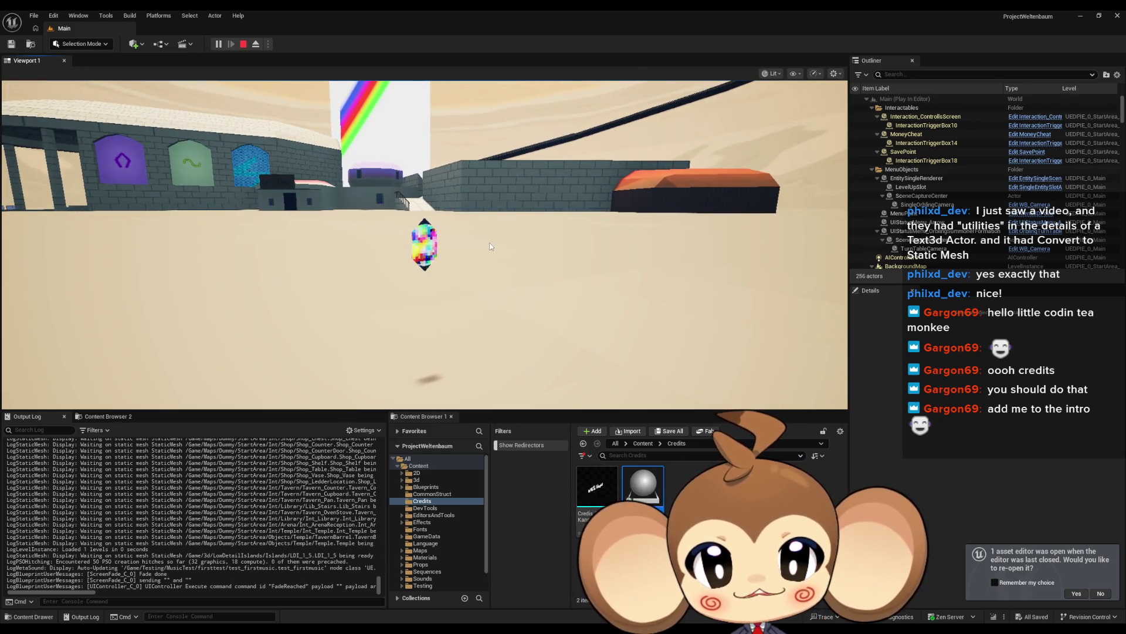
Look around in the running game, release the mouse with Shift+F1, and stop the session.
left_click(487, 250)
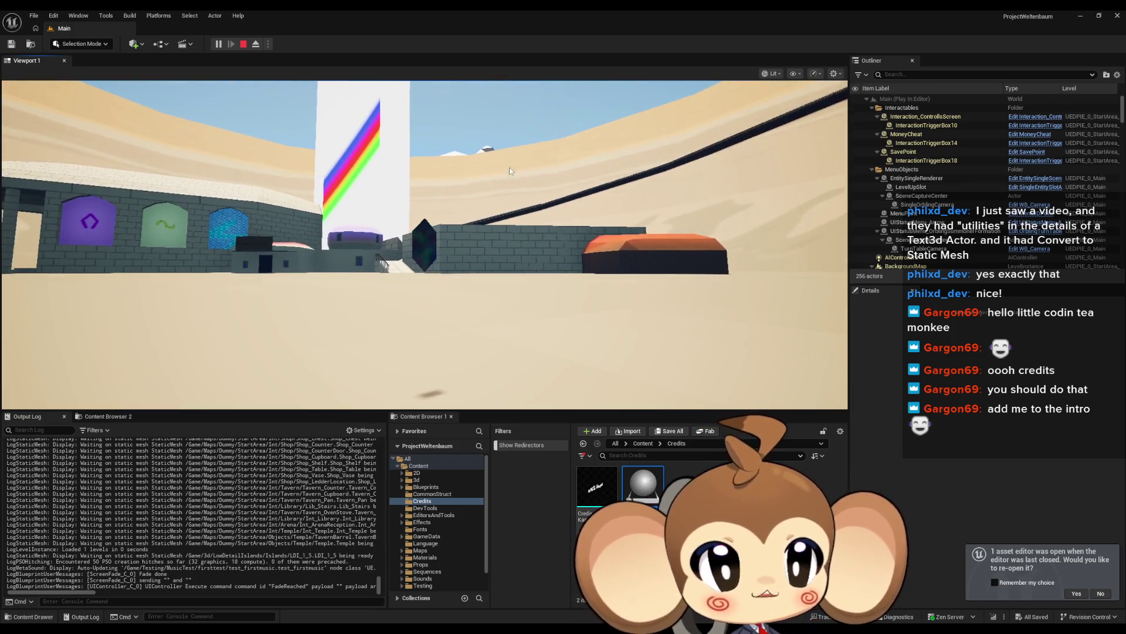
key("shift+F1")
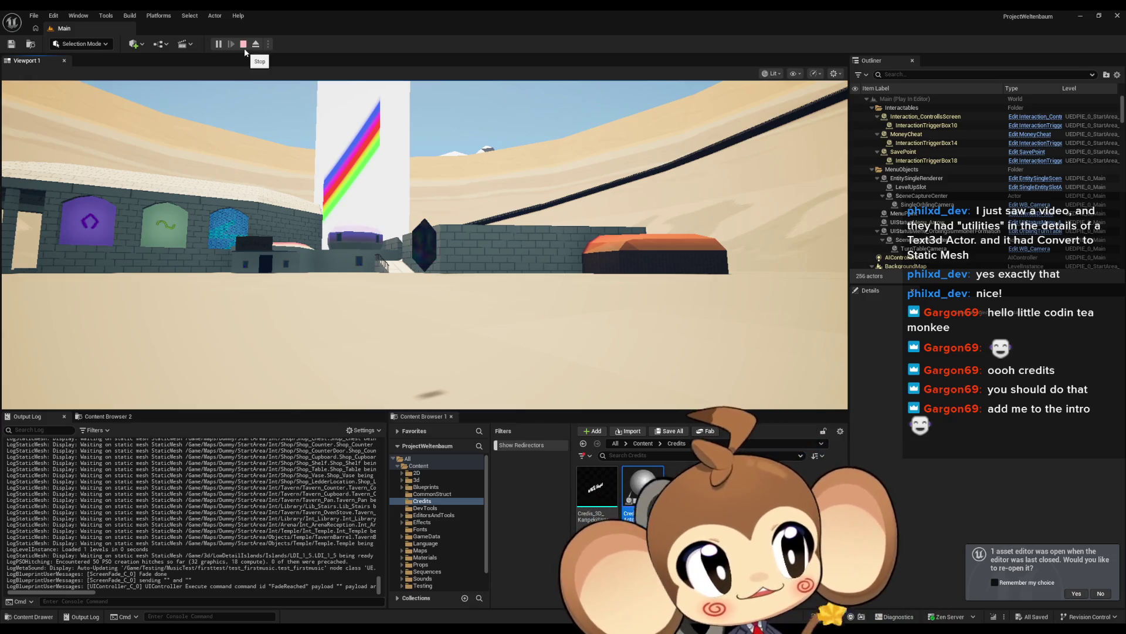
left_click(244, 44)
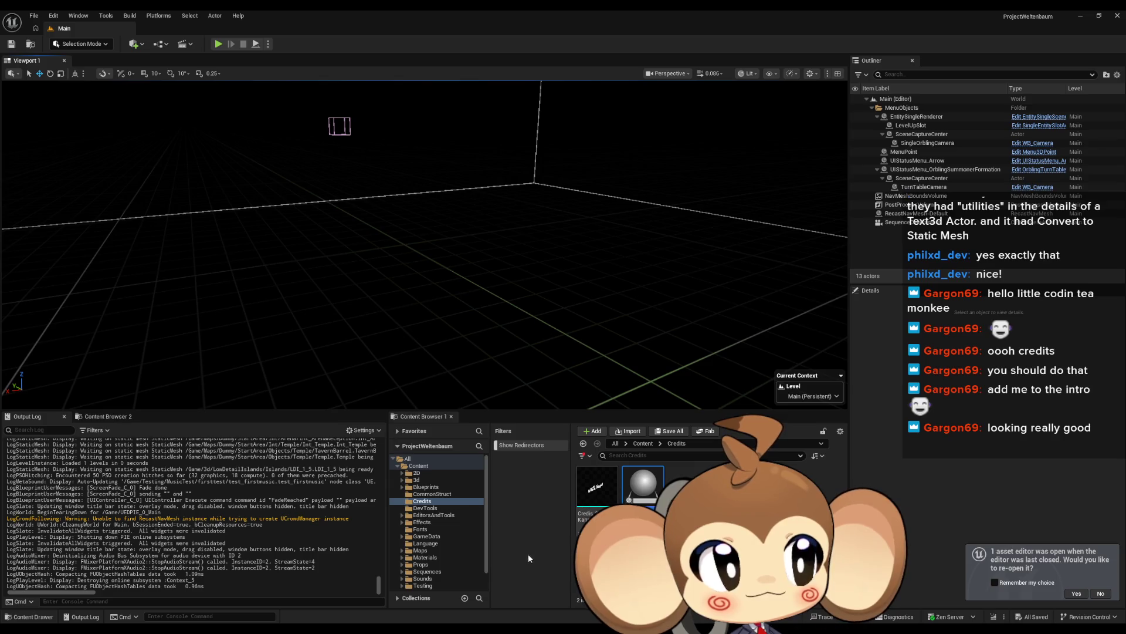
Add a Static Mesh component to the Credis_Intro_Actor Blueprint.
double_click(597, 490)
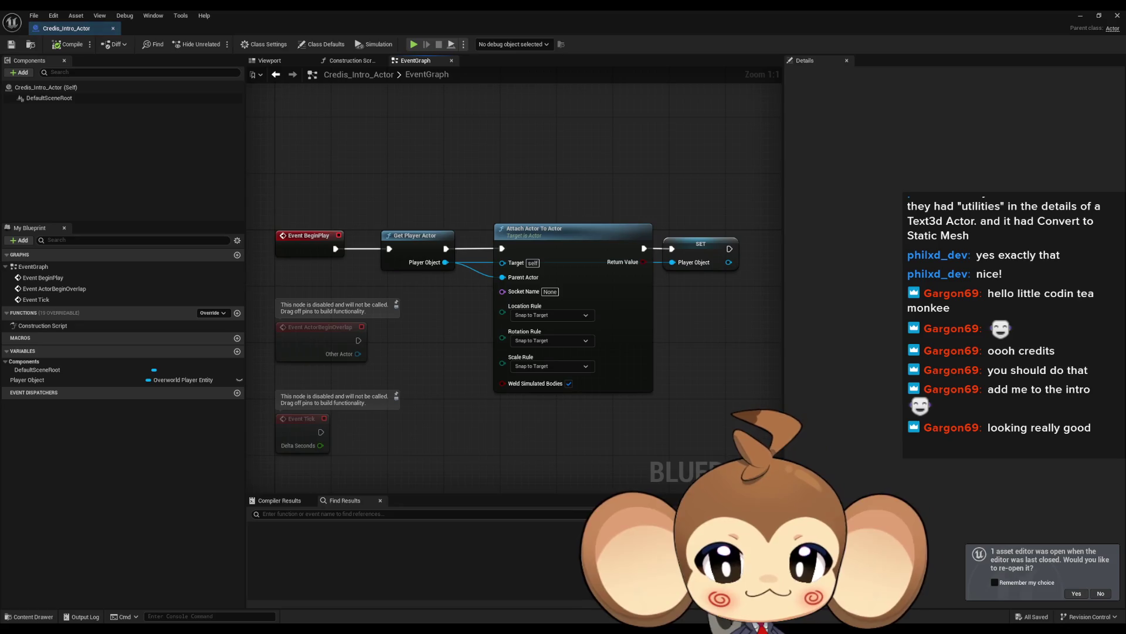
left_click(14, 73)
type("st")
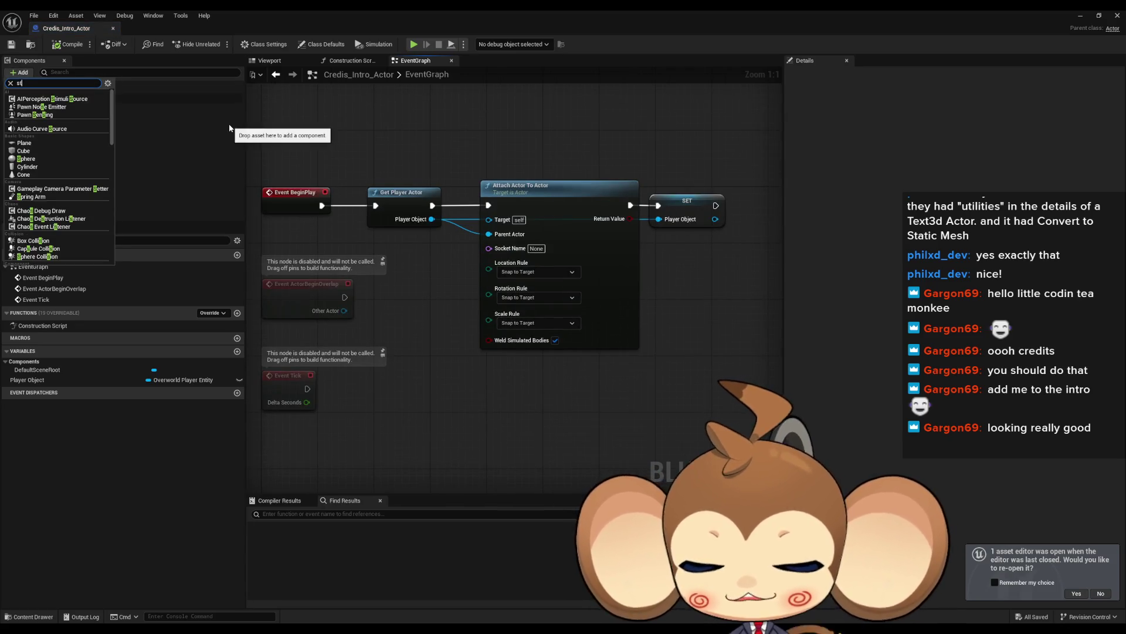
type("at")
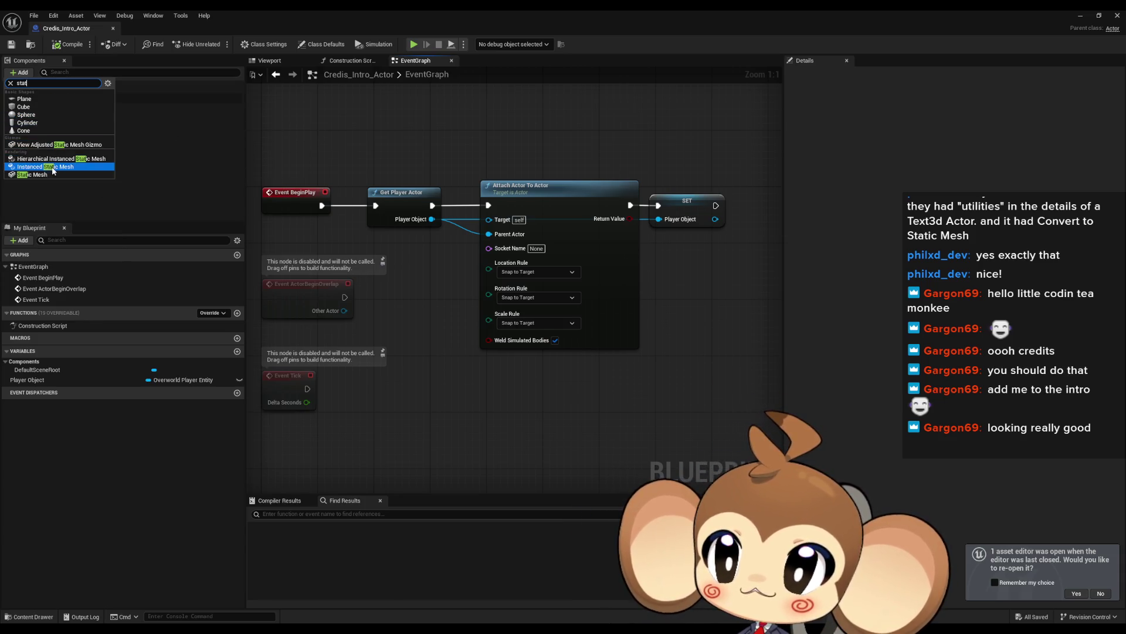
left_click(32, 174)
double_click(314, 9)
Assign Credis_3D_KanpekiSaru to the StaticMesh and create a new material in Credits.
left_click(599, 504)
mouse_move(600, 503)
left_mouse_down()
mouse_move(675, 404)
mouse_move(763, 320)
mouse_move(781, 317)
left_mouse_up()
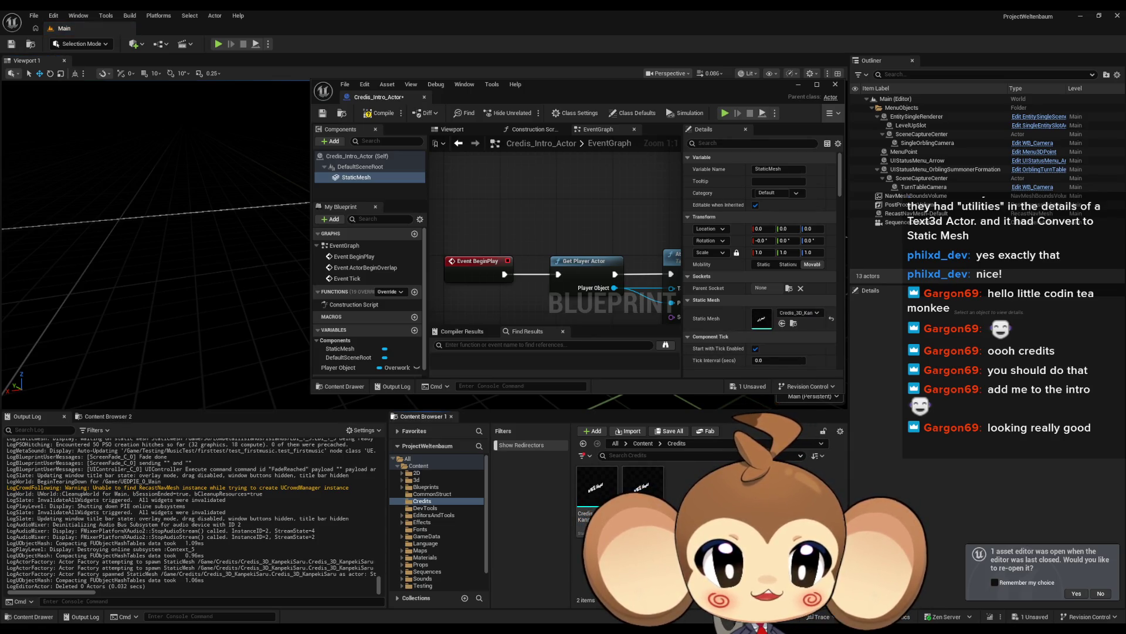
right_click(690, 504)
left_click(718, 271)
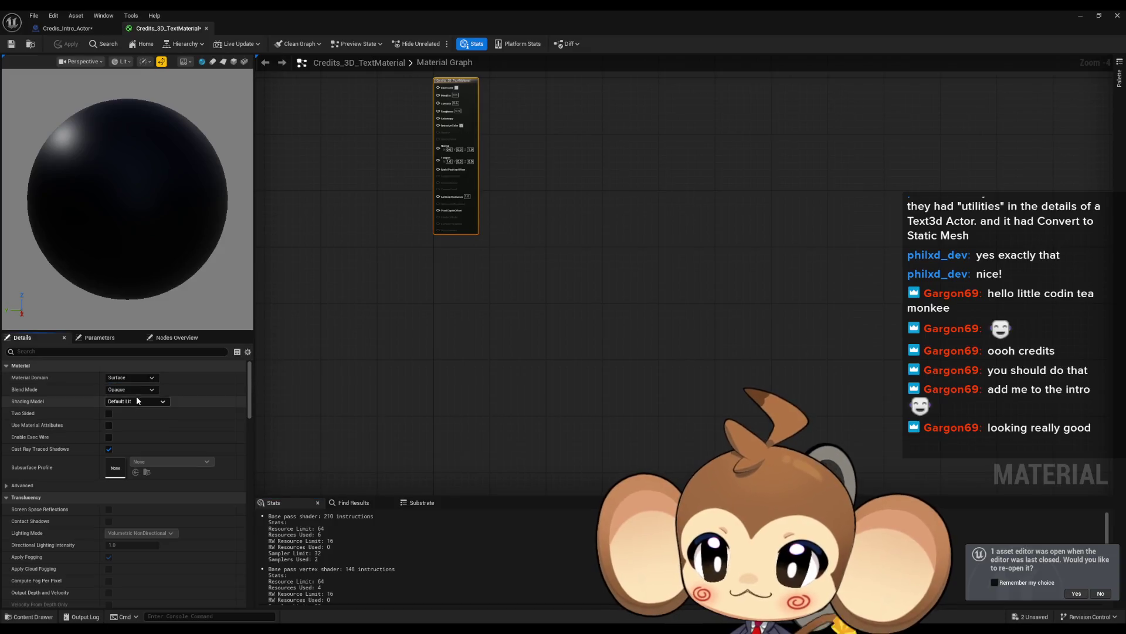
Set Credits_3D_TextMaterial's shading model to Unlit, keeping the Opaque blend mode.
left_click(136, 392)
left_click(140, 394)
left_click(140, 399)
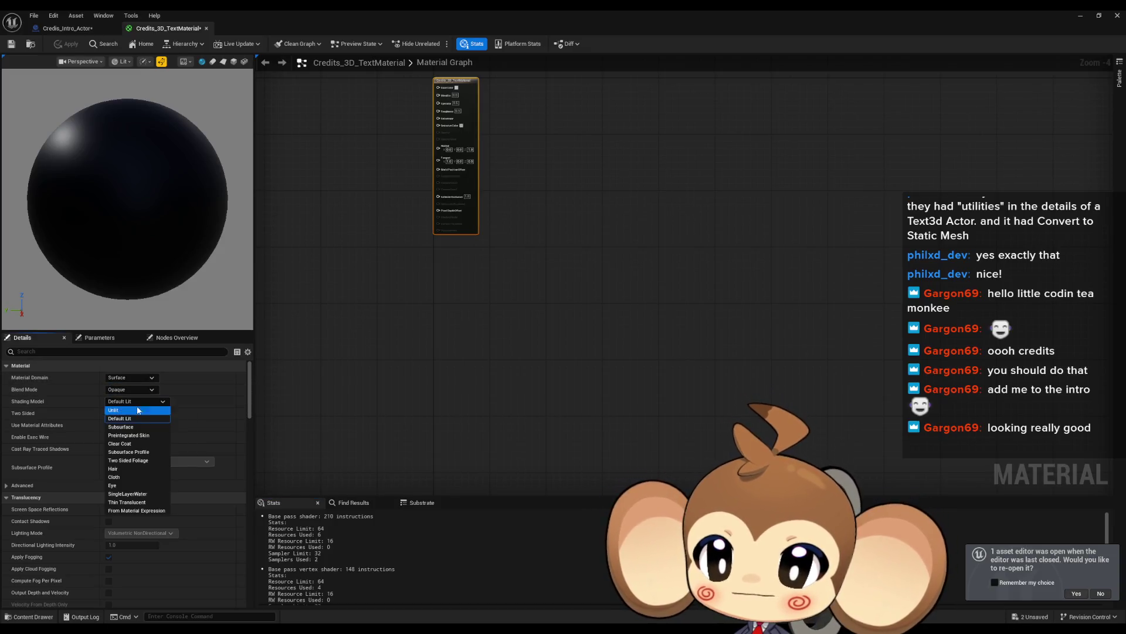
left_click(130, 410)
scroll(414, 302, "up", 5)
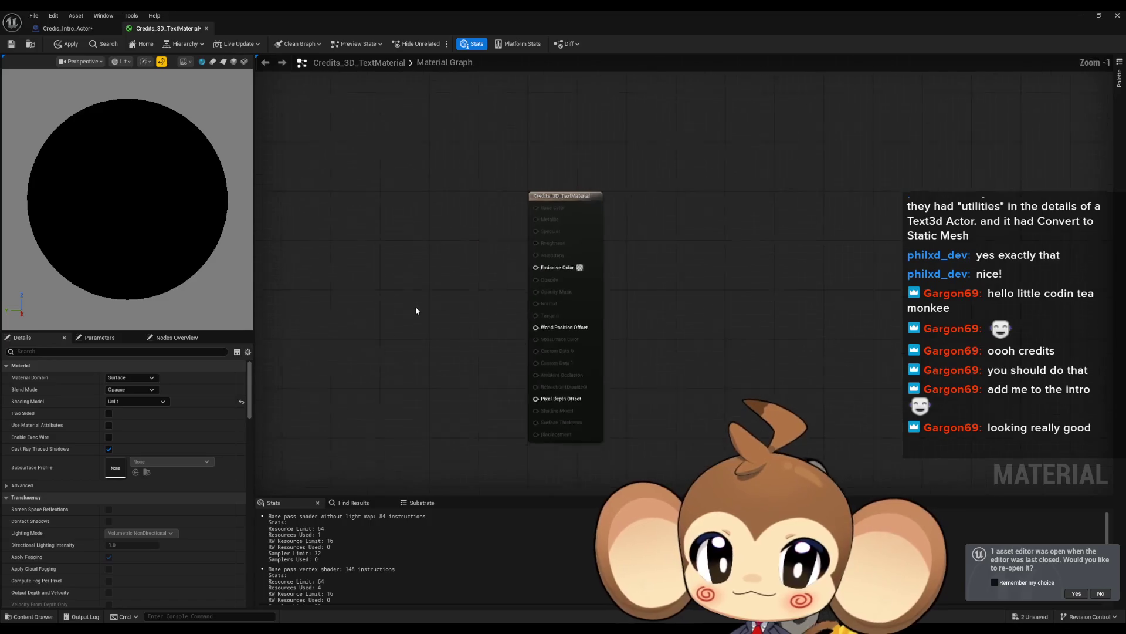
Feed a white Constant4Vector into Emissive Color, apply, and close the material editor.
left_click(409, 273)
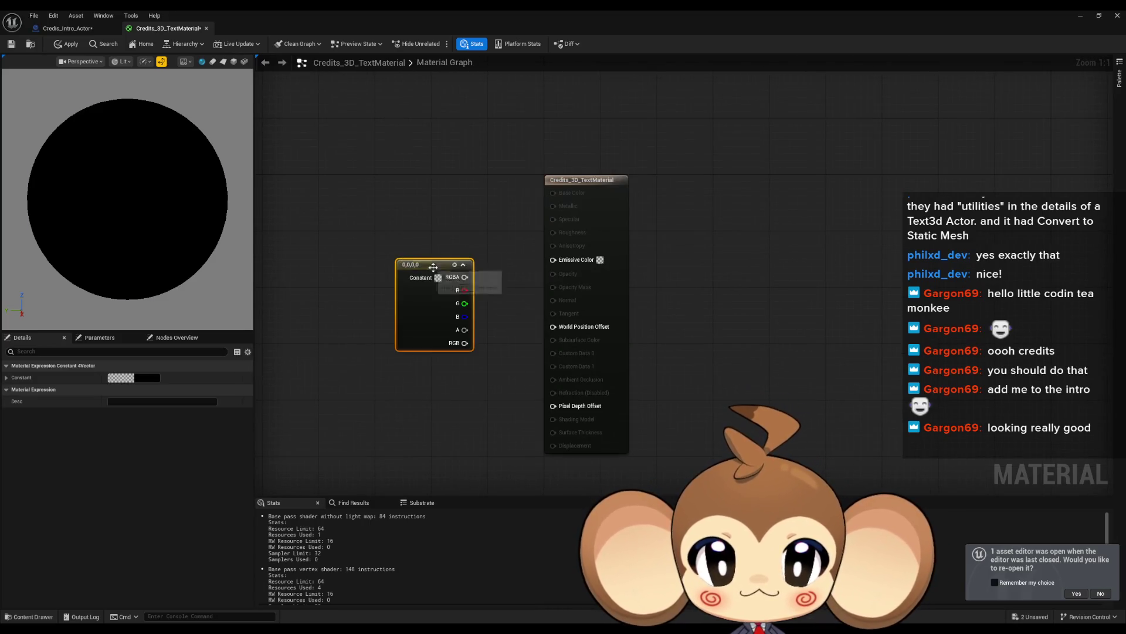
double_click(420, 310)
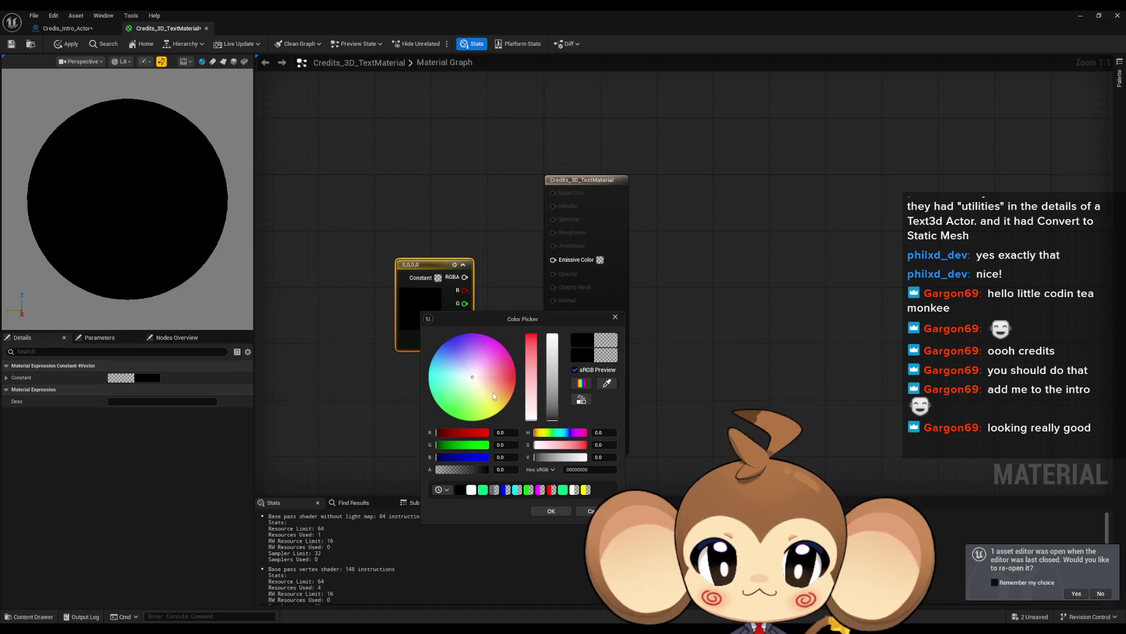
left_click_drag(556, 420, 569, 381)
left_click(551, 511)
left_click_drag(465, 277, 553, 260)
left_click_drag(423, 265, 436, 250)
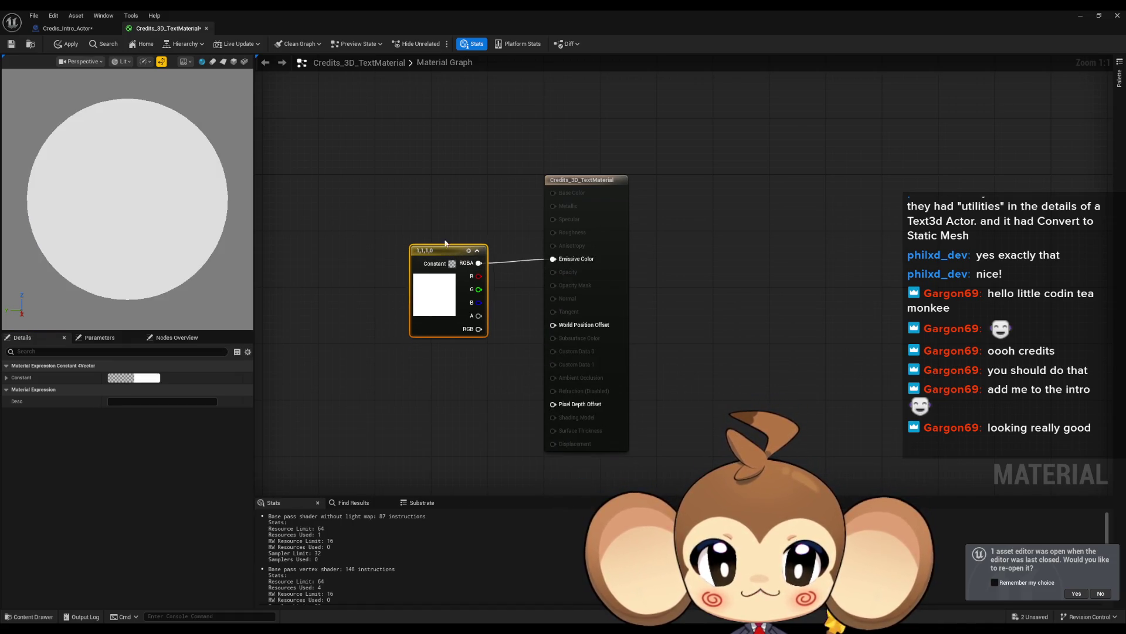
left_click(364, 194)
left_click(67, 44)
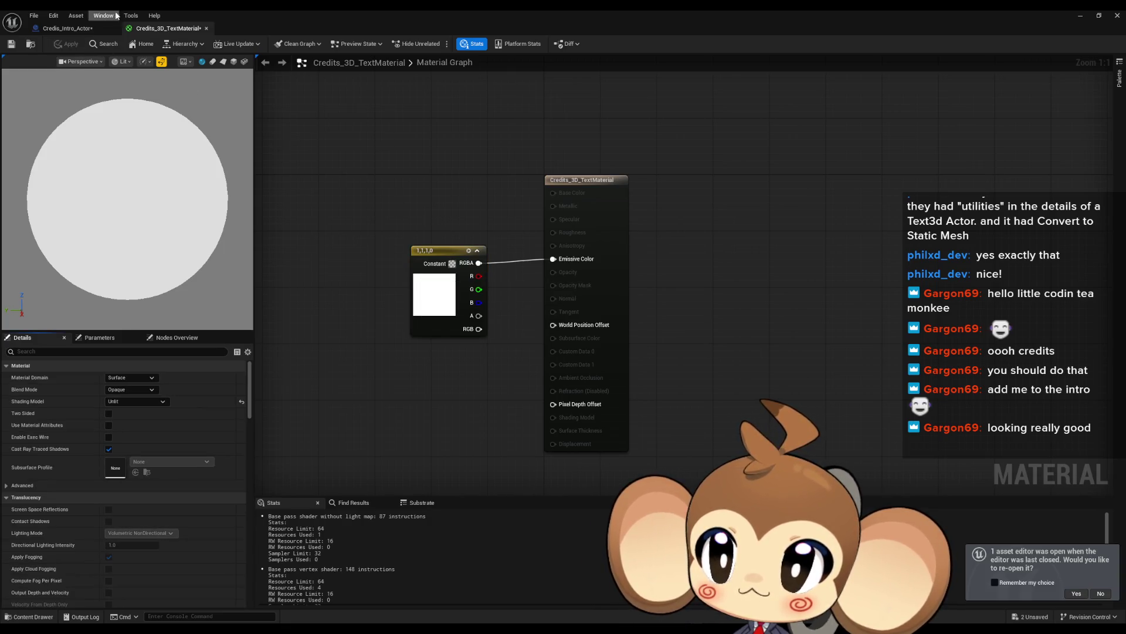
left_click(206, 29)
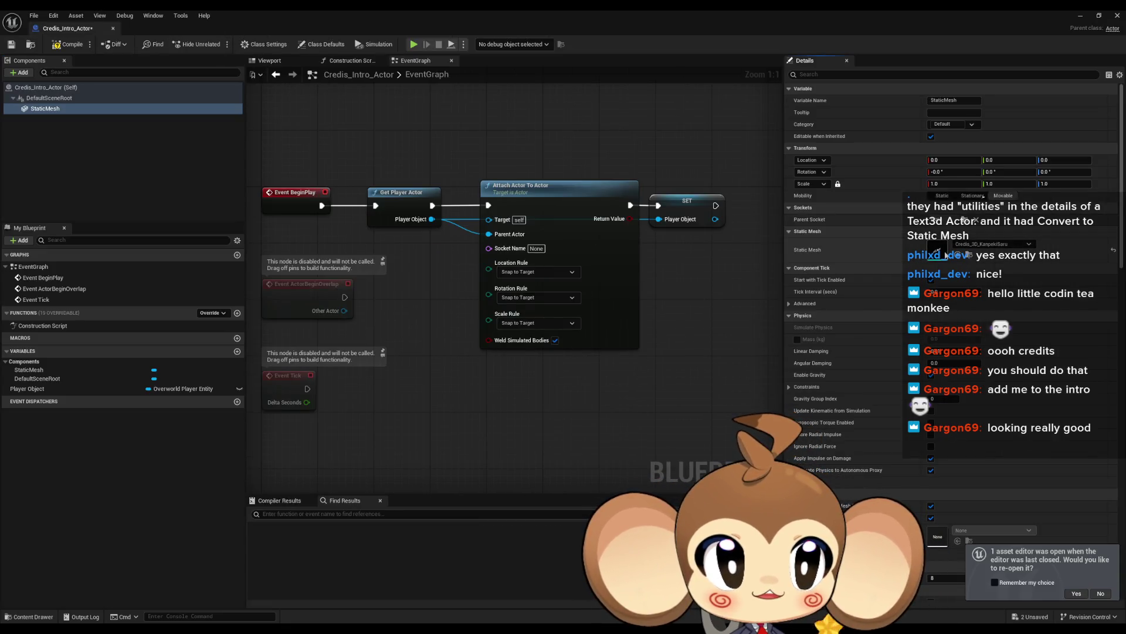
Assign Credits_3D_TextMaterial to all three Credis_3D_KanpekiSaru material slots and save the mesh.
double_click(937, 252)
double_click(526, 9)
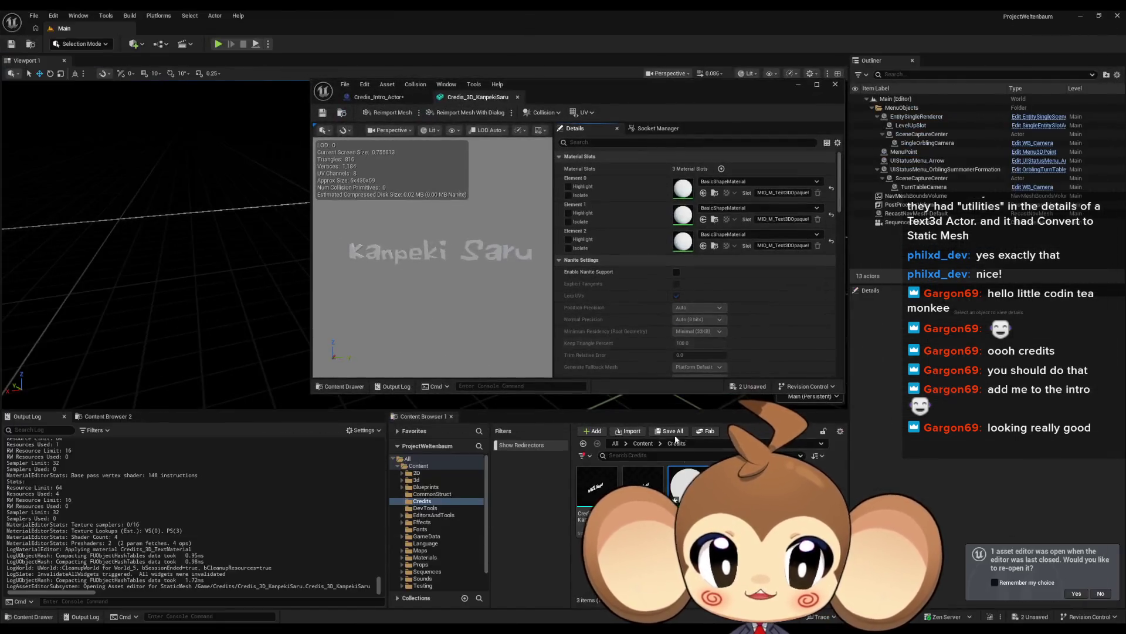
mouse_move(689, 484)
left_mouse_down()
mouse_move(684, 188)
mouse_move(704, 243)
mouse_move(684, 217)
mouse_move(700, 248)
mouse_move(686, 242)
left_mouse_up()
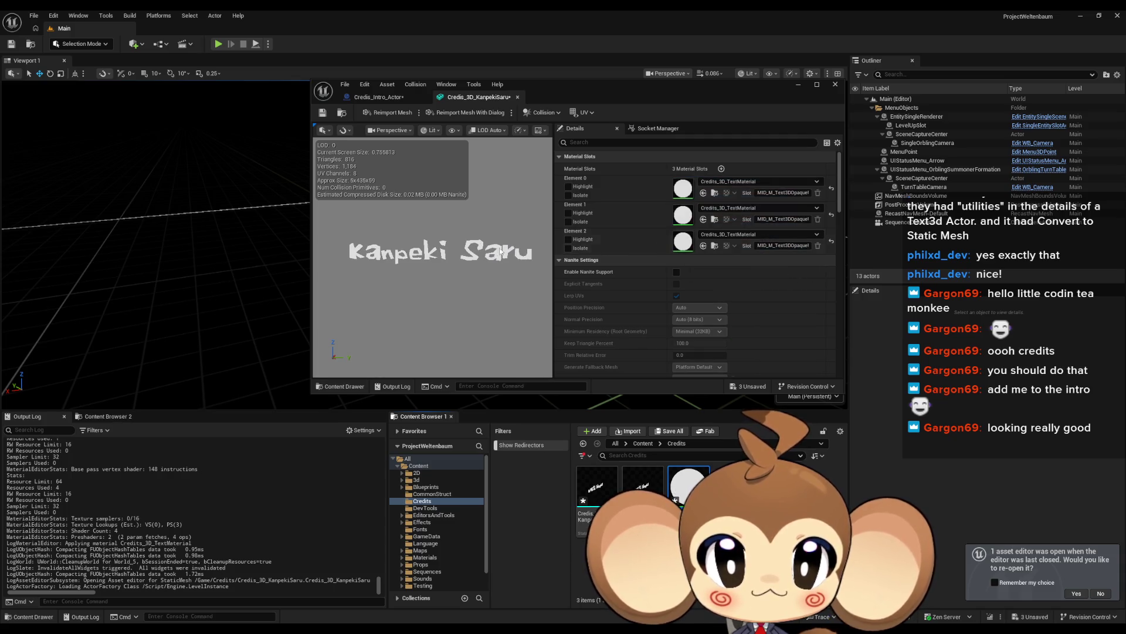
left_click(322, 112)
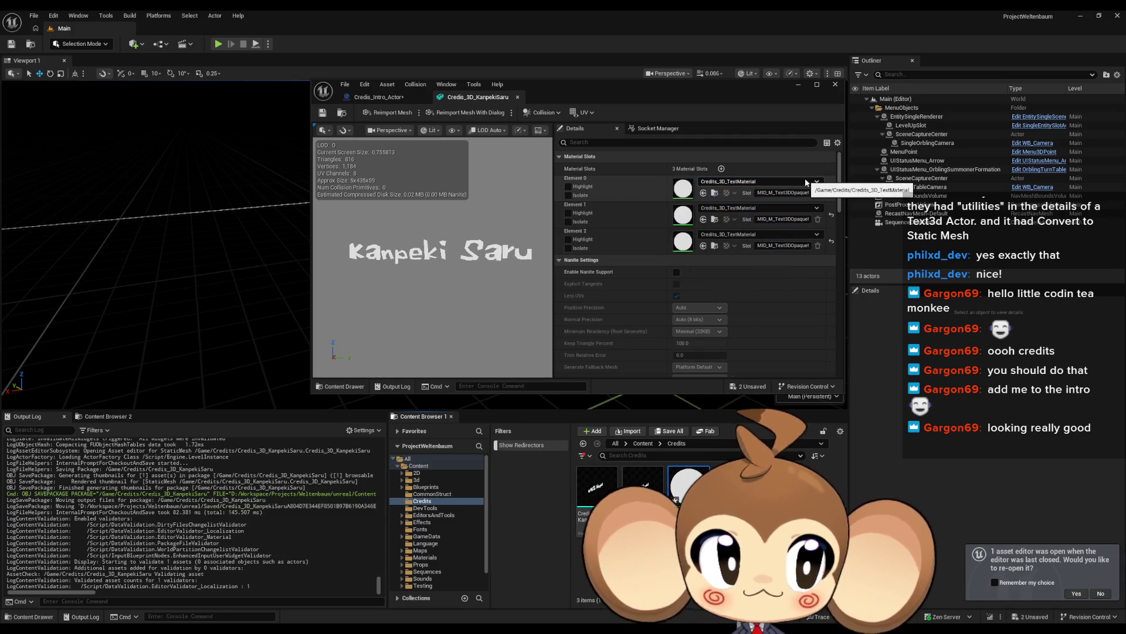
Return to the maximized Credis_Intro_Actor Blueprint and show its 3D viewport.
left_click(380, 97)
left_click_drag(577, 90, 529, 89)
double_click(529, 89)
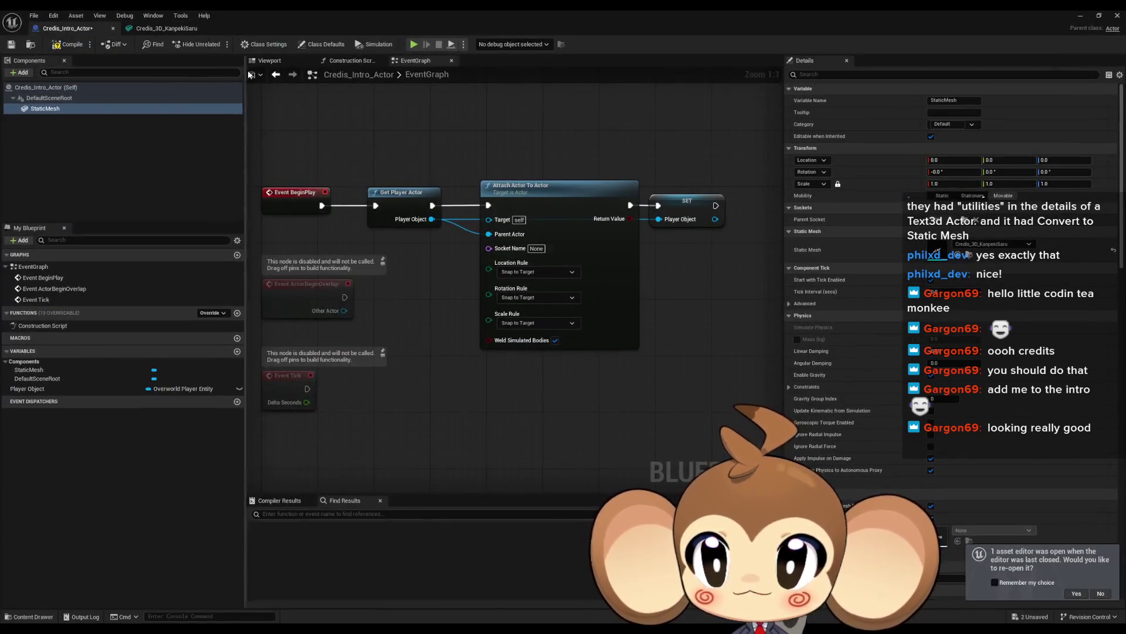
left_click(261, 63)
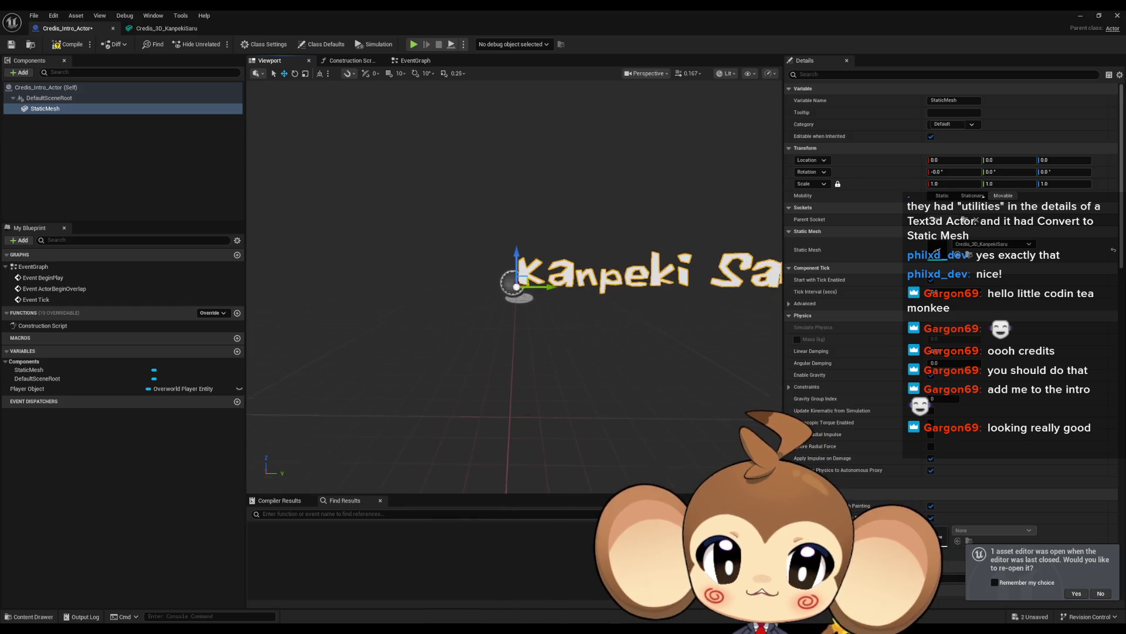
Add a Scene component named Pivot under DefaultSceneRoot.
left_click(47, 98)
left_click(19, 73)
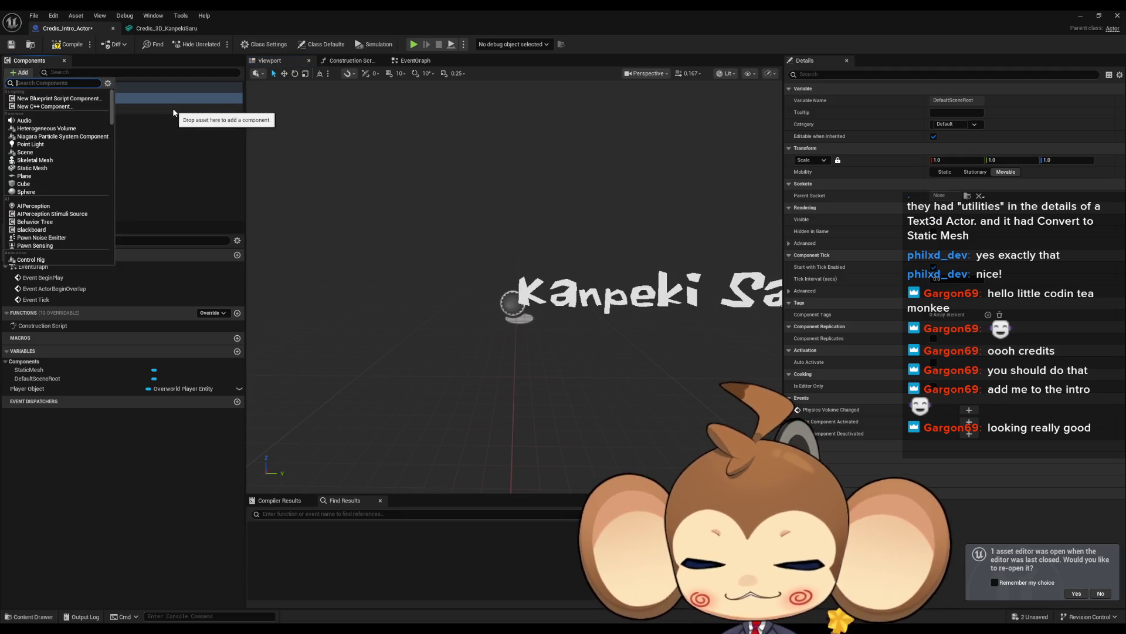
type("sce")
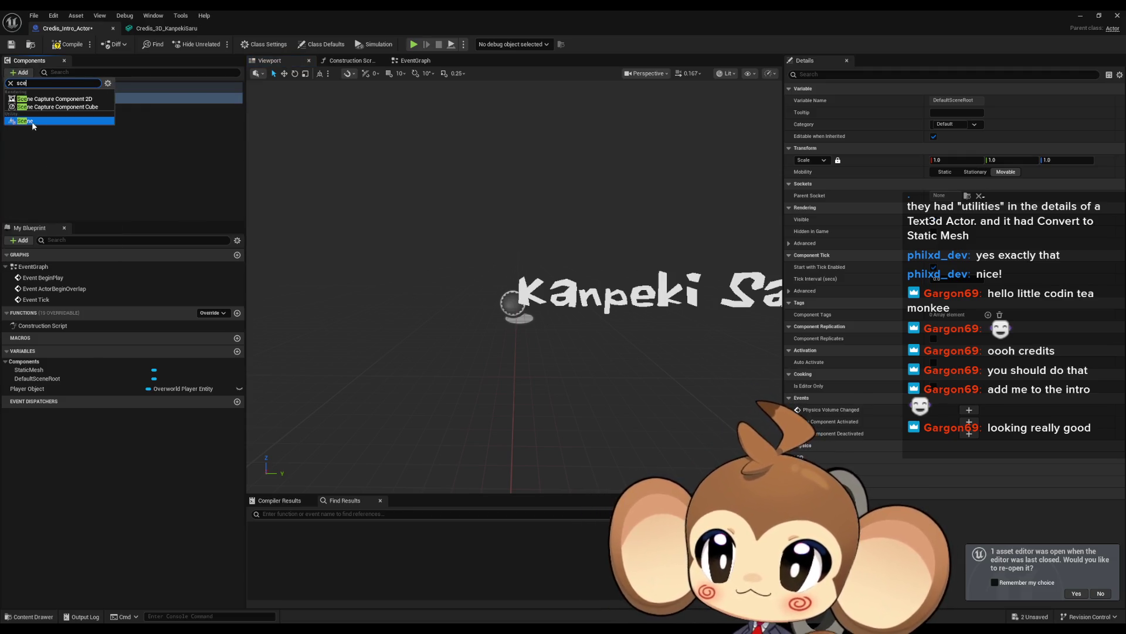
left_click(33, 124)
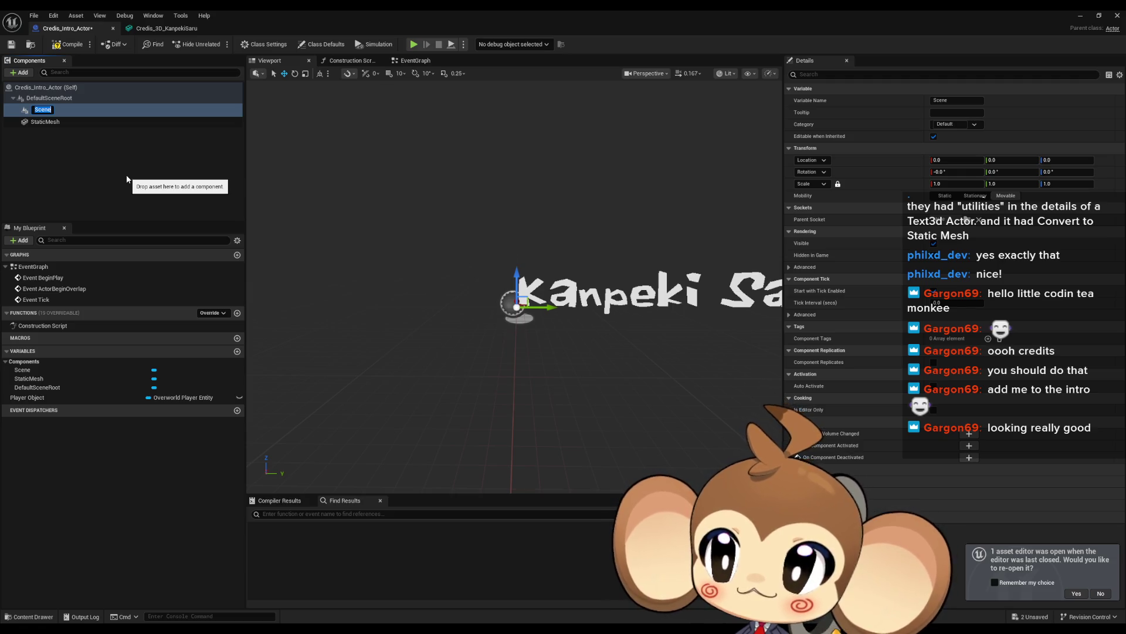
type("Pivot")
key("Return")
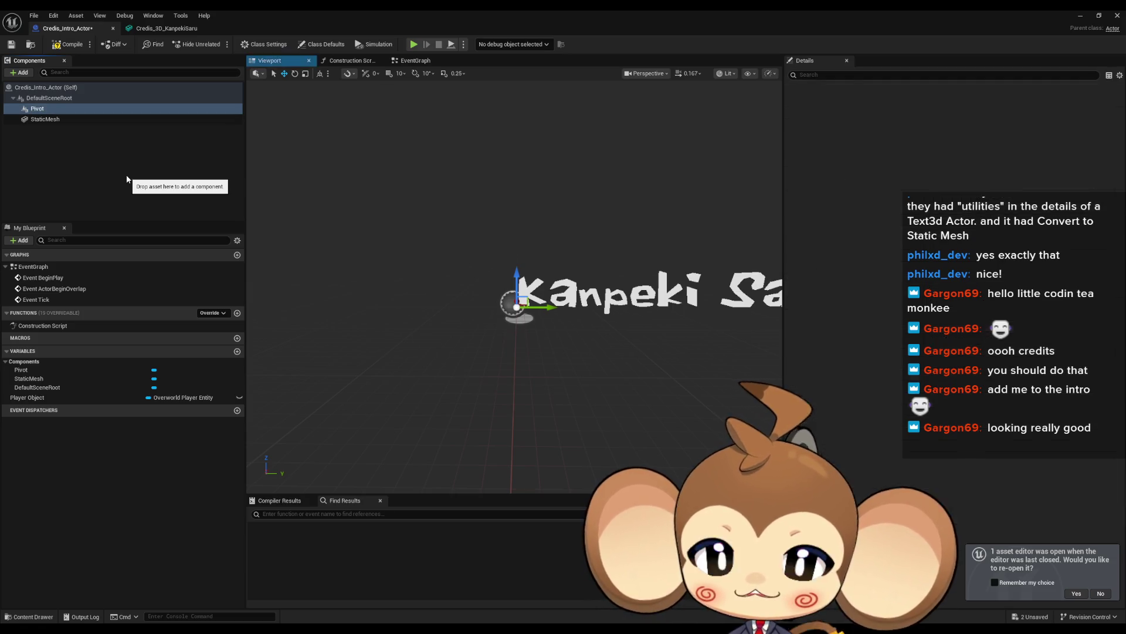
Offset the text mesh 3680.79 on X, nest StaticMesh under Pivot, and scale Pivot to 2.5075.
left_click_drag(554, 306, 513, 305)
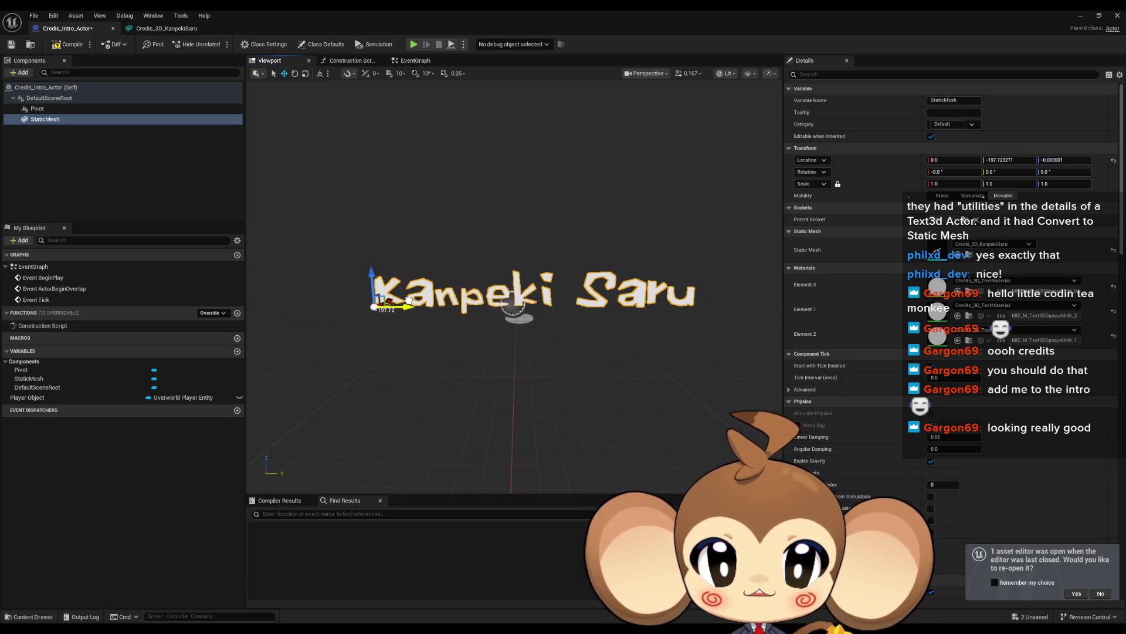
left_click_drag(40, 118, 33, 109)
left_click(36, 108)
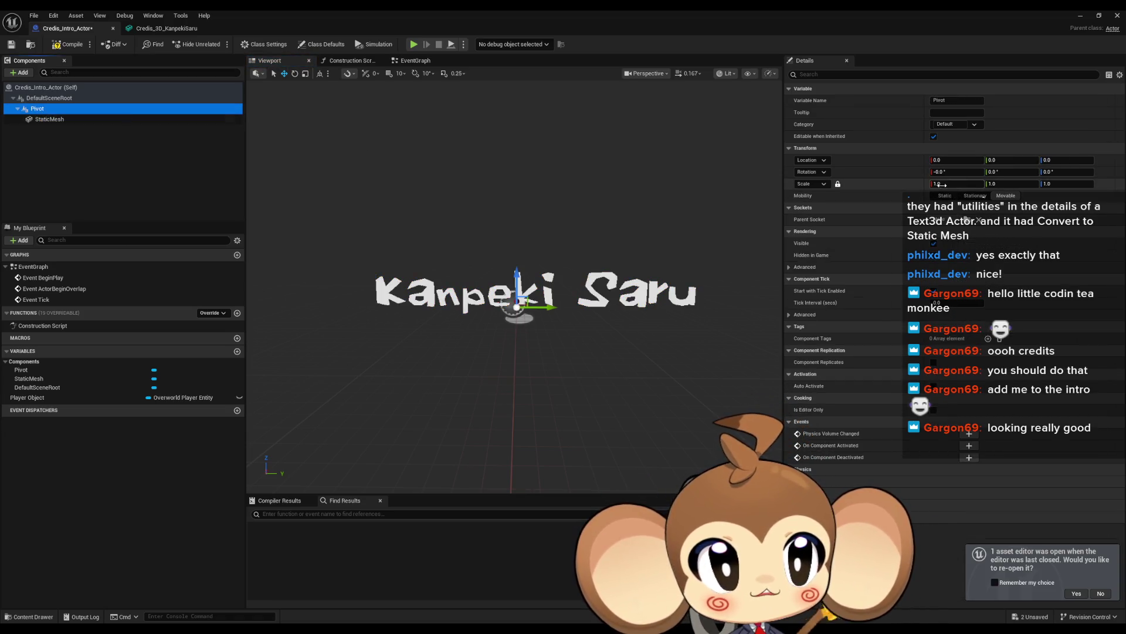
left_click_drag(939, 183, 1056, 184)
scroll(515, 282, "down", 5)
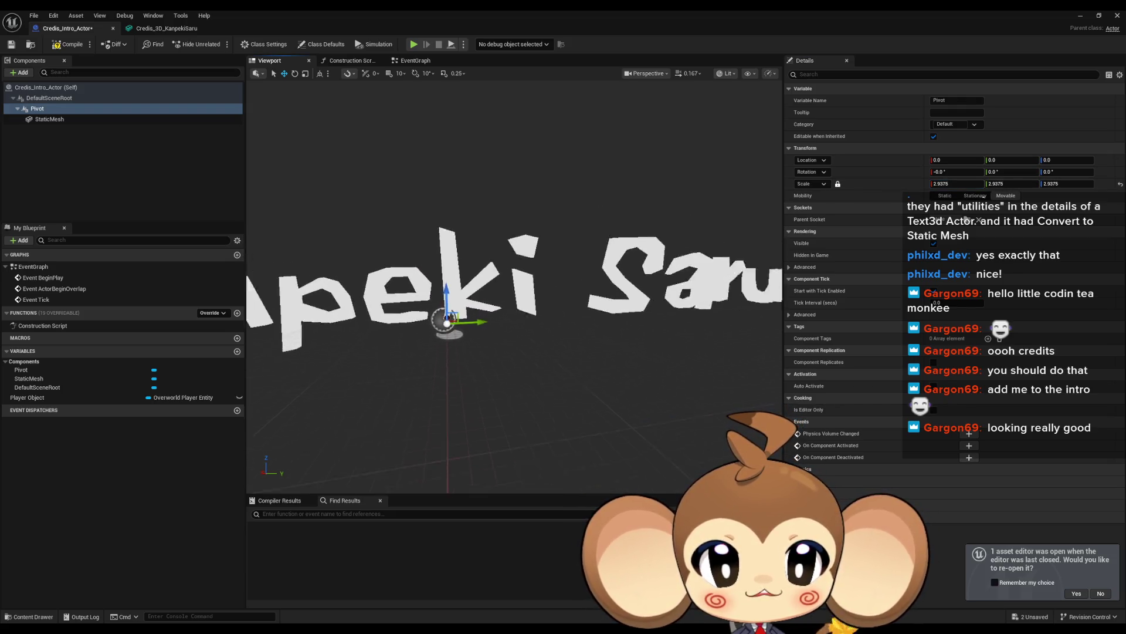
scroll(470, 241, "down", 2)
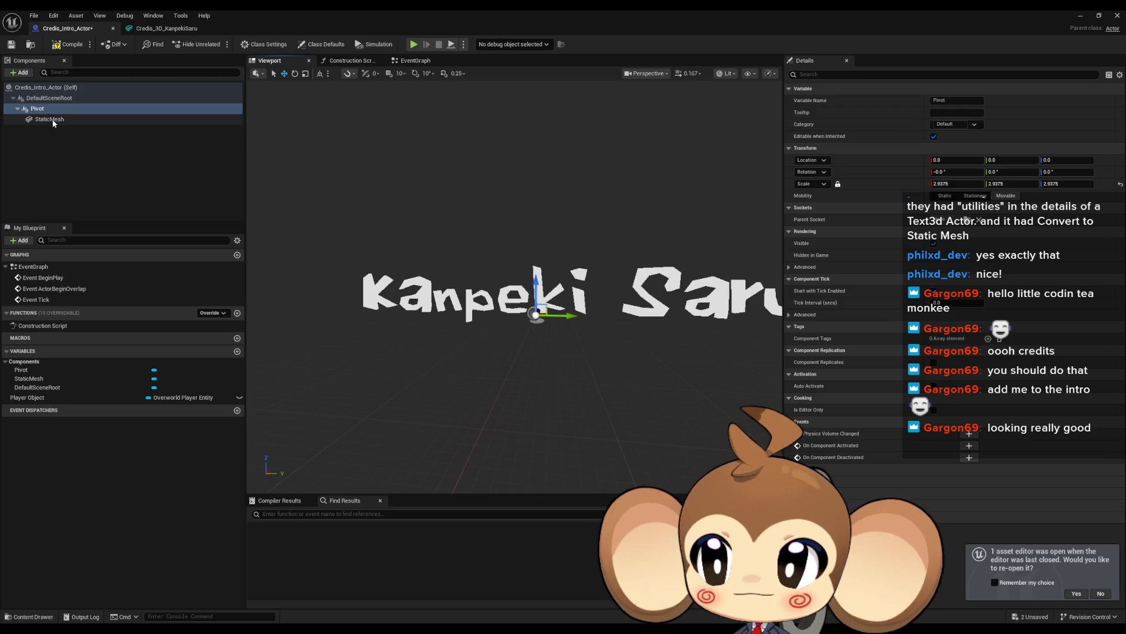
left_click_drag(511, 399, 511, 358)
mouse_move(568, 331)
left_mouse_down()
mouse_move(549, 317)
mouse_move(568, 330)
mouse_move(722, 252)
mouse_move(766, 188)
mouse_move(739, 194)
mouse_move(773, 171)
mouse_move(799, 174)
left_mouse_up()
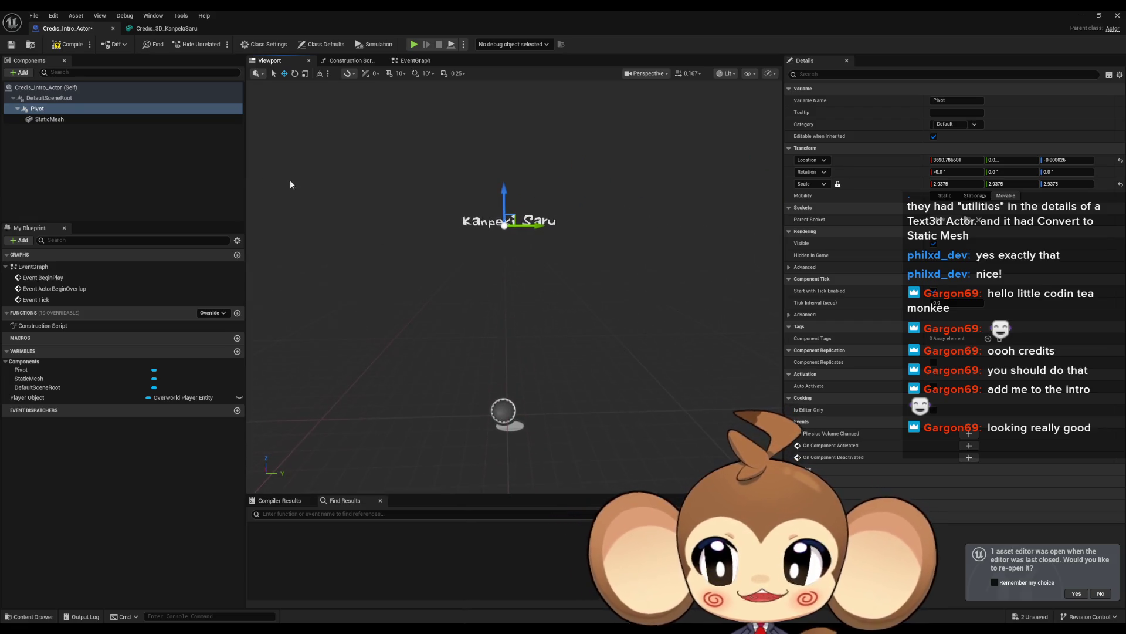
Compile the Blueprint and select the Attach Actor To Actor and Get Player Actor nodes.
left_click(73, 47)
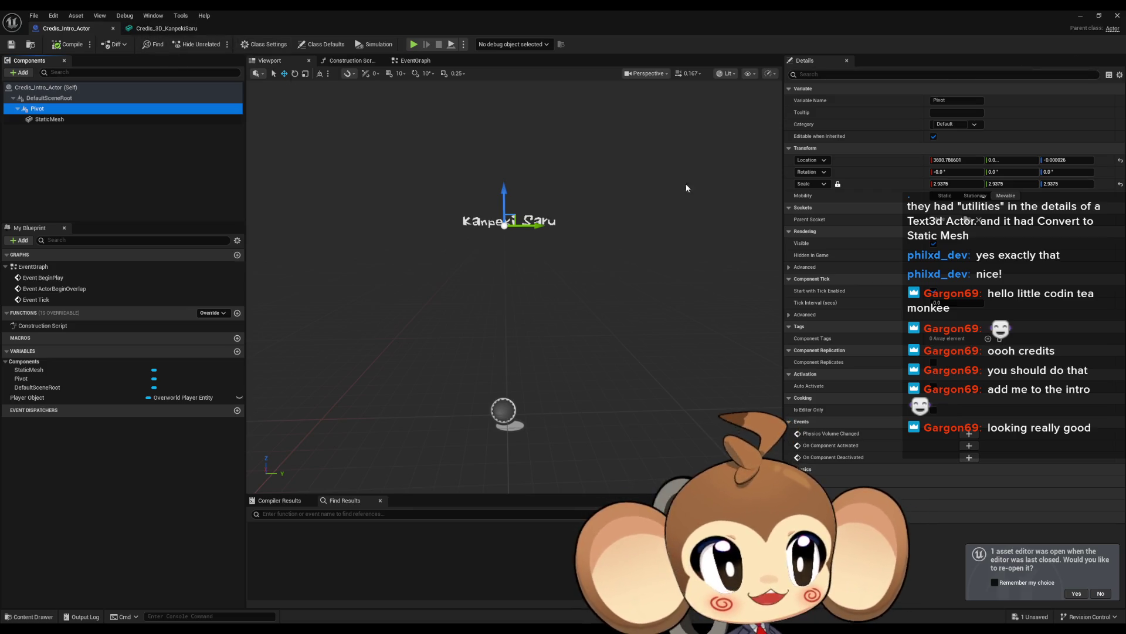
double_click(41, 267)
left_click_drag(530, 168, 582, 252)
left_click(403, 193)
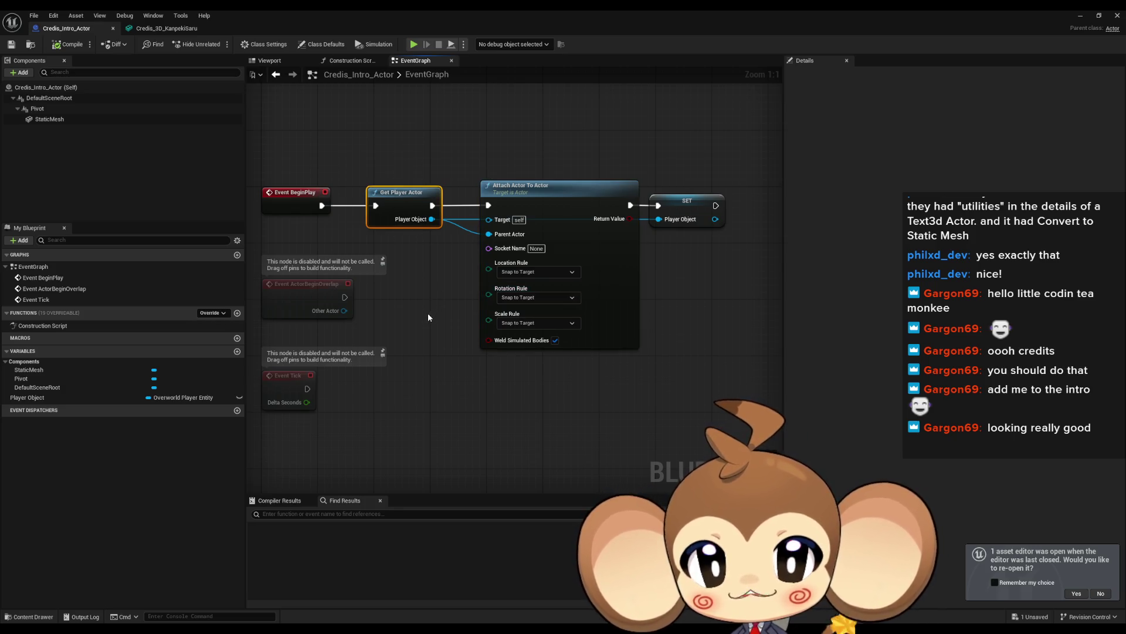
Return to the level editor and open GameController from Content > Blueprints.
left_click(426, 317)
left_click(1100, 20)
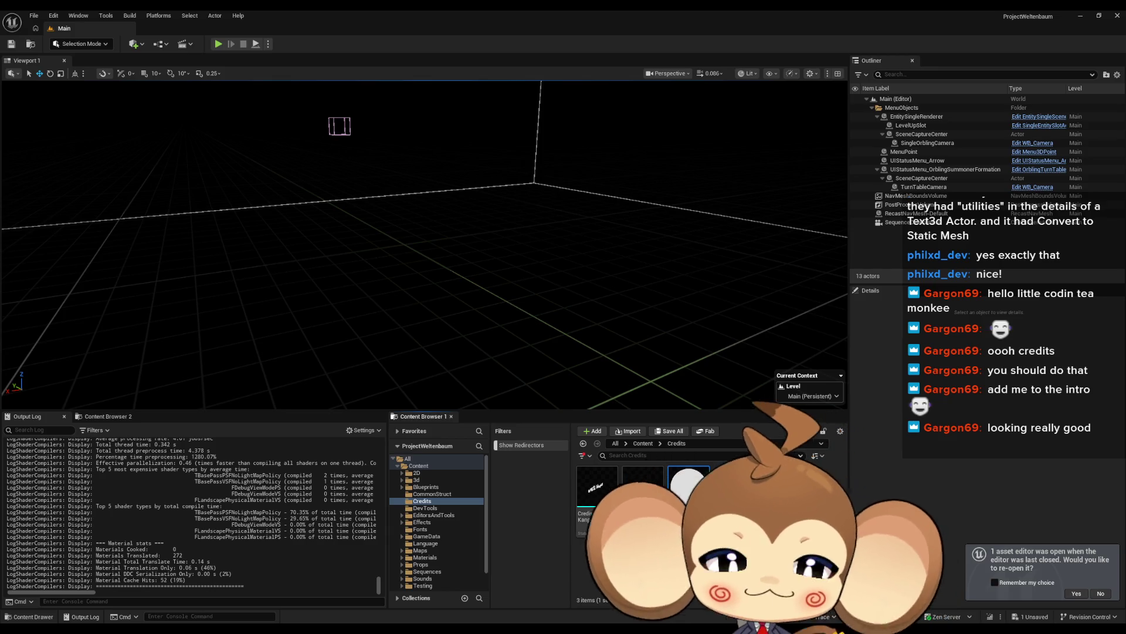
left_click(646, 444)
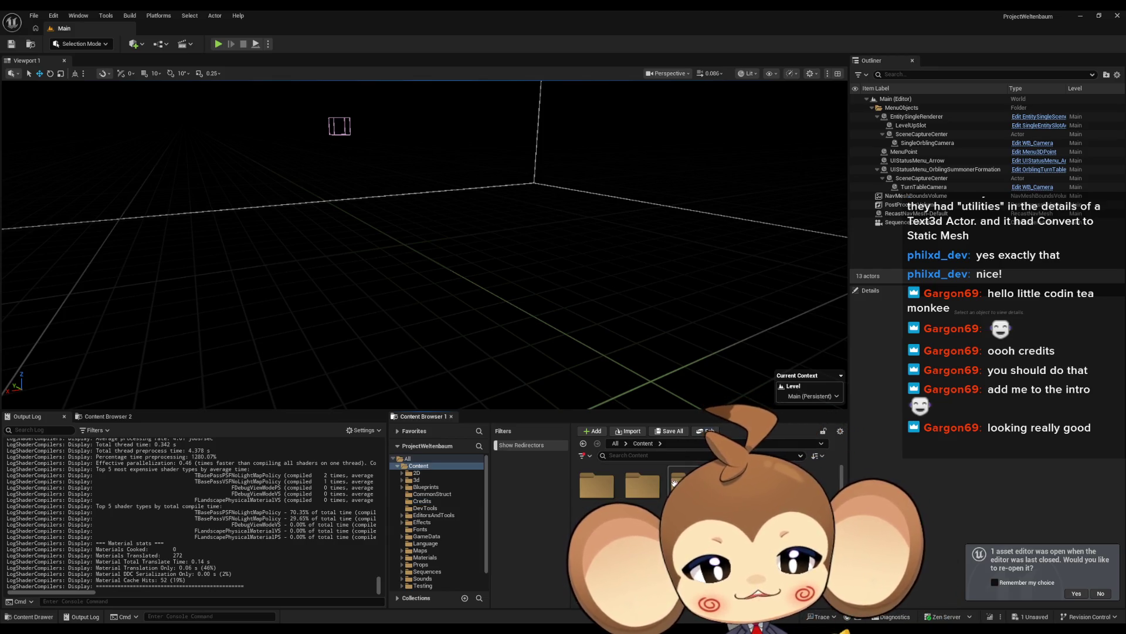
double_click(687, 484)
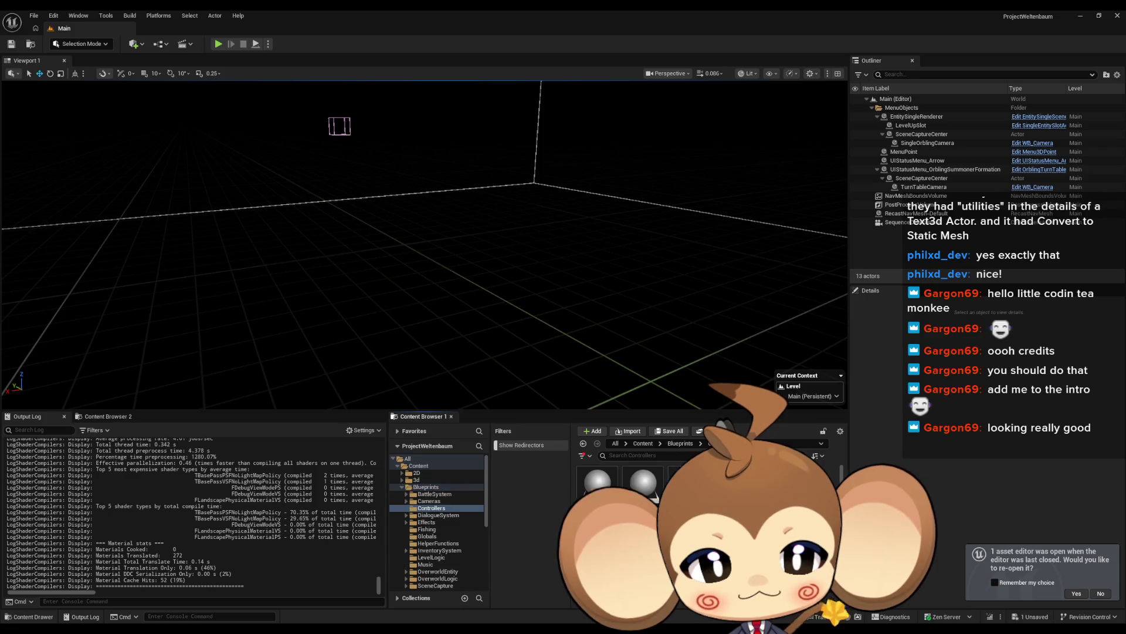
double_click(649, 510)
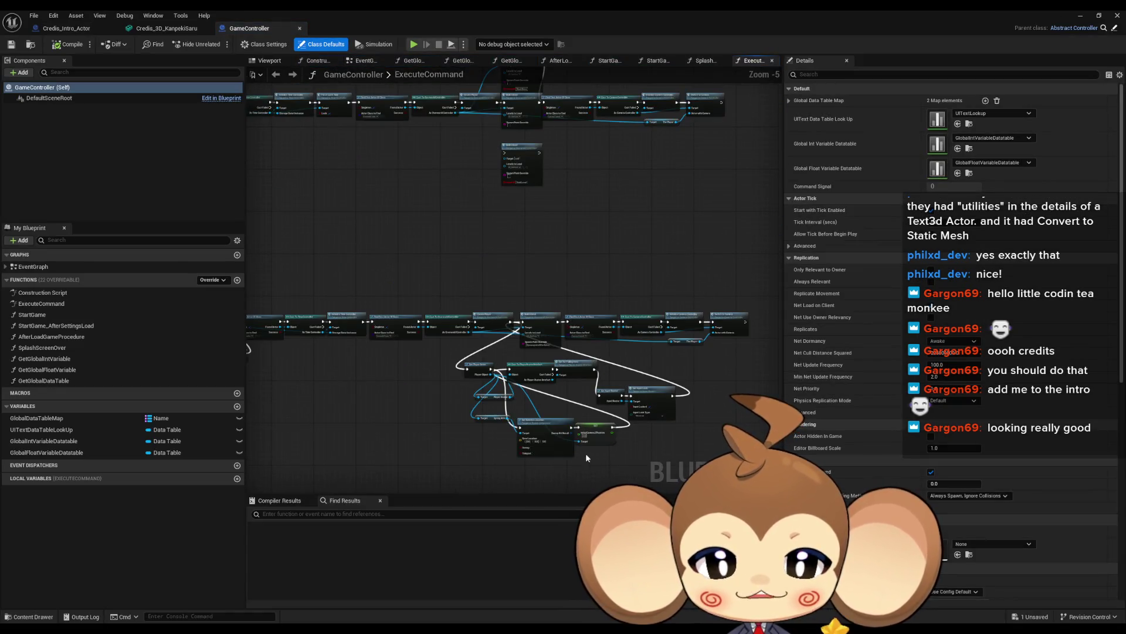
Move the Cast To PlayerAvatarArtefact chain and Get Player Actor into a tidy row.
left_click_drag(586, 457, 497, 390)
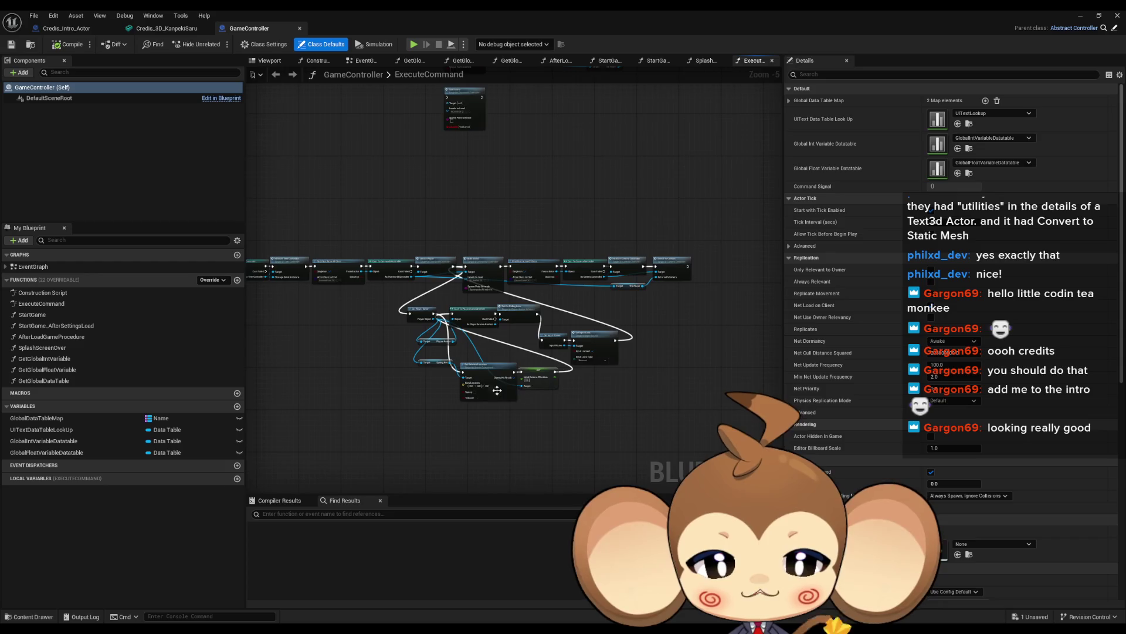
scroll(472, 363, "down", 4)
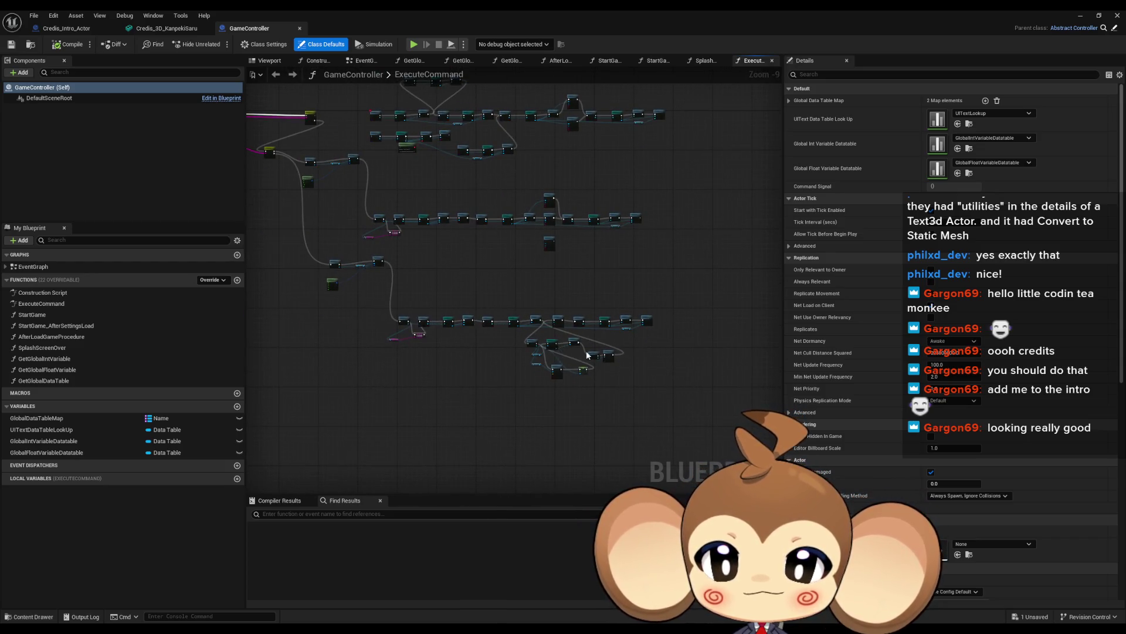
scroll(652, 364, "up", 4)
left_click_drag(443, 248, 675, 295)
left_click_drag(440, 267, 651, 268)
scroll(498, 328, "up", 3)
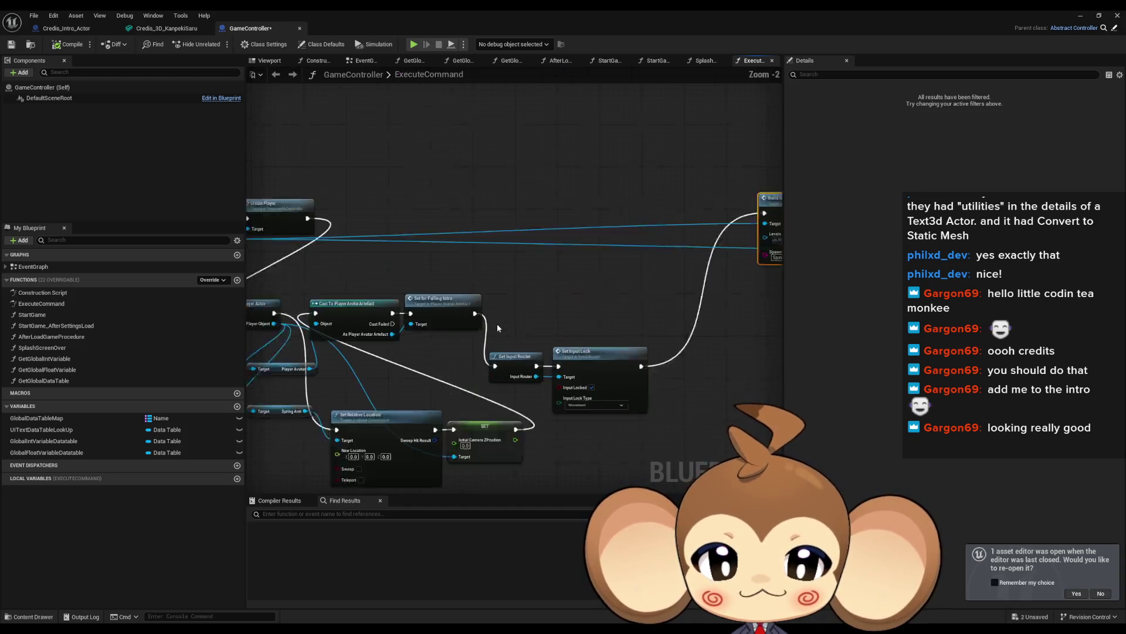
scroll(498, 328, "up", 1)
mouse_move(378, 288)
left_mouse_down()
mouse_move(596, 364)
mouse_move(648, 430)
left_mouse_up()
left_click_drag(482, 382, 576, 312)
mouse_move(367, 217)
left_mouse_down()
mouse_move(284, 304)
mouse_move(299, 355)
left_mouse_up()
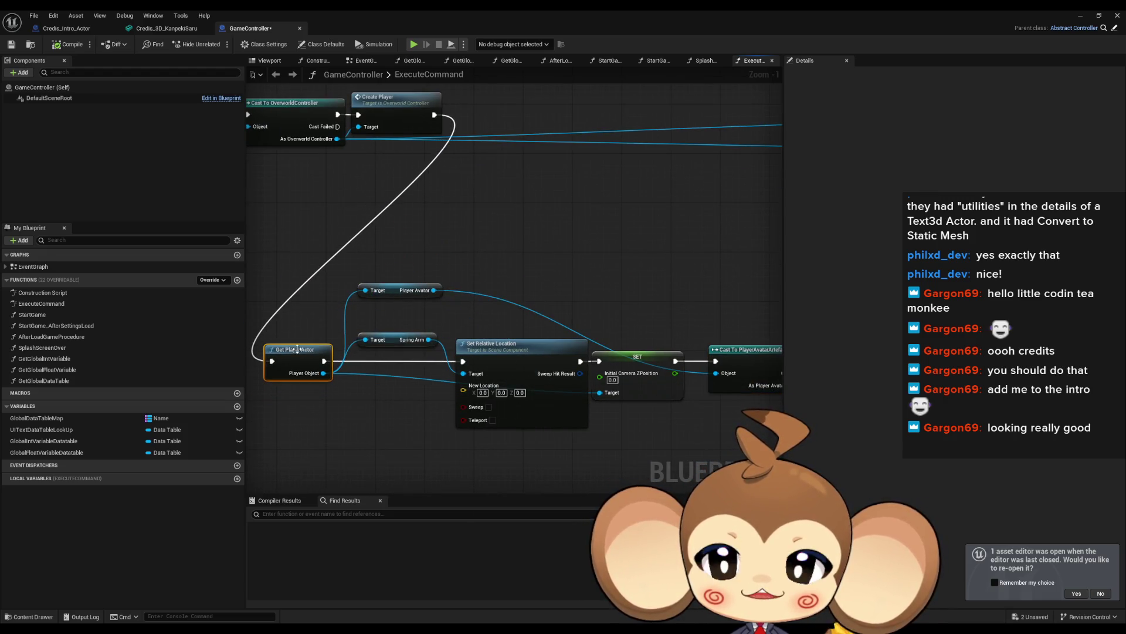
Align Get Input Router, Set Input Lock, and the Spring Arm and Player Avatar getters with the row.
left_click_drag(519, 265, 414, 206)
left_click_drag(681, 211, 446, 204)
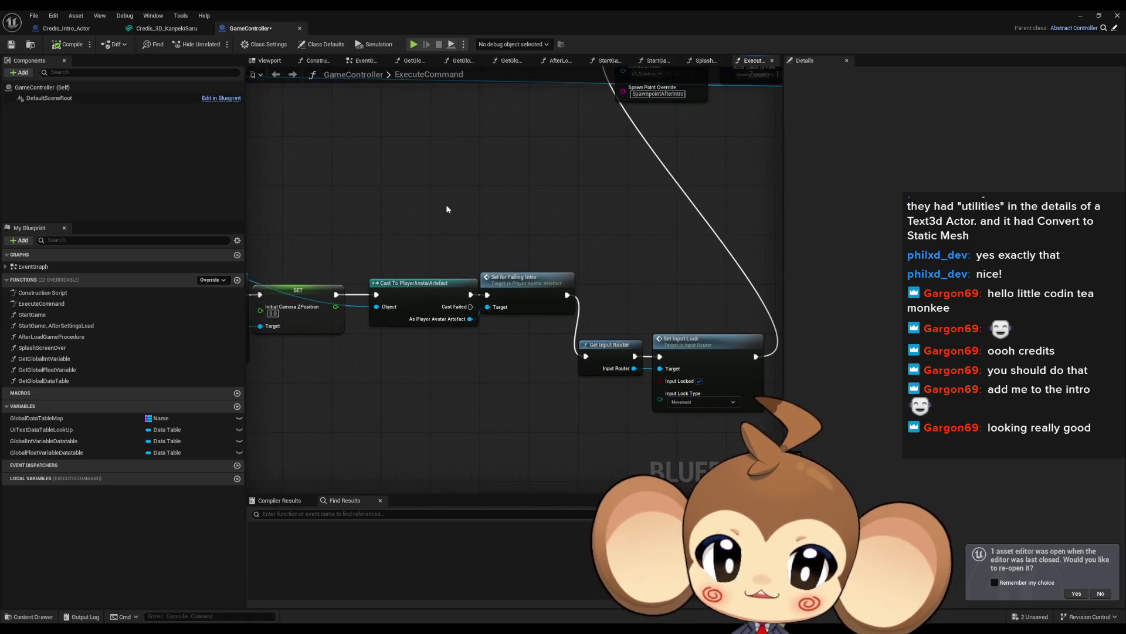
scroll(651, 319, "down", 2)
mouse_move(651, 320)
left_mouse_down()
mouse_move(610, 358)
mouse_move(619, 305)
left_mouse_up()
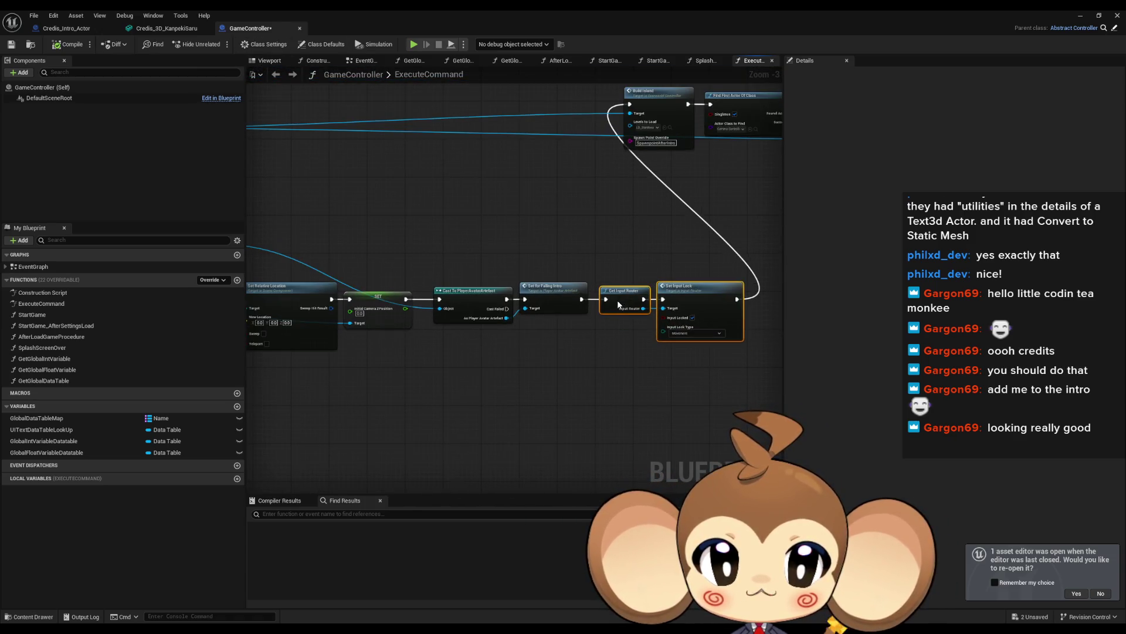
left_click_drag(578, 389, 738, 389)
mouse_move(414, 252)
left_mouse_down()
mouse_move(365, 305)
mouse_move(351, 301)
left_mouse_up()
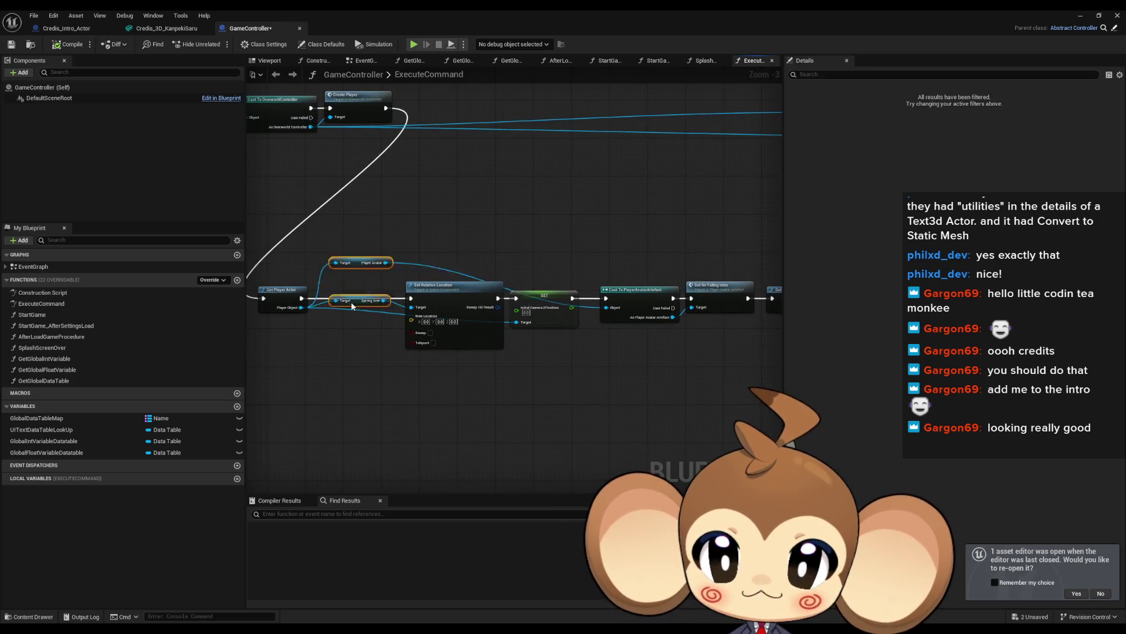
mouse_move(355, 398)
left_mouse_down()
mouse_move(340, 407)
mouse_move(350, 348)
left_mouse_up()
left_click(413, 386)
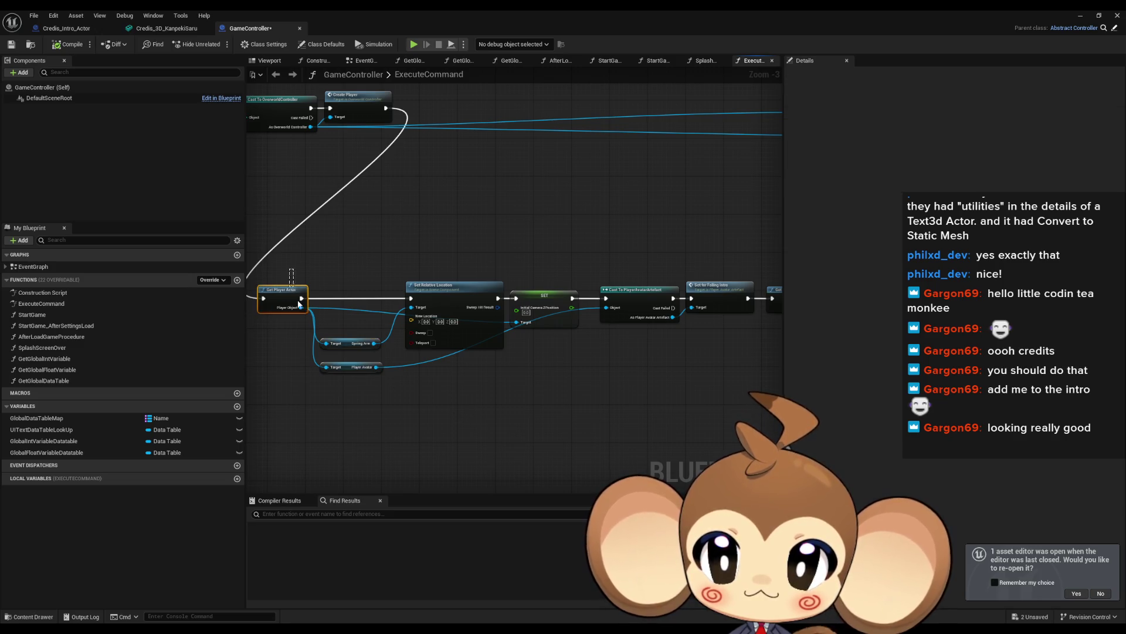
mouse_move(734, 361)
left_mouse_down()
mouse_move(540, 357)
mouse_move(436, 382)
left_mouse_up()
scroll(495, 377, "up", 1)
right_click(429, 424)
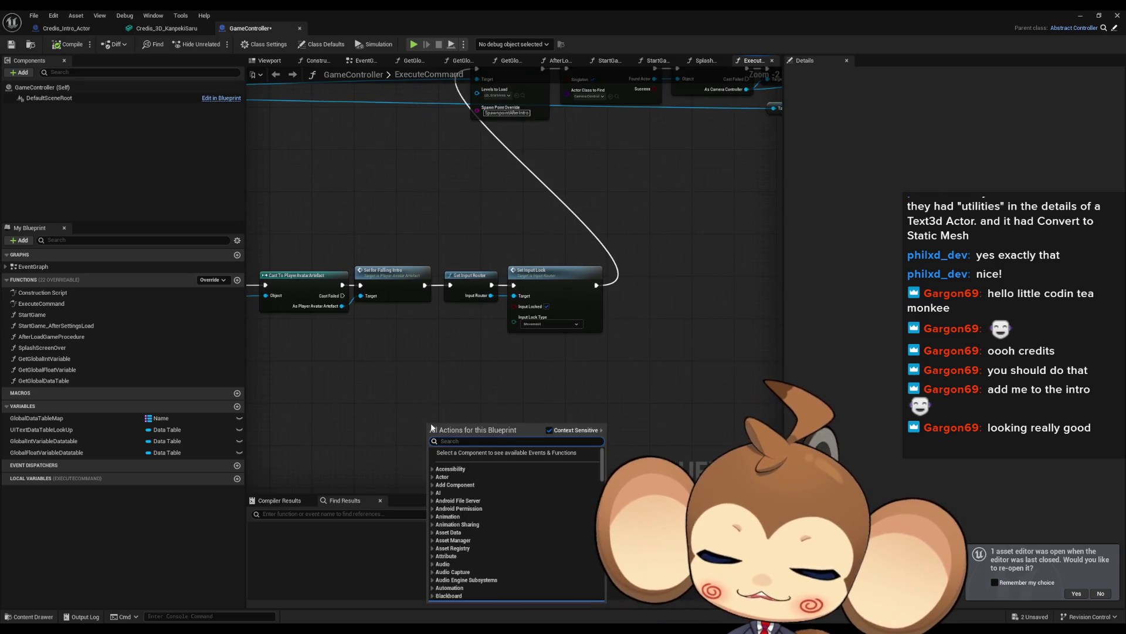
Add a SpawnActor from Class node and split its Spawn Transform pin.
type("spawn actor")
key("Return")
mouse_move(447, 423)
left_mouse_down()
mouse_move(454, 349)
mouse_move(512, 324)
left_mouse_up()
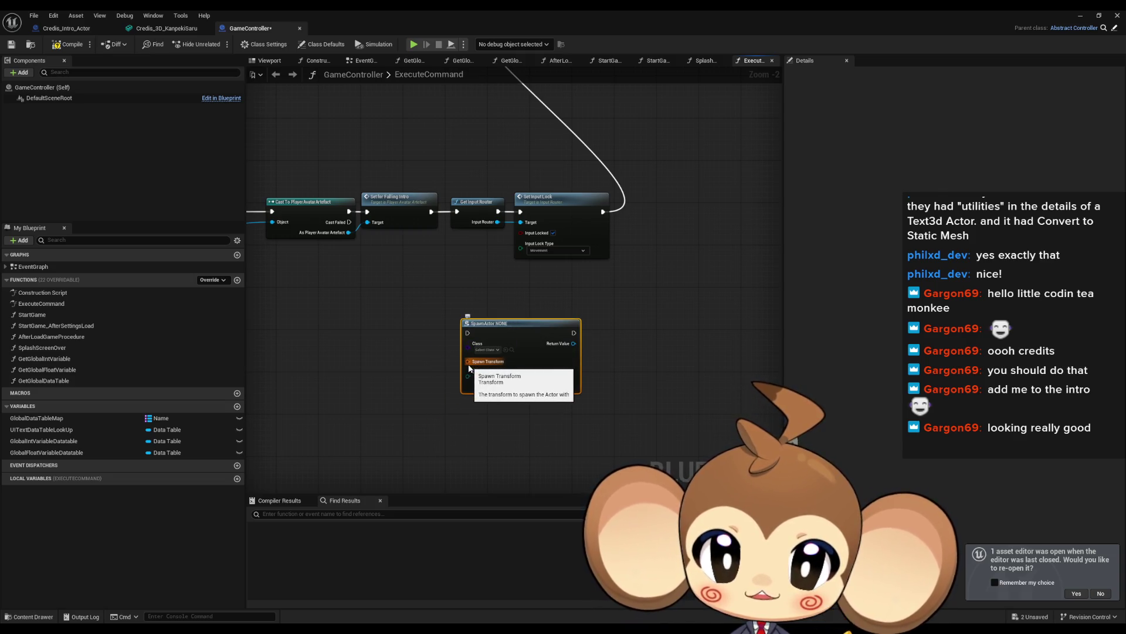
right_click(469, 368)
left_click(452, 369)
left_click_drag(451, 369, 388, 375)
type("ma")
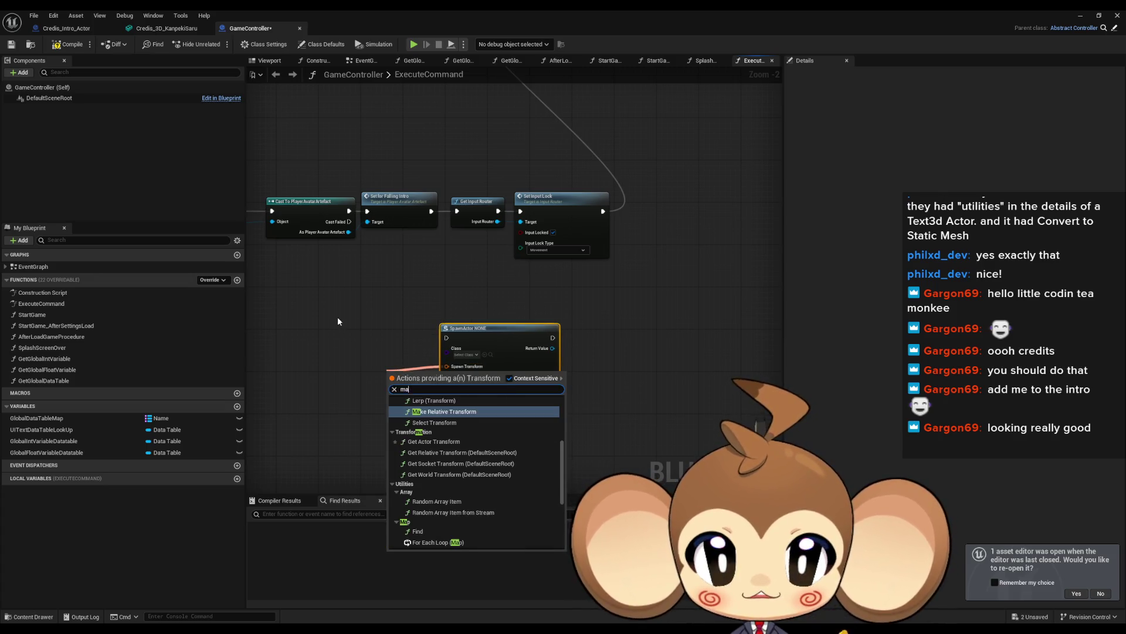
left_click(338, 321)
right_click(447, 366)
left_click(481, 411)
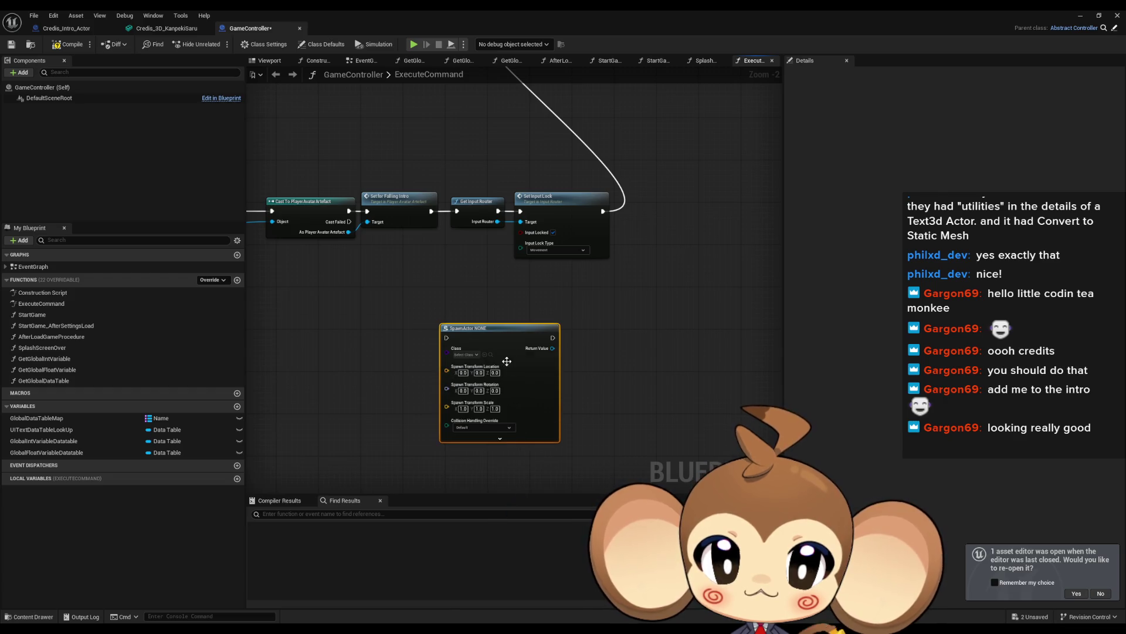
left_click_drag(507, 361, 533, 357)
Spawn Credis_Intro_Actor between Set Input Lock and Build Island, then compile GameController.
left_click(493, 349)
type("intro")
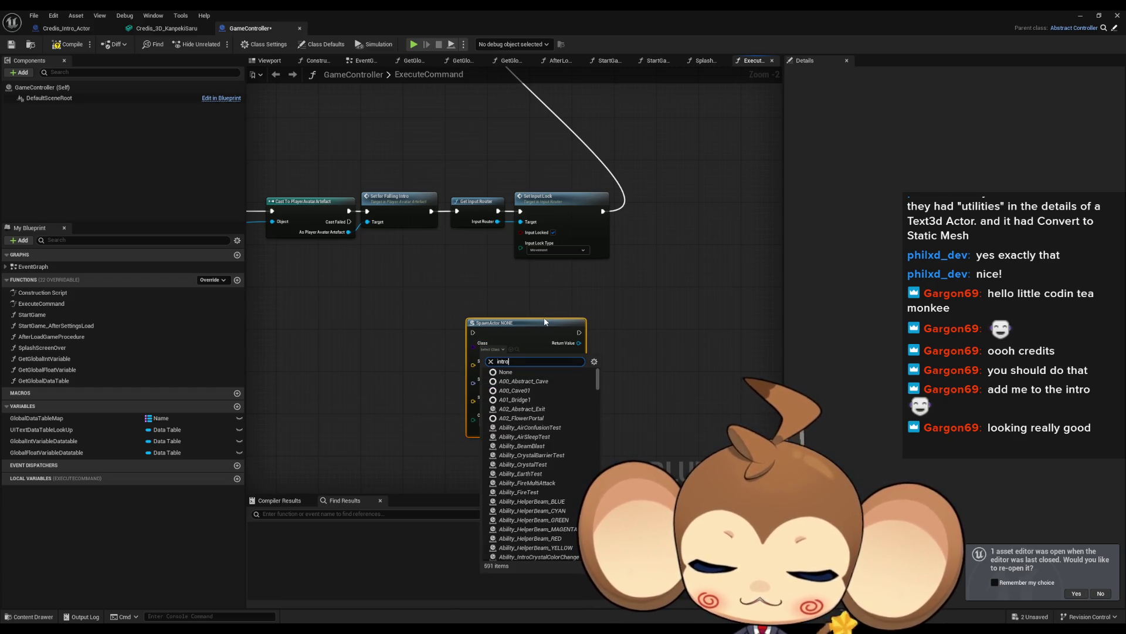
key("BackSpace")
key("BackSpace")
key("BackSpace")
type("cred")
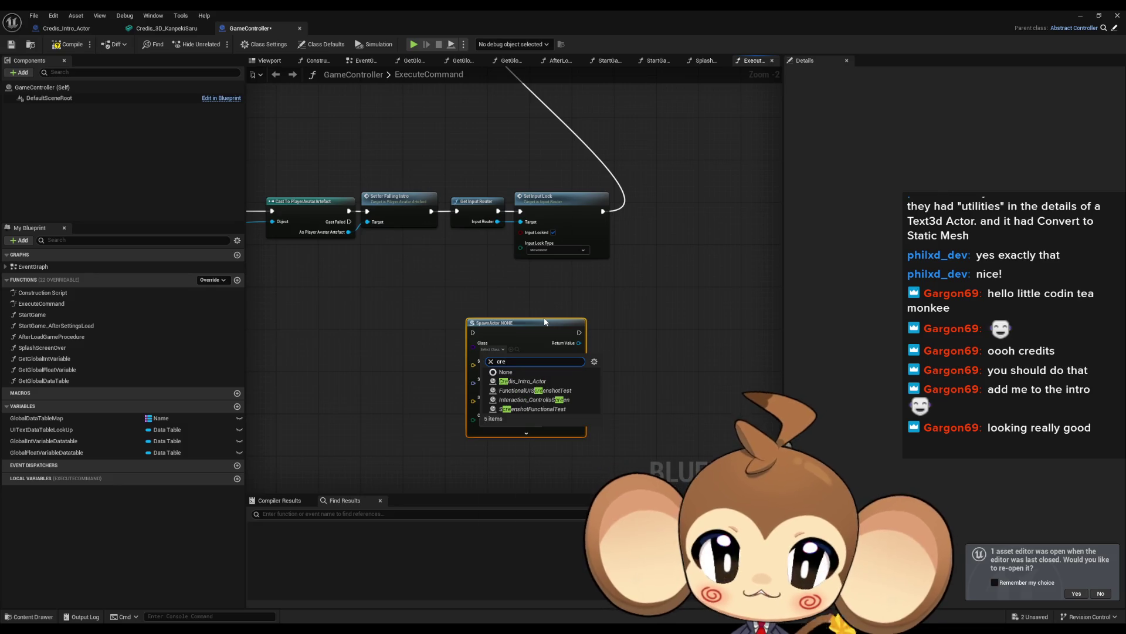
left_click(522, 381)
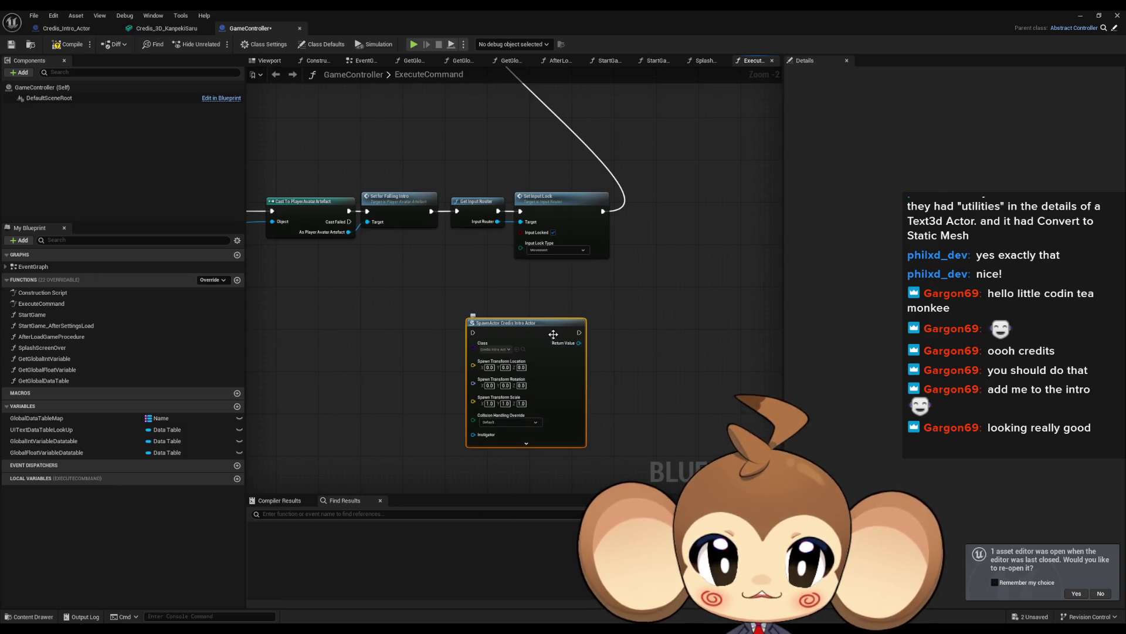
left_click_drag(555, 330, 708, 250)
mouse_move(645, 418)
left_mouse_down()
mouse_move(646, 433)
mouse_move(381, 185)
left_mouse_up()
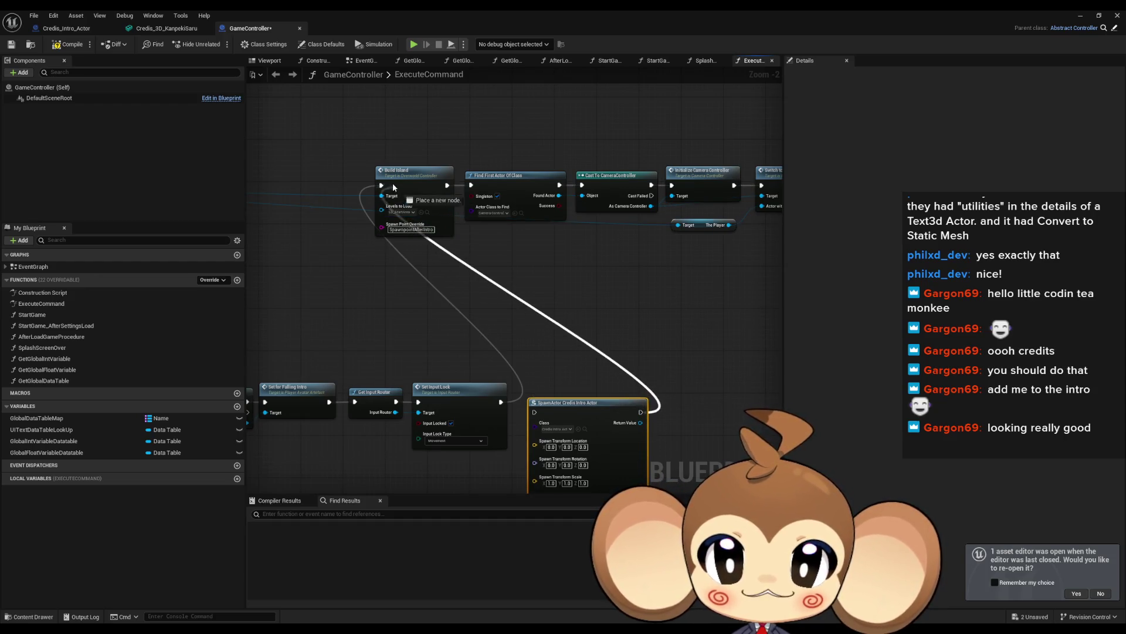
left_click_drag(502, 403, 534, 413)
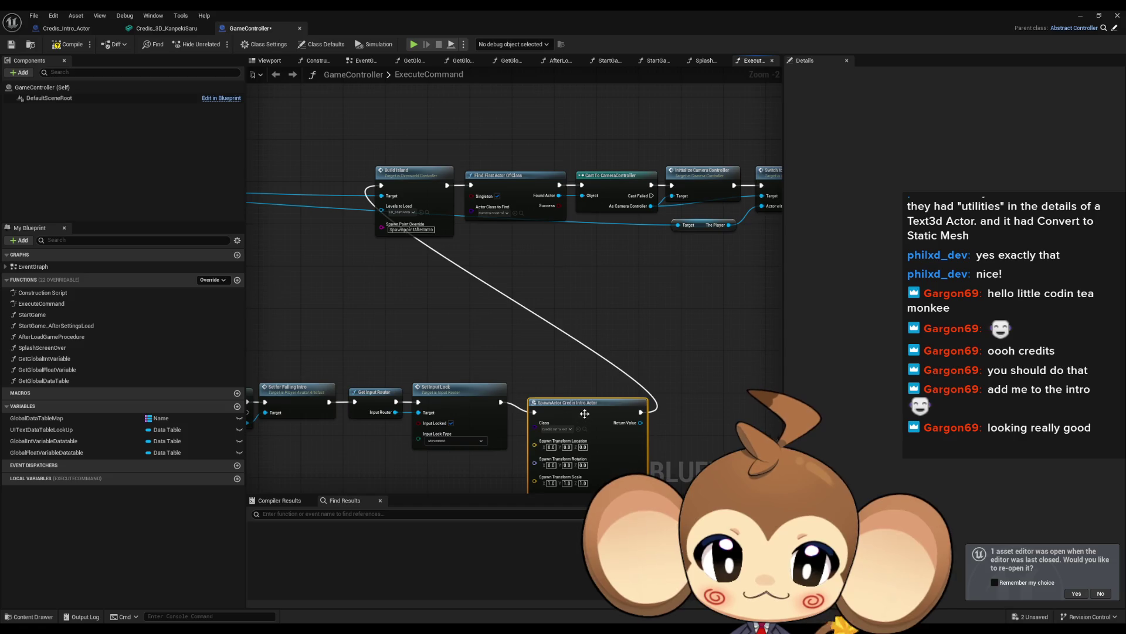
key("q")
left_click(70, 44)
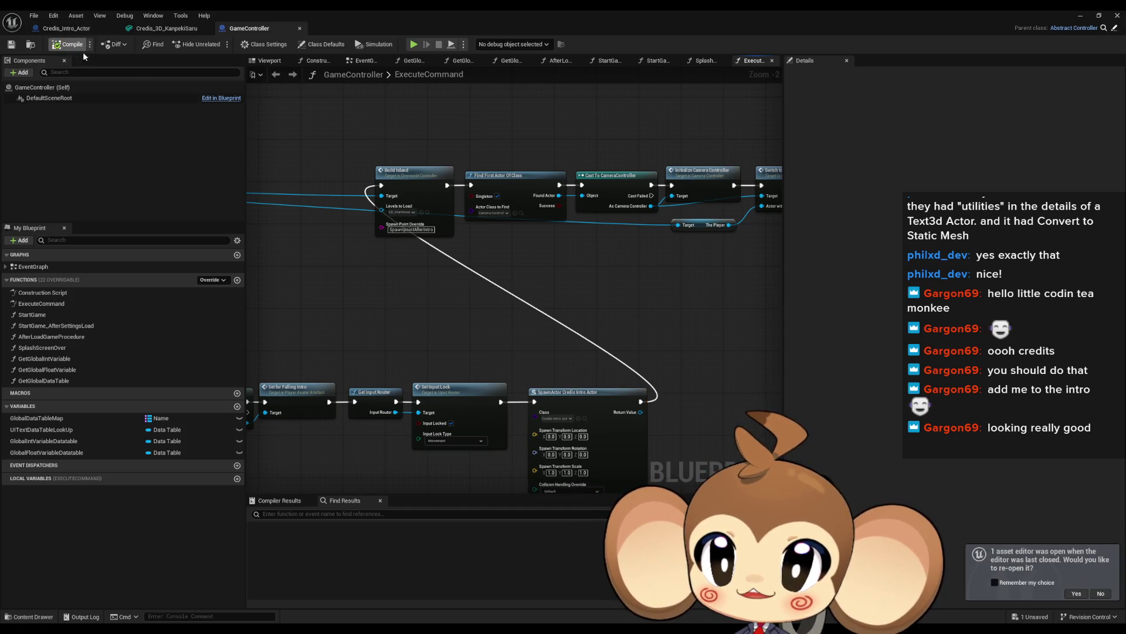
Play the Main level in the editor, then pause the running game.
left_click(1082, 15)
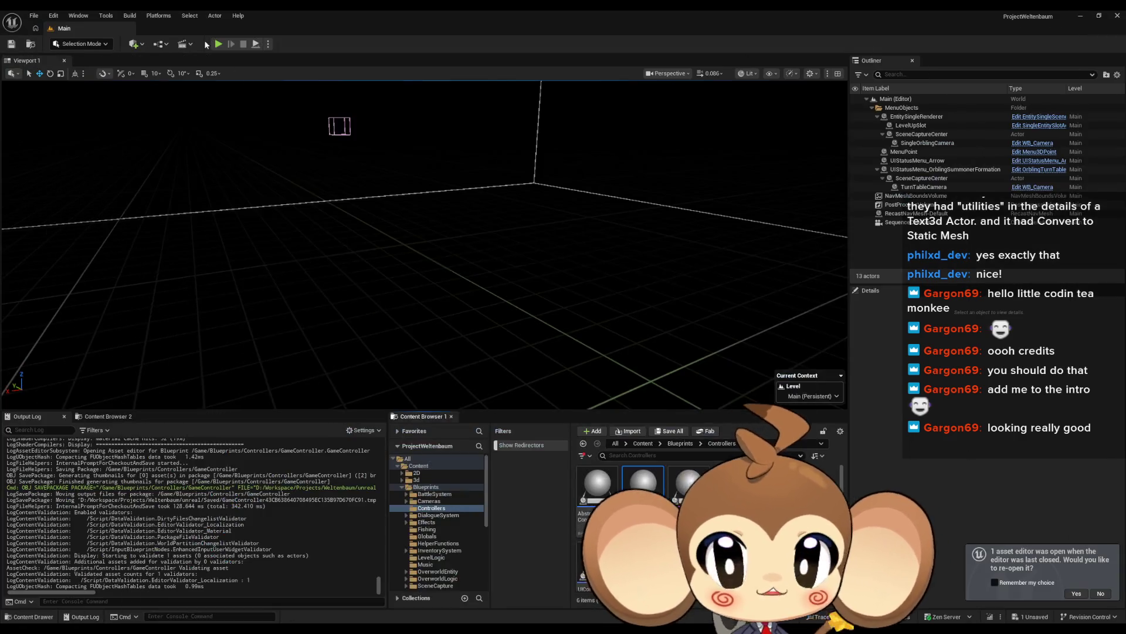
left_click(218, 44)
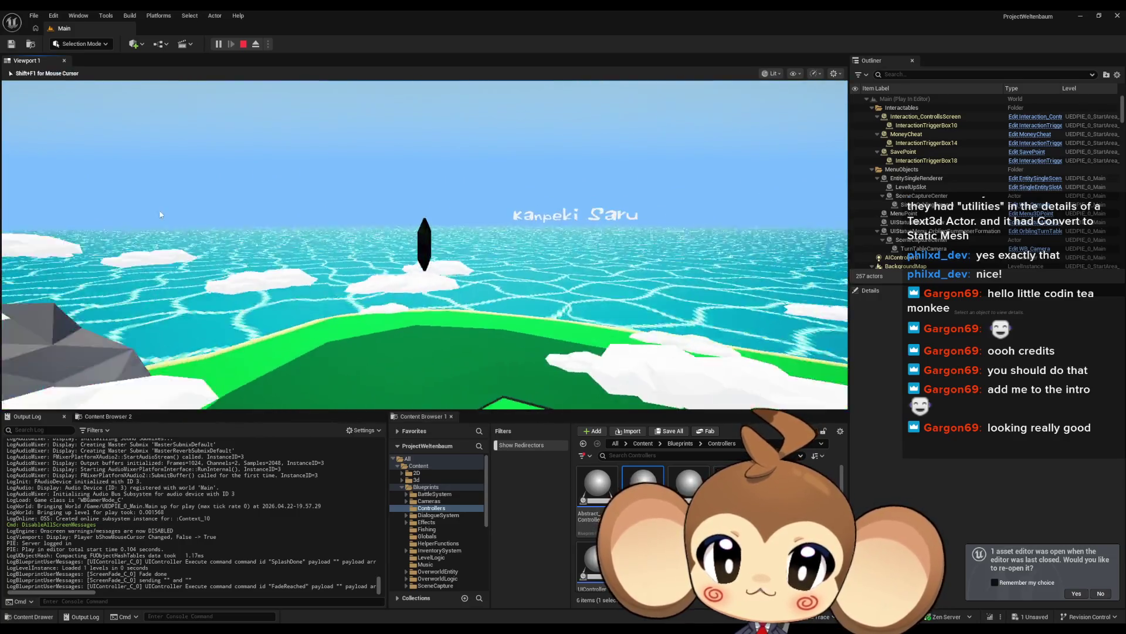
left_click(304, 246)
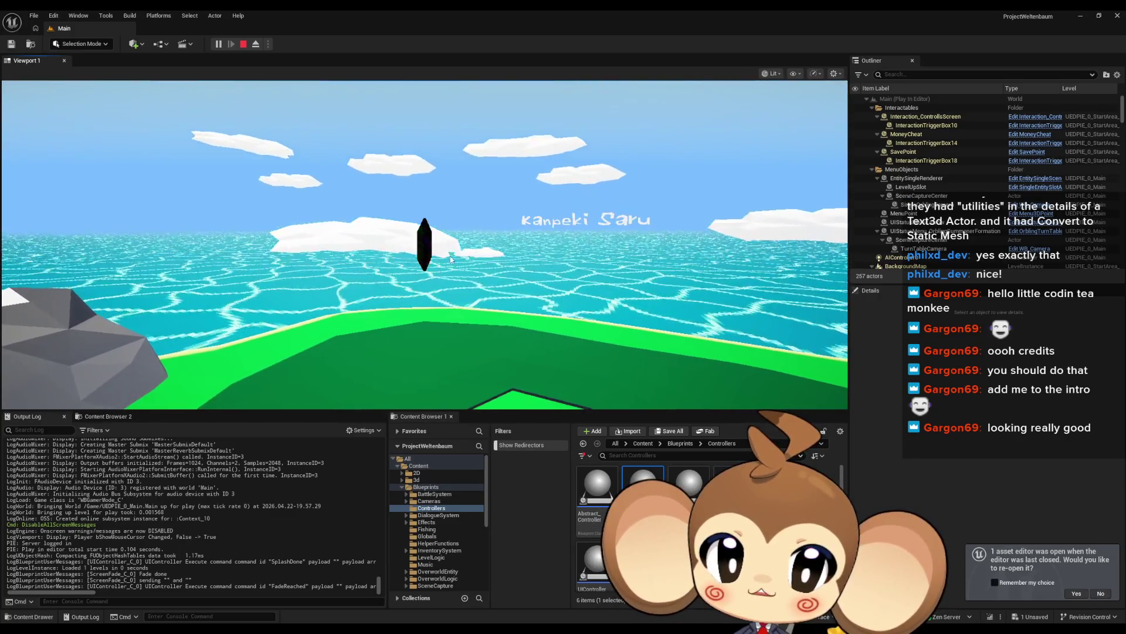
left_click(218, 45)
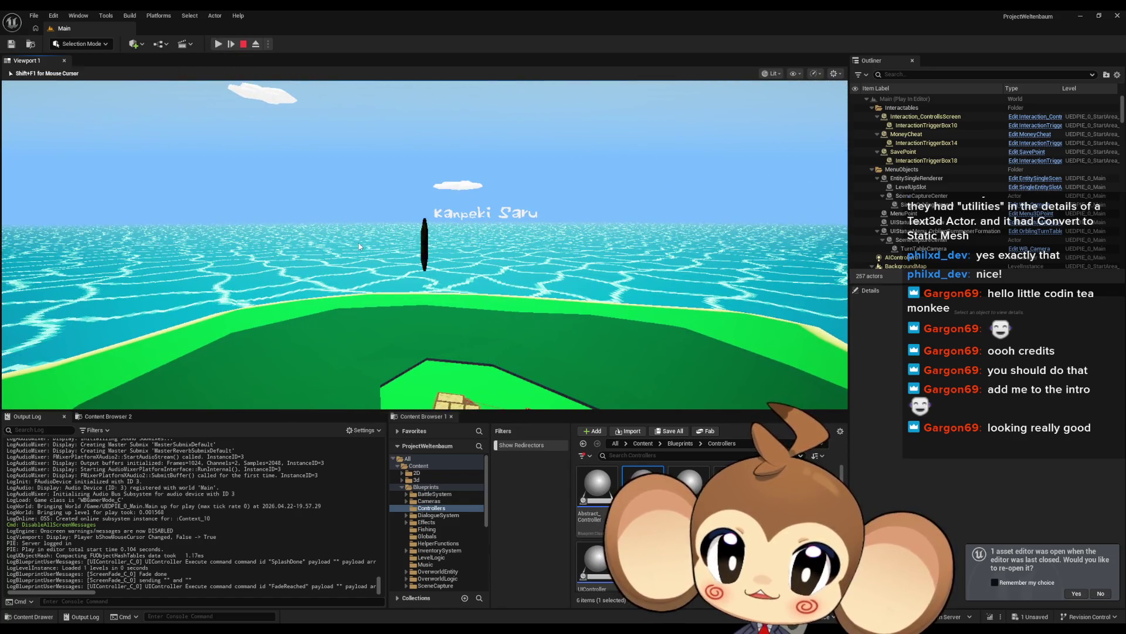
Detach to a free camera and select the Kanpeki Saru credits title actor.
left_click(255, 45)
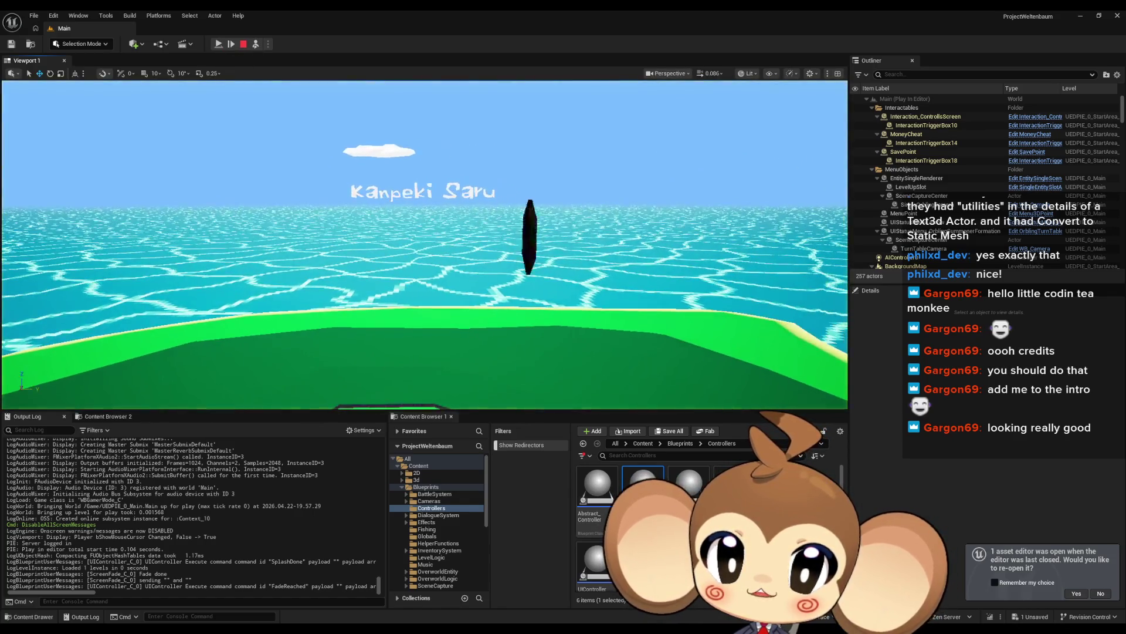
mouse_move(425, 235)
left_mouse_down()
mouse_move(411, 305)
mouse_move(407, 237)
left_mouse_up()
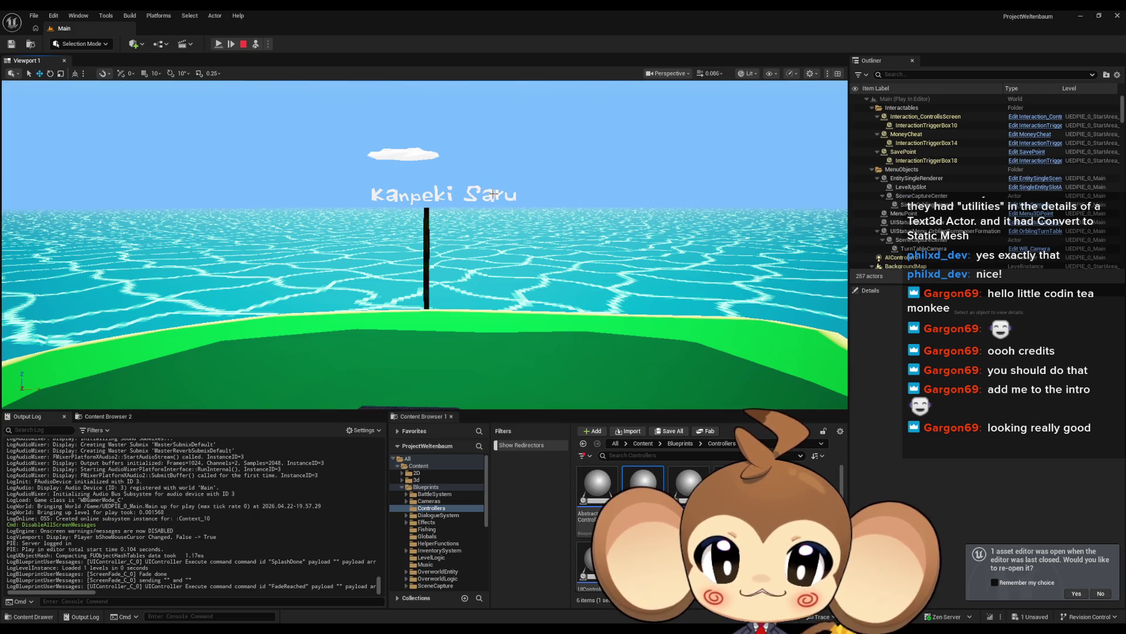
left_click(495, 193)
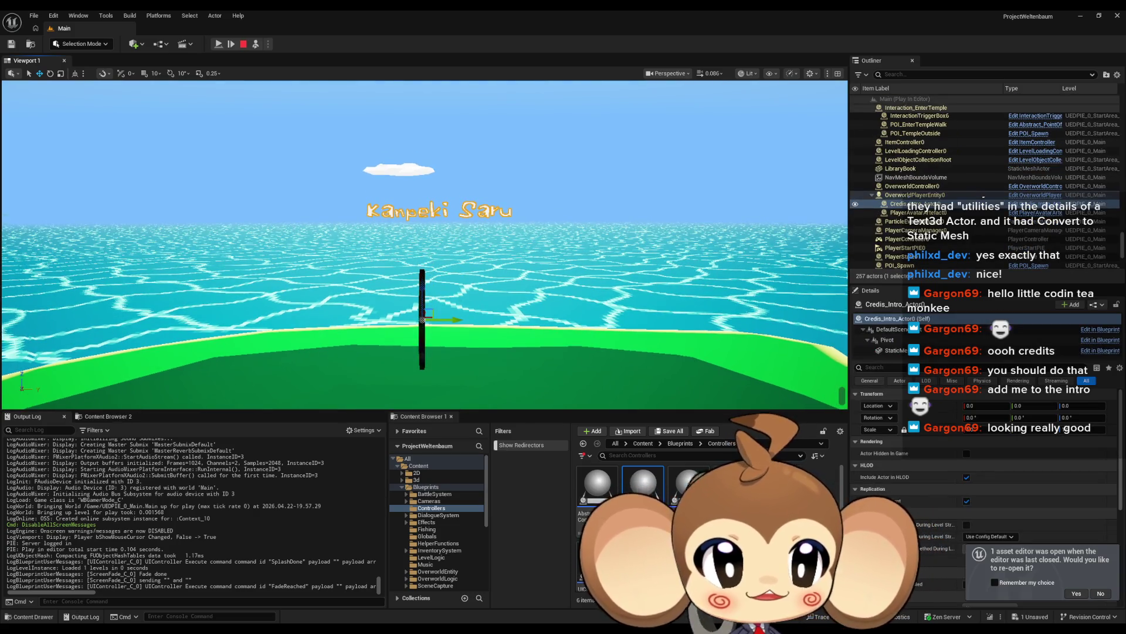
Scale the Pivot up to about 9.48 and reset its Z rotation to 0.
left_click(888, 340)
left_click_drag(975, 430, 1047, 430)
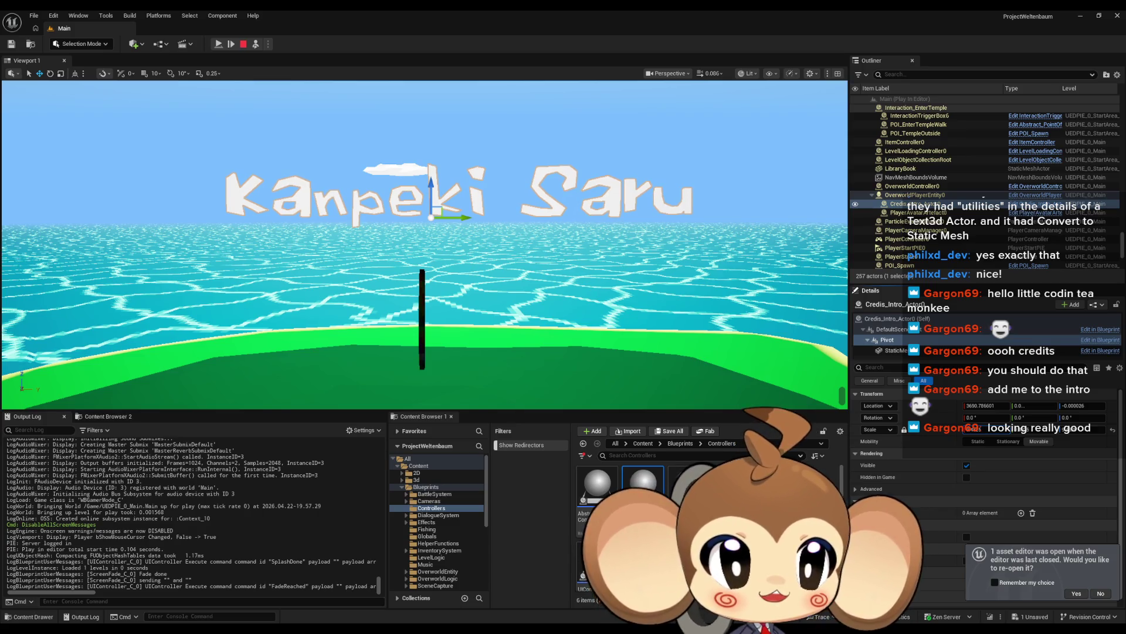
mouse_move(425, 244)
left_mouse_down()
mouse_move(376, 246)
mouse_move(405, 252)
left_mouse_up()
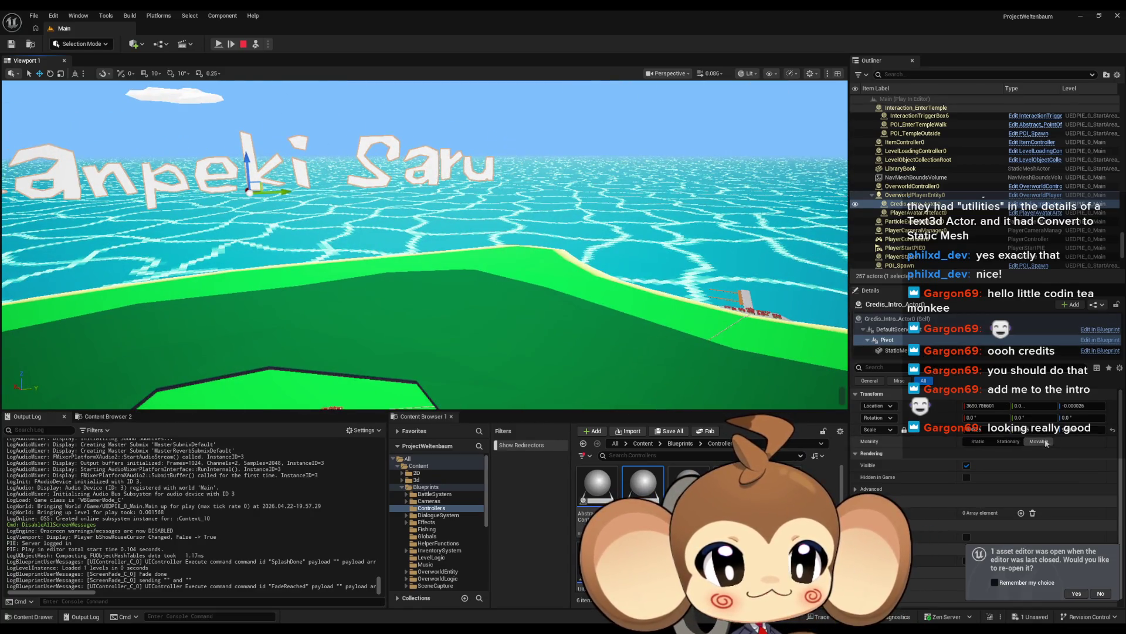
left_click_drag(1068, 417, 1103, 417)
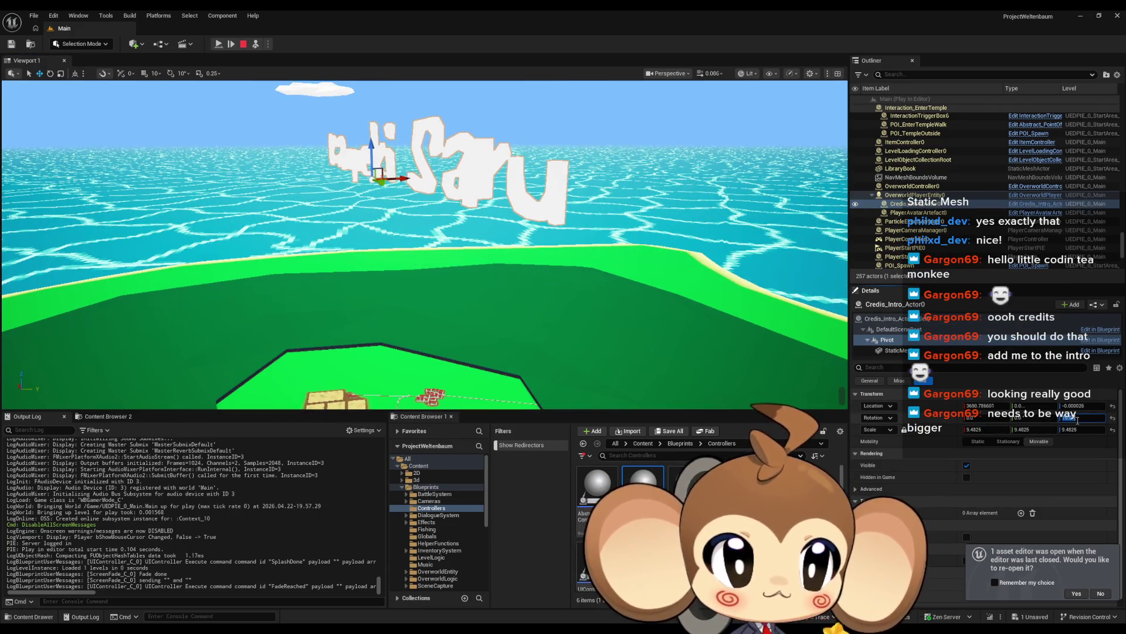
type("0")
key("Return")
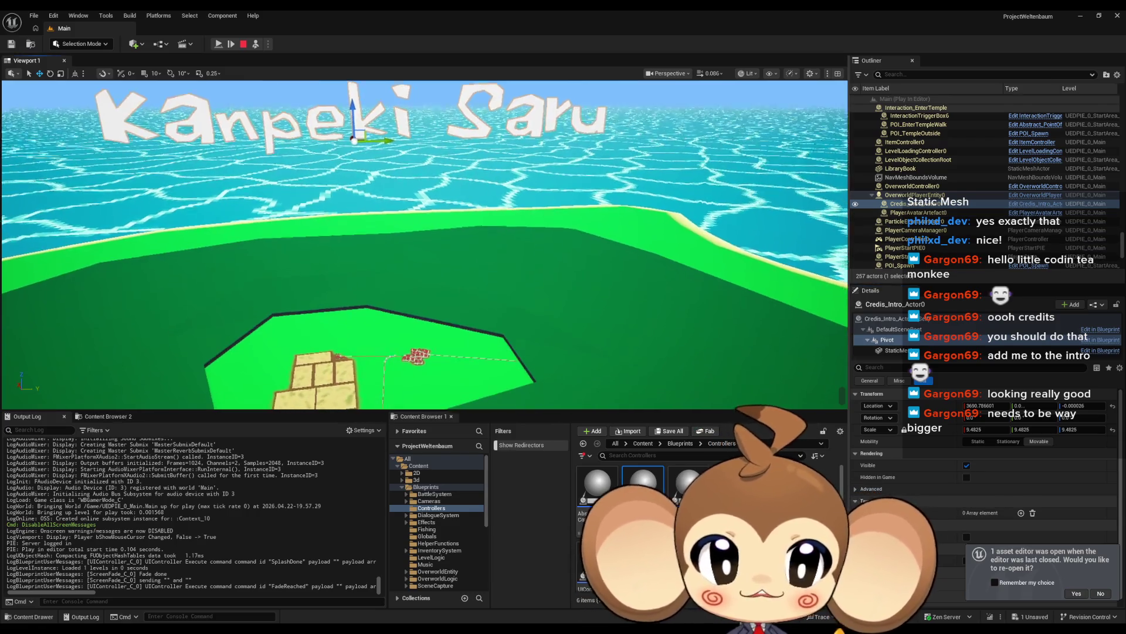
Push the Pivot's Location X out to 5000 and frame the credits actor.
left_click(887, 318)
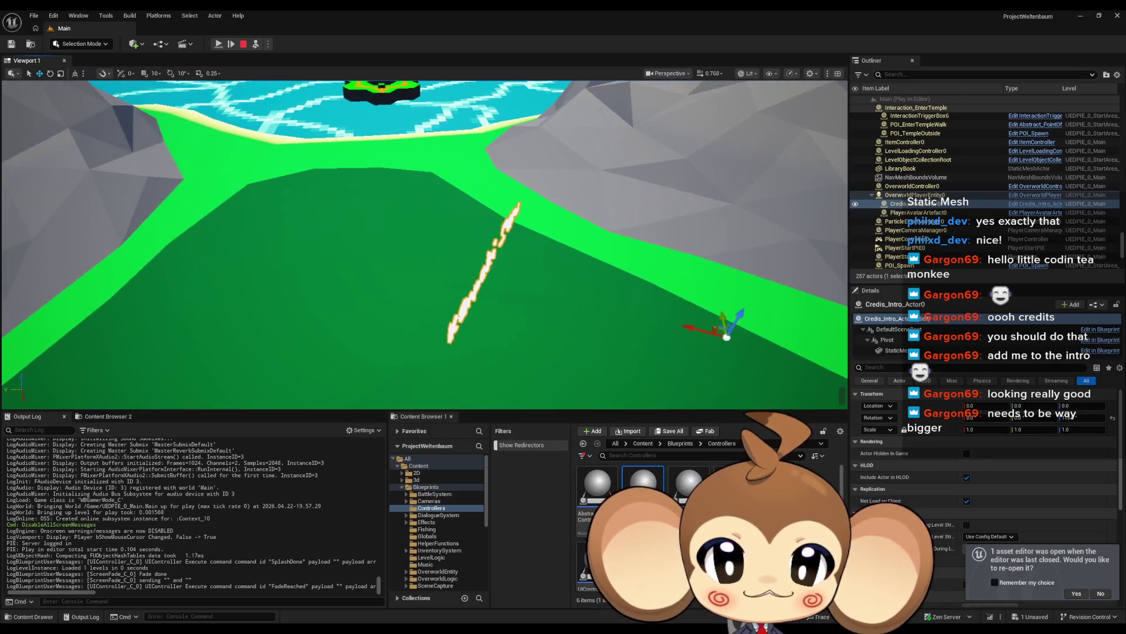
left_click(908, 344)
left_click(981, 406)
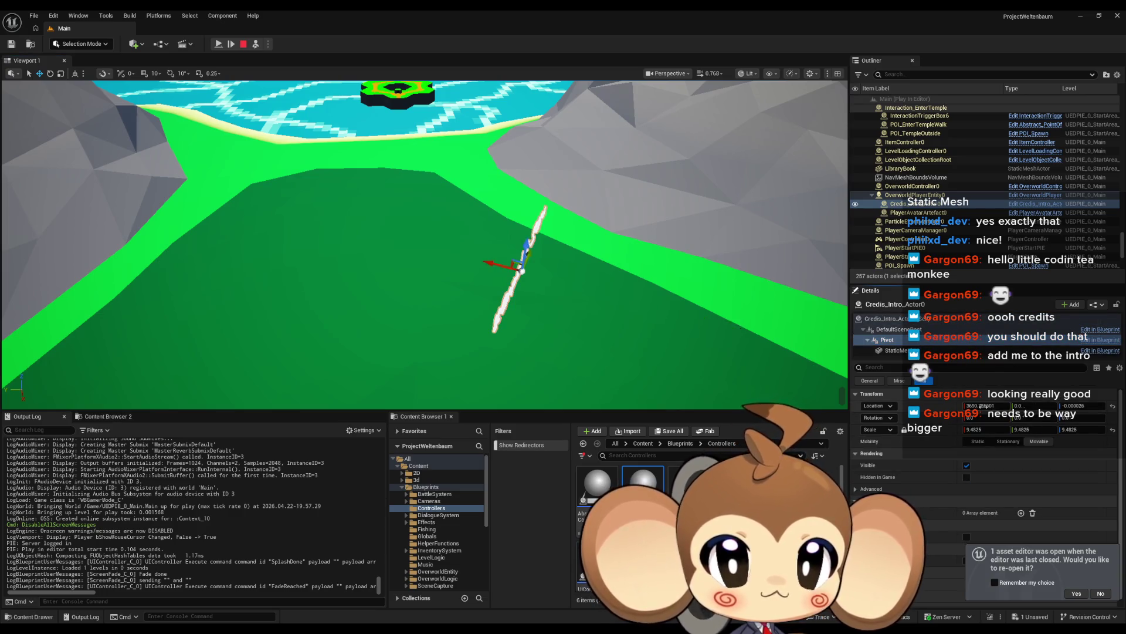
left_click_drag(981, 406, 1072, 406)
key("f")
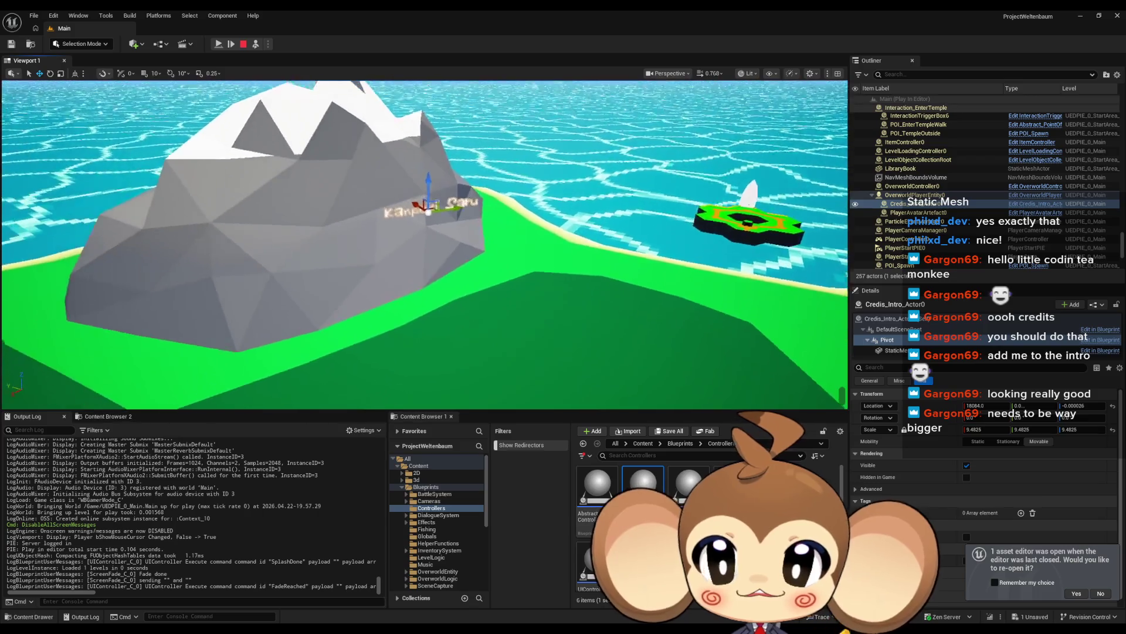
scroll(425, 245, "up", 5)
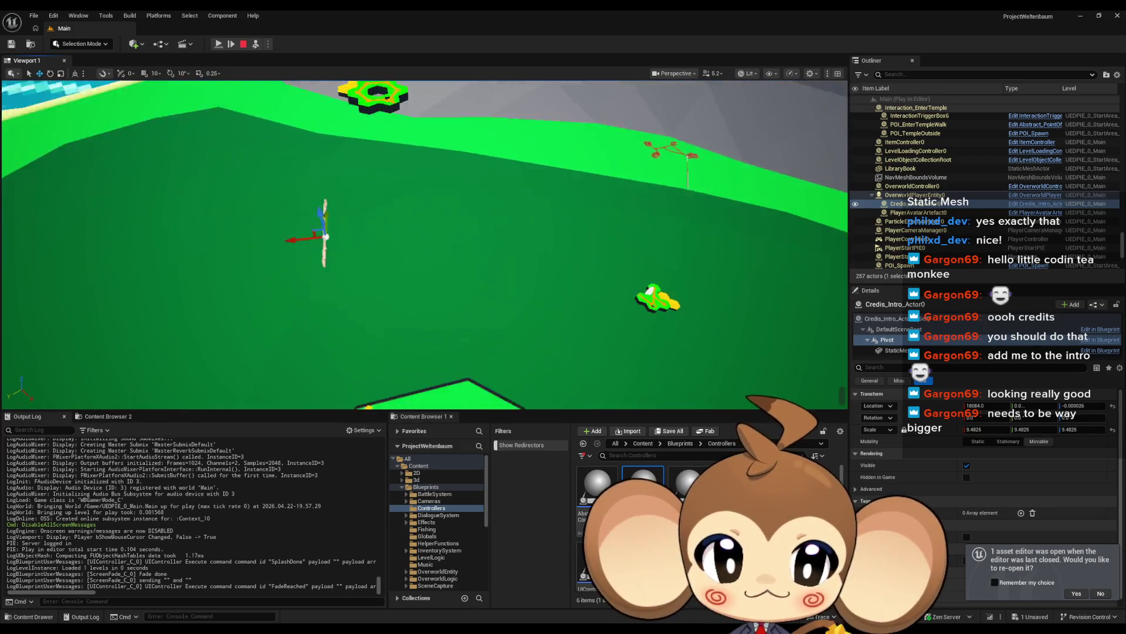
key("w")
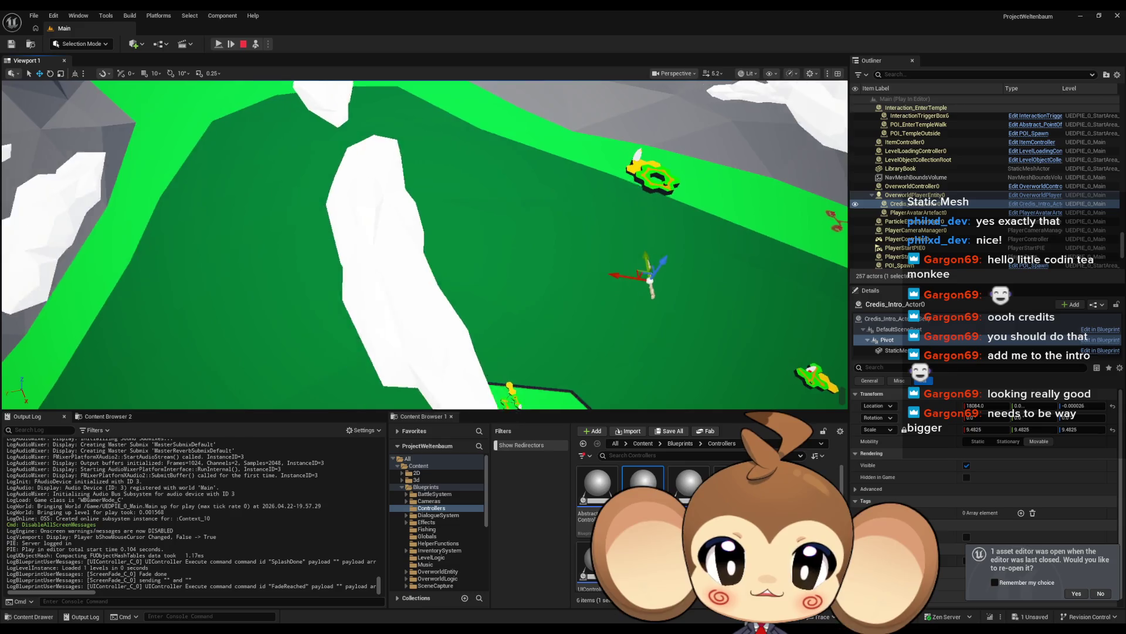
key("w")
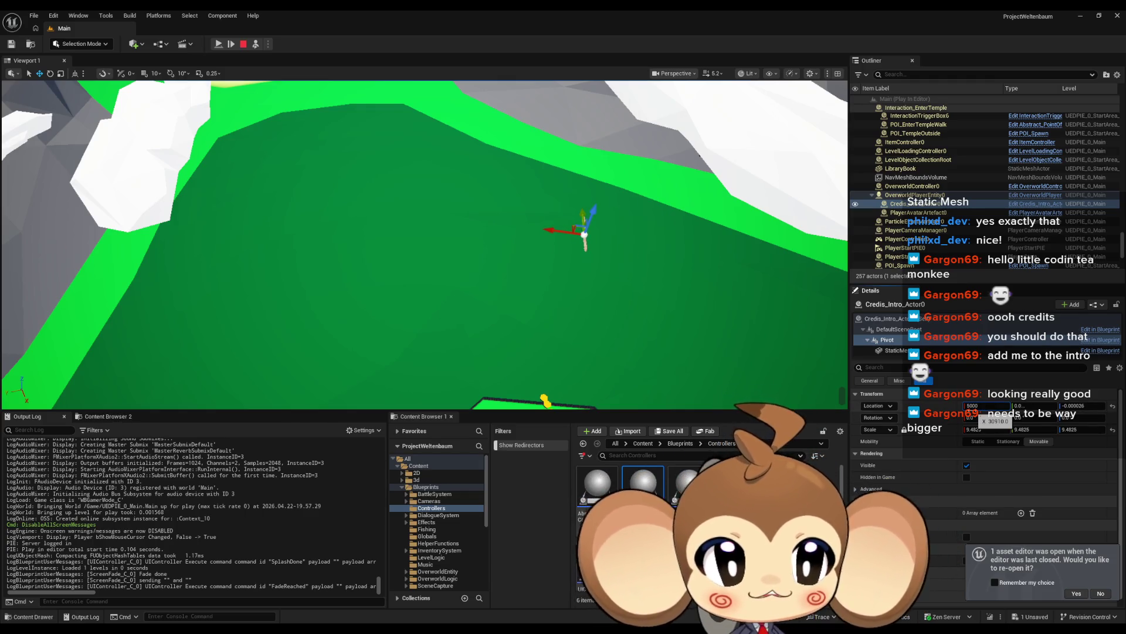
key("Return")
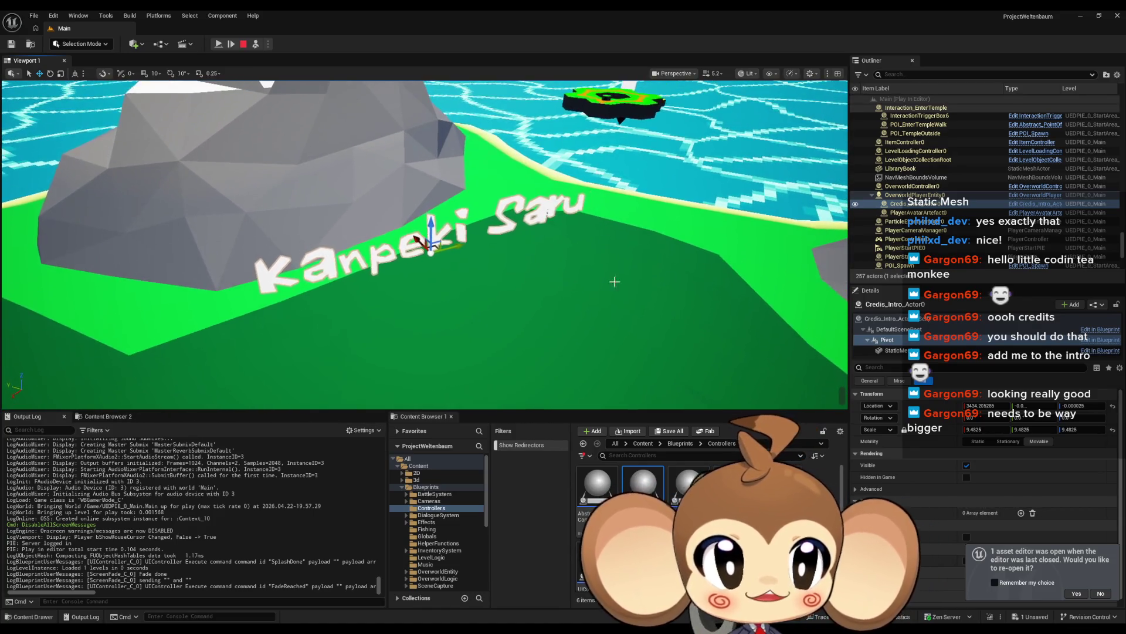
left_click(915, 195)
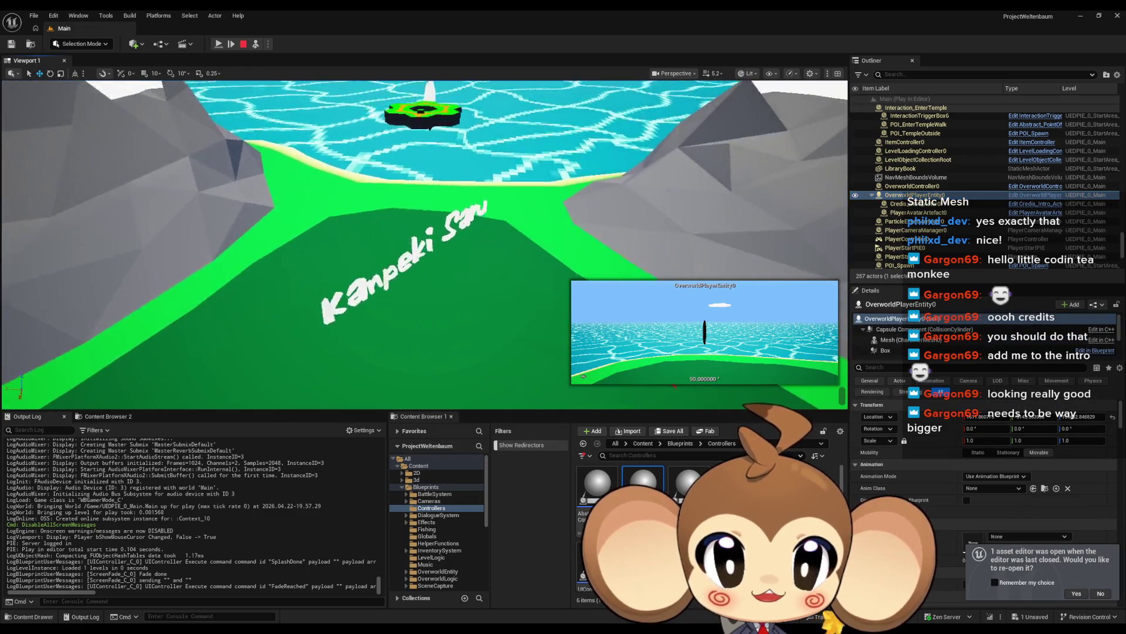
Reselect Credis_Intro_Actor0's Pivot and raise its Location X from 5000 to 50000.
key("f")
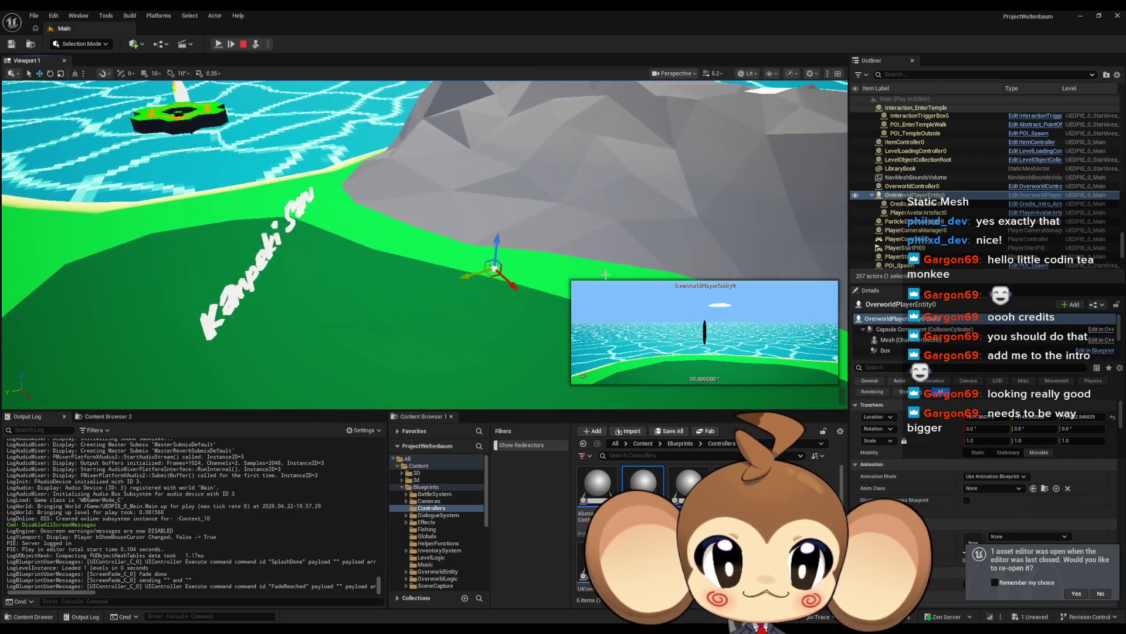
left_click(914, 204)
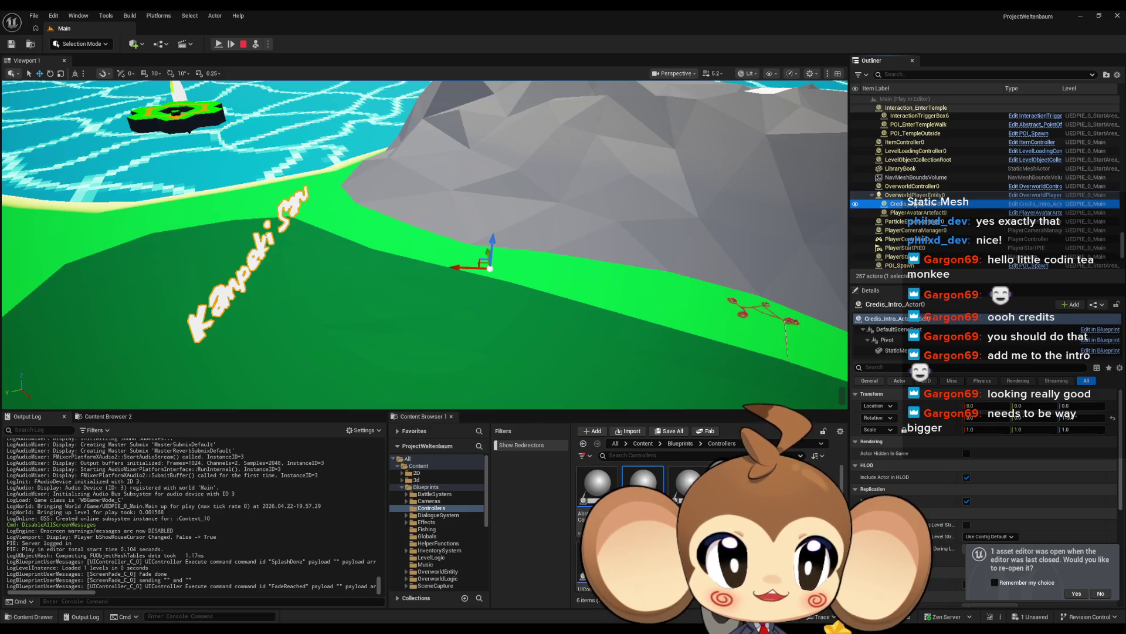
left_click(887, 340)
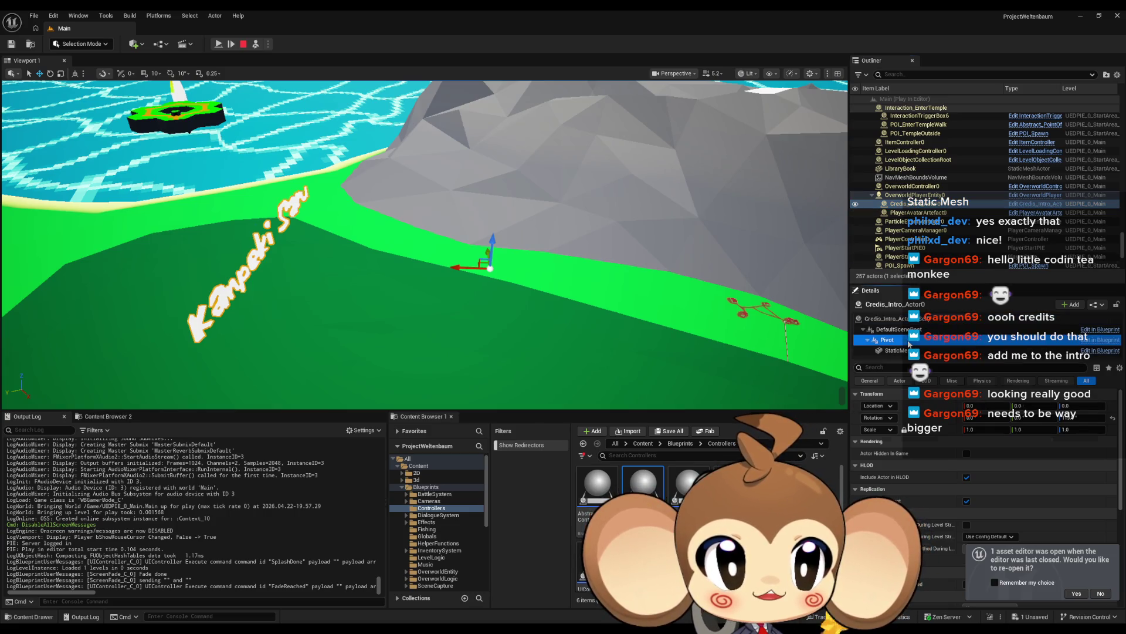
left_click(987, 406)
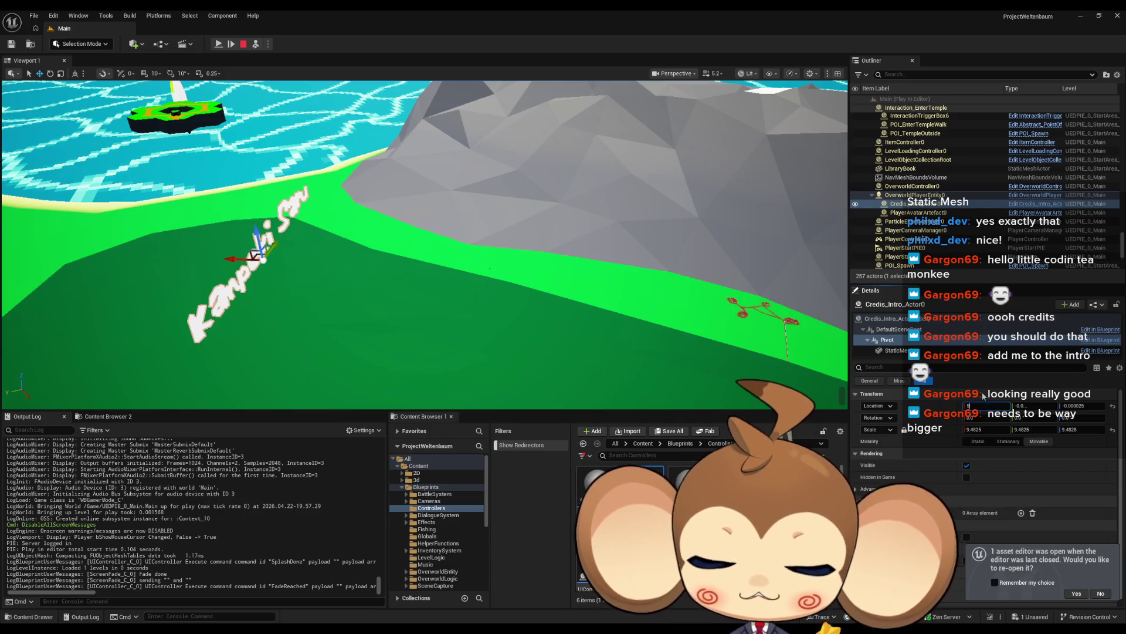
key("Return")
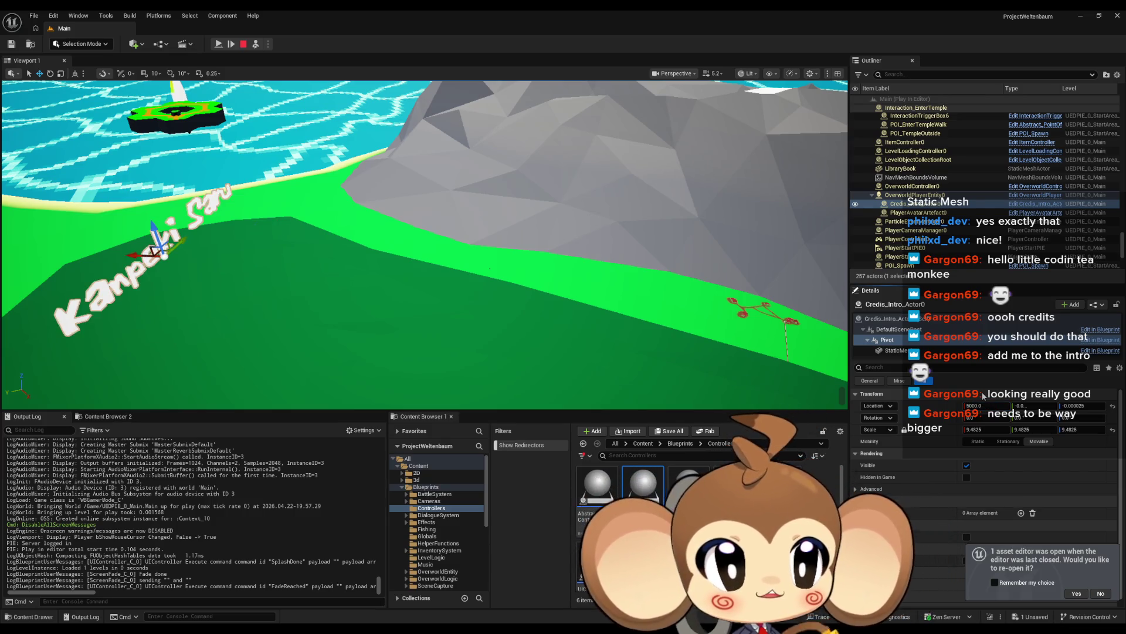
mouse_move(988, 406)
left_mouse_down()
mouse_move(912, 406)
mouse_move(962, 405)
left_mouse_up()
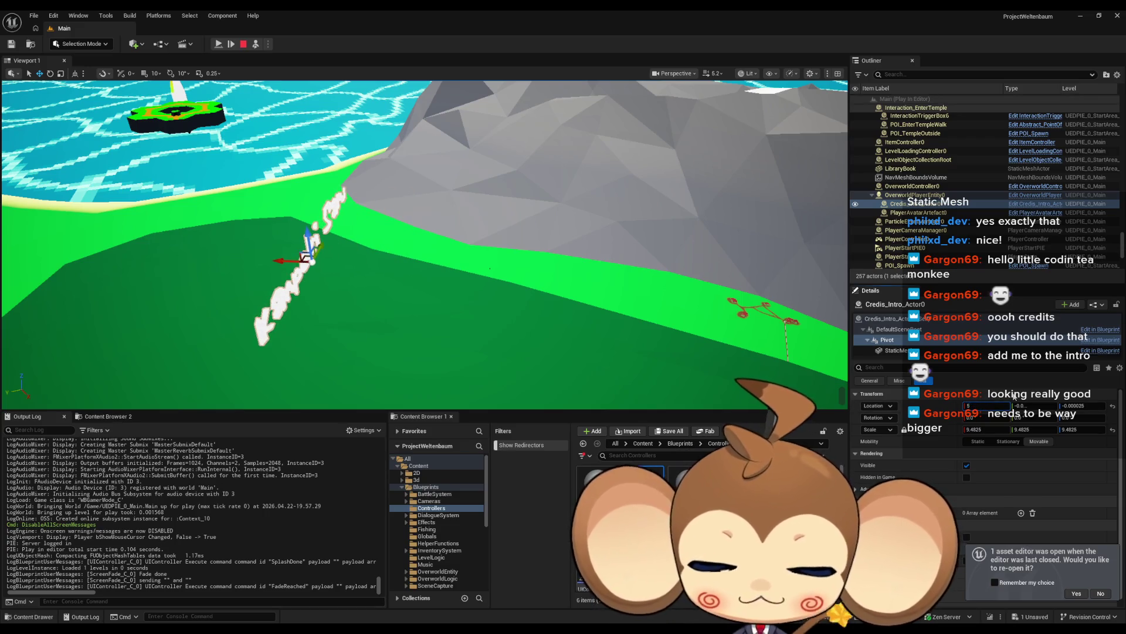
type("0000")
key("Return")
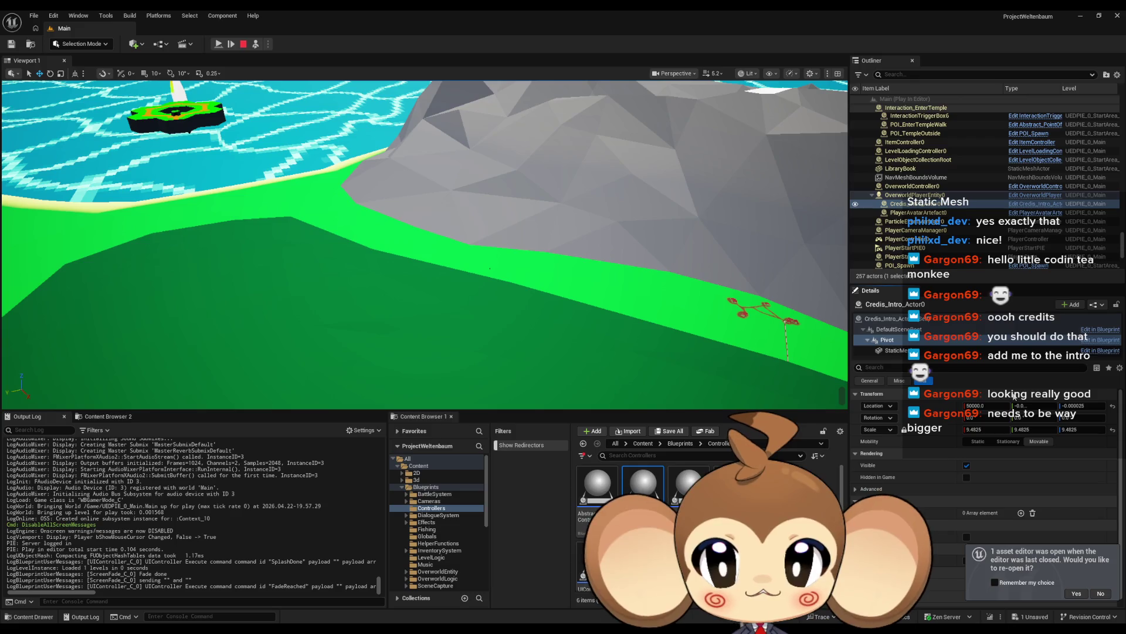
key("f")
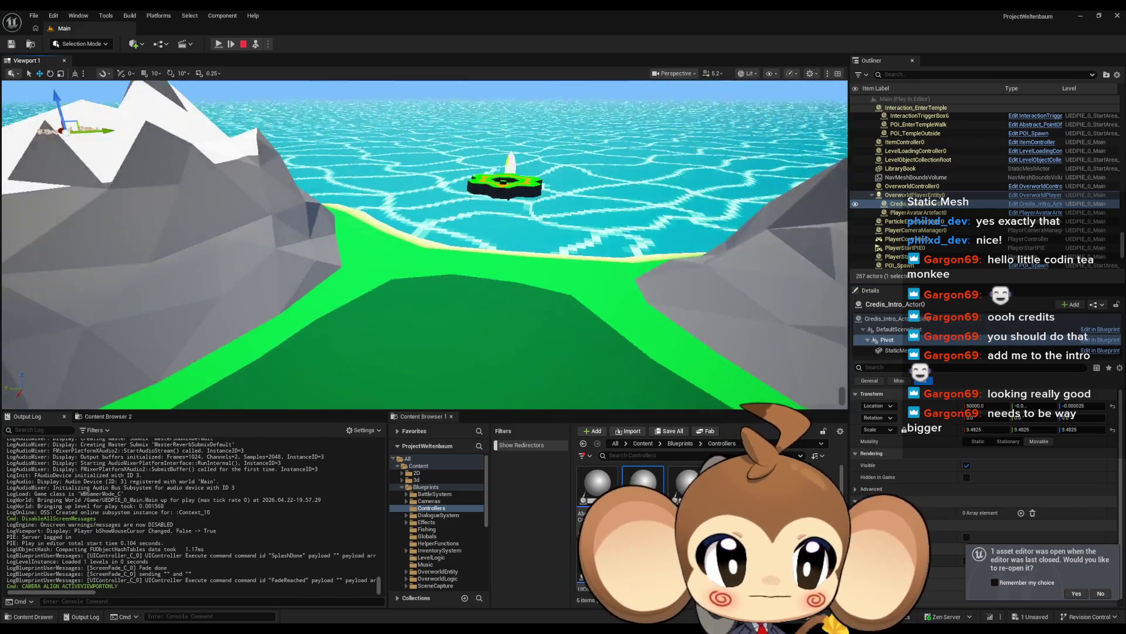
Frame the Kanpeki Saru title and double the Pivot's Location X to 100000.
left_click(886, 319)
key("f")
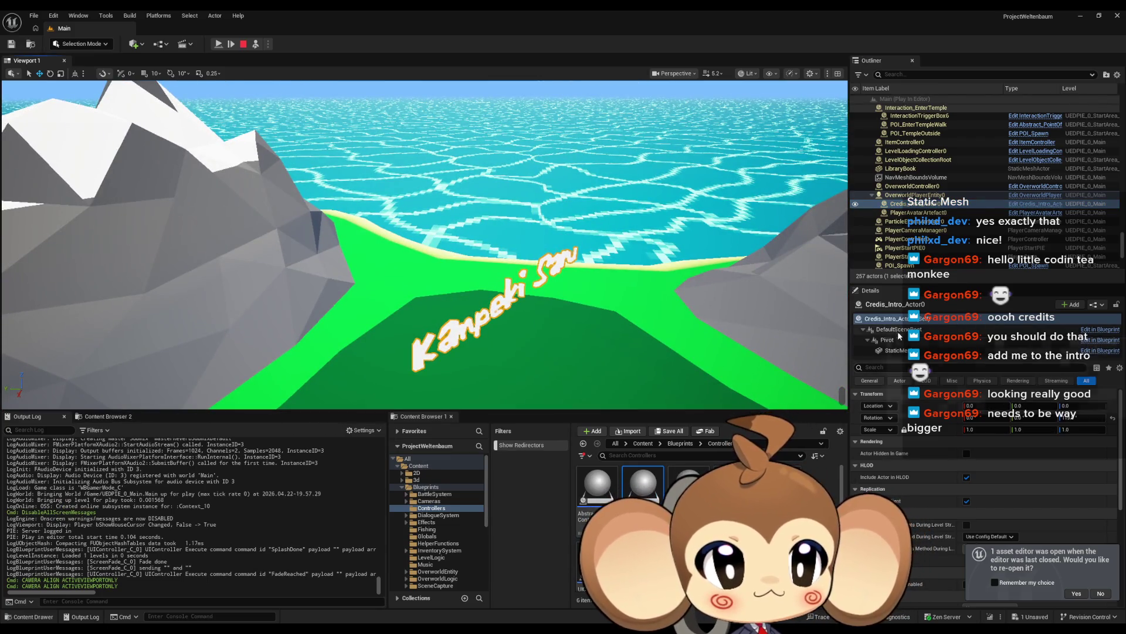
left_click(956, 341)
left_click(975, 405)
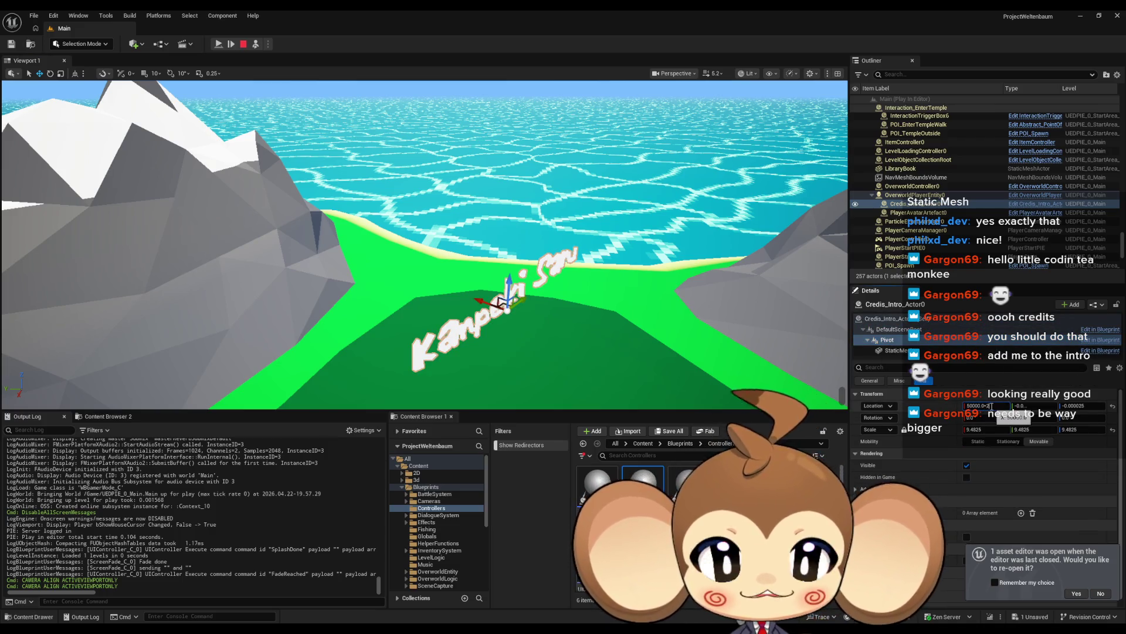
key("Return")
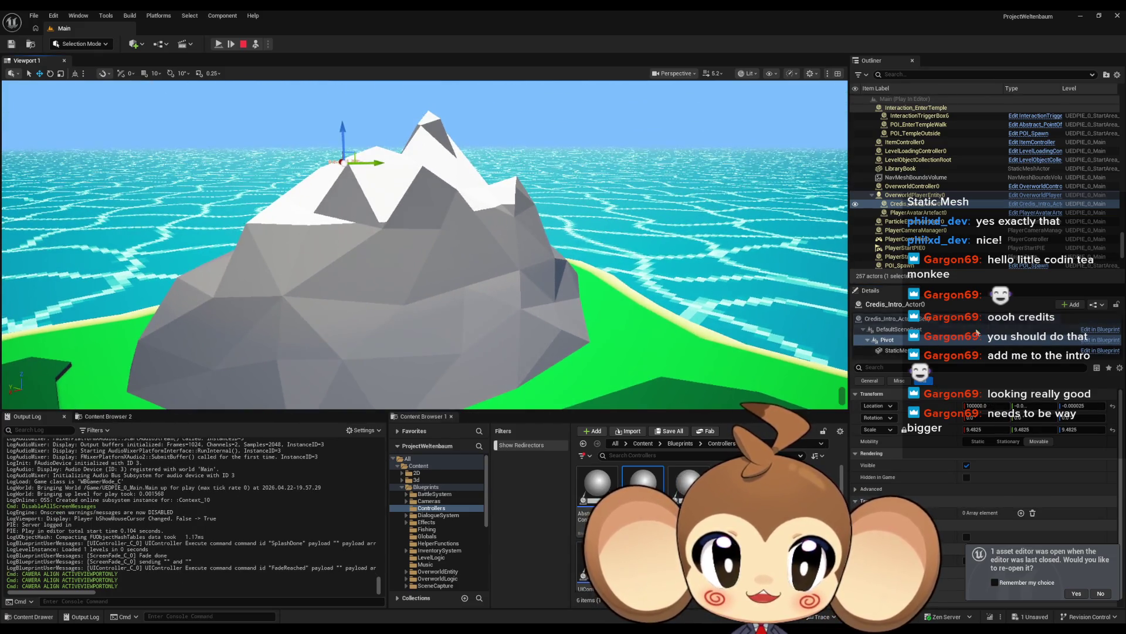
left_click(886, 318)
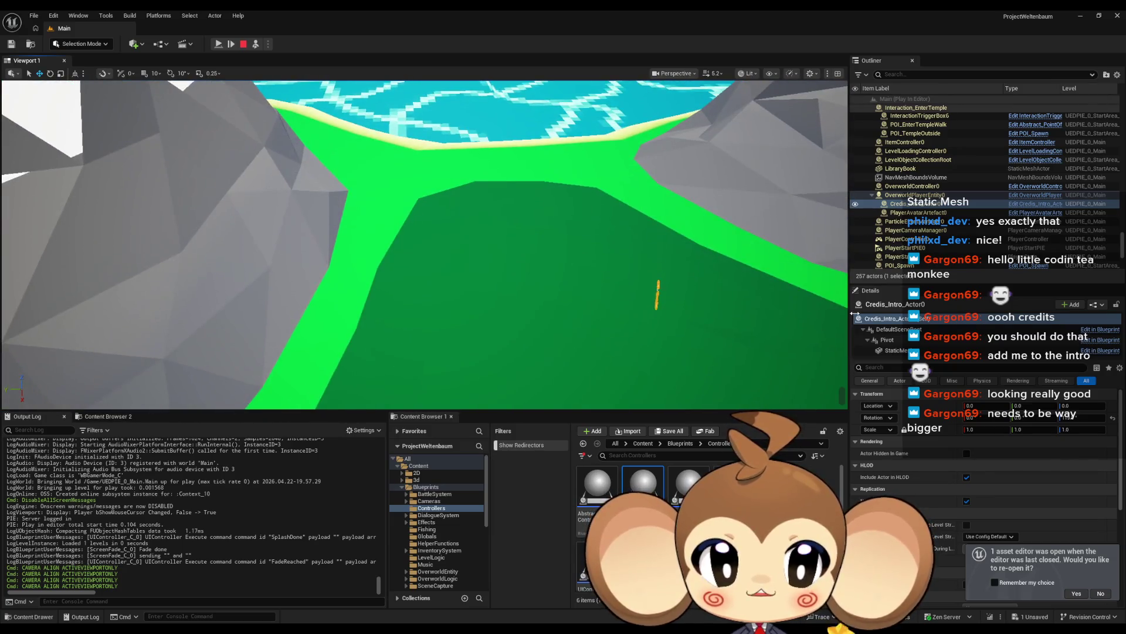
left_click(887, 340)
left_click(986, 405)
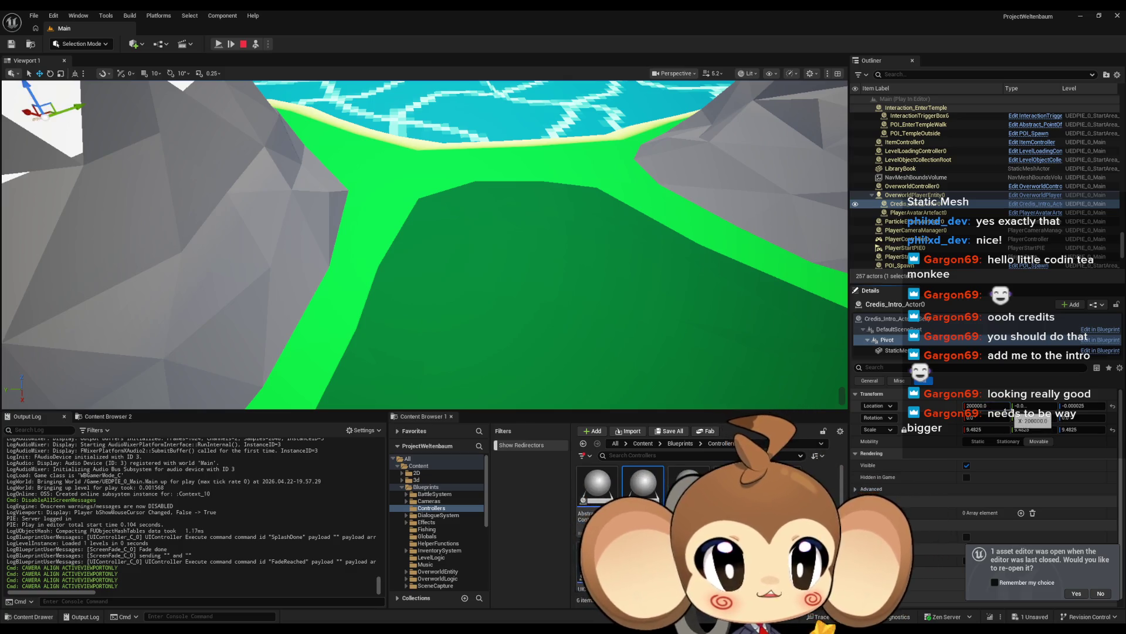
Frame the player entities, then reselect Credis_Intro_Actor0 and its Pivot component.
left_click(908, 205)
left_click(584, 289)
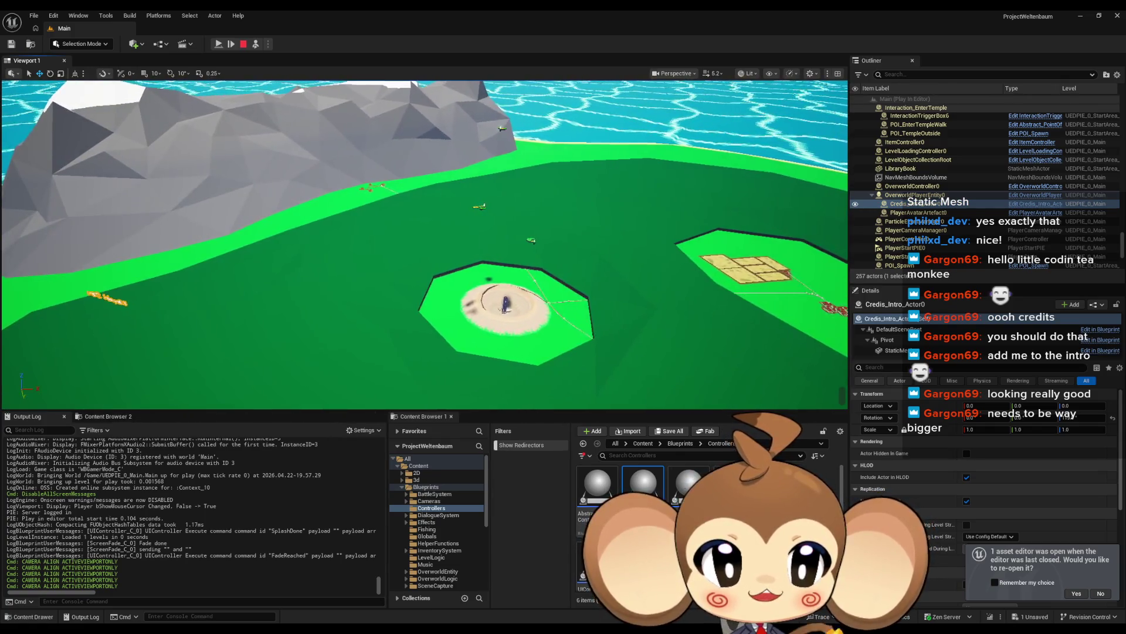
left_click(912, 195)
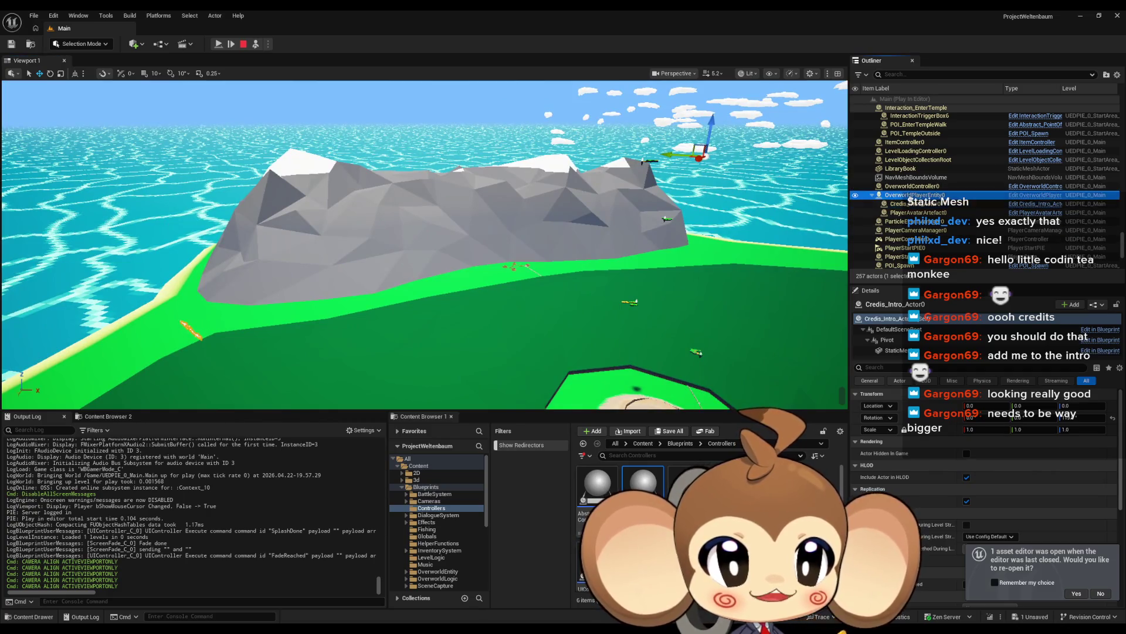
double_click(918, 195)
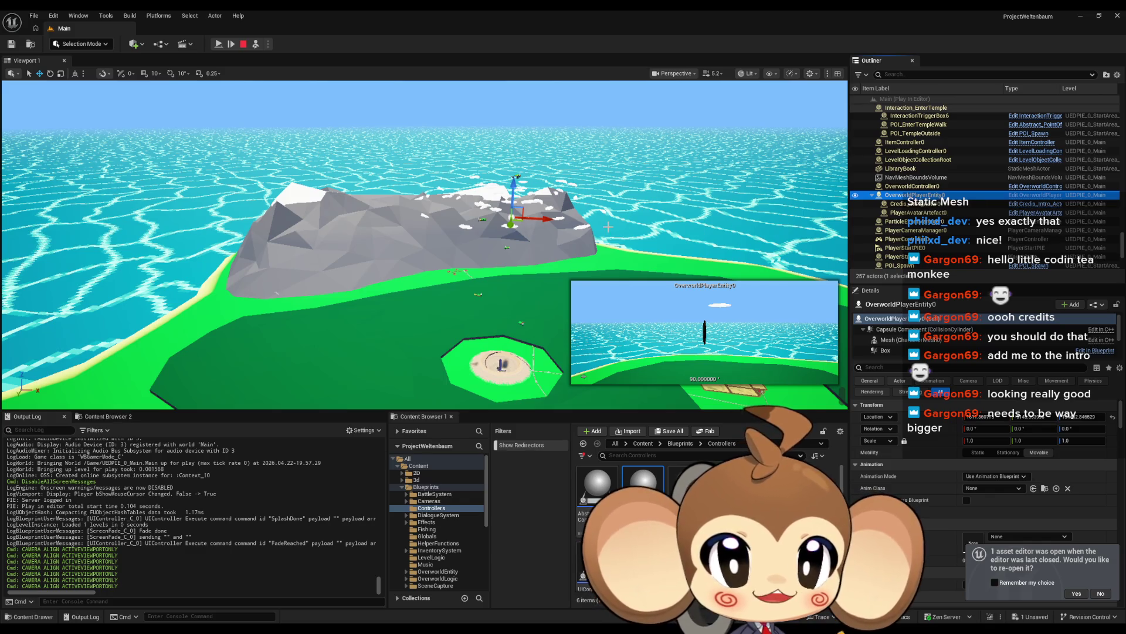
double_click(918, 212)
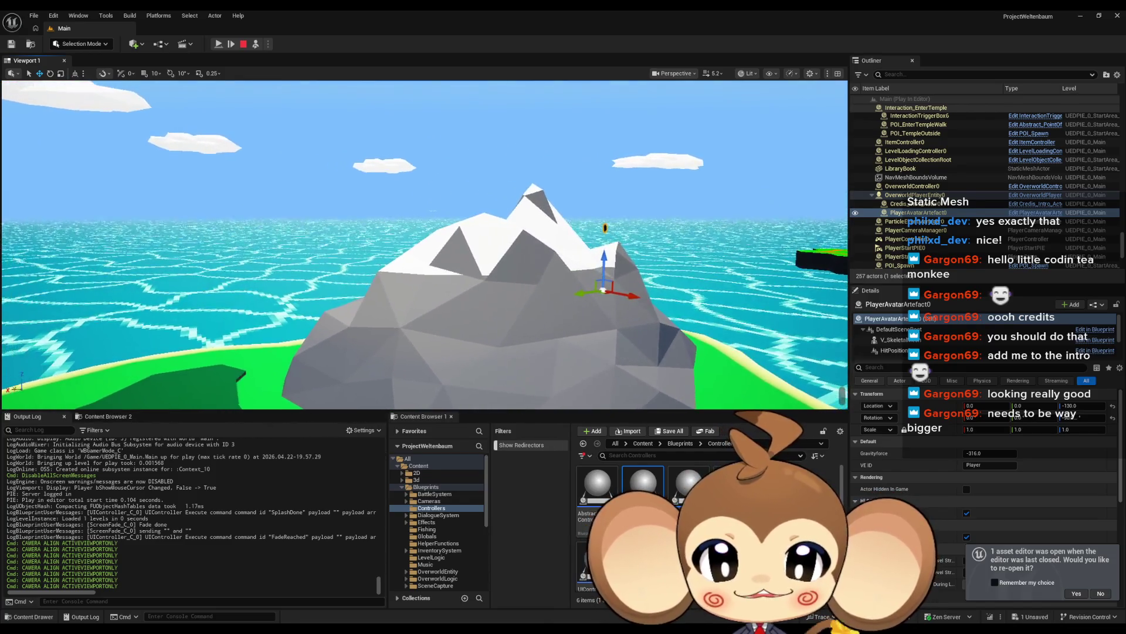
left_click(904, 205)
left_click(898, 344)
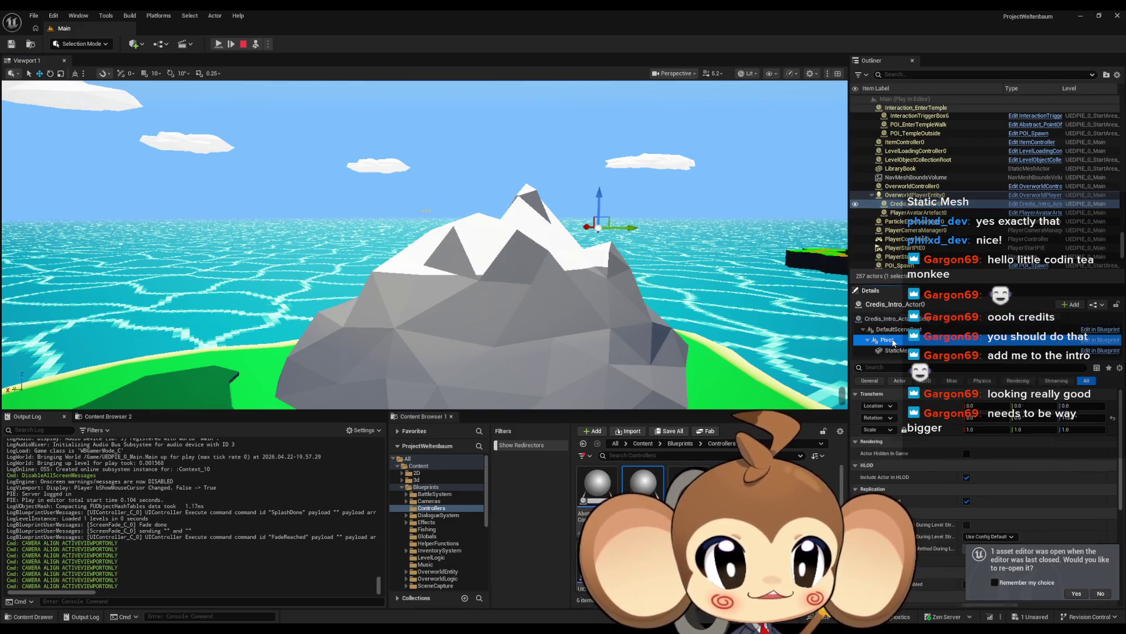
Try Pivot Scale X values of 100 and 1000, settling on 500.
left_click(978, 429)
key("Return")
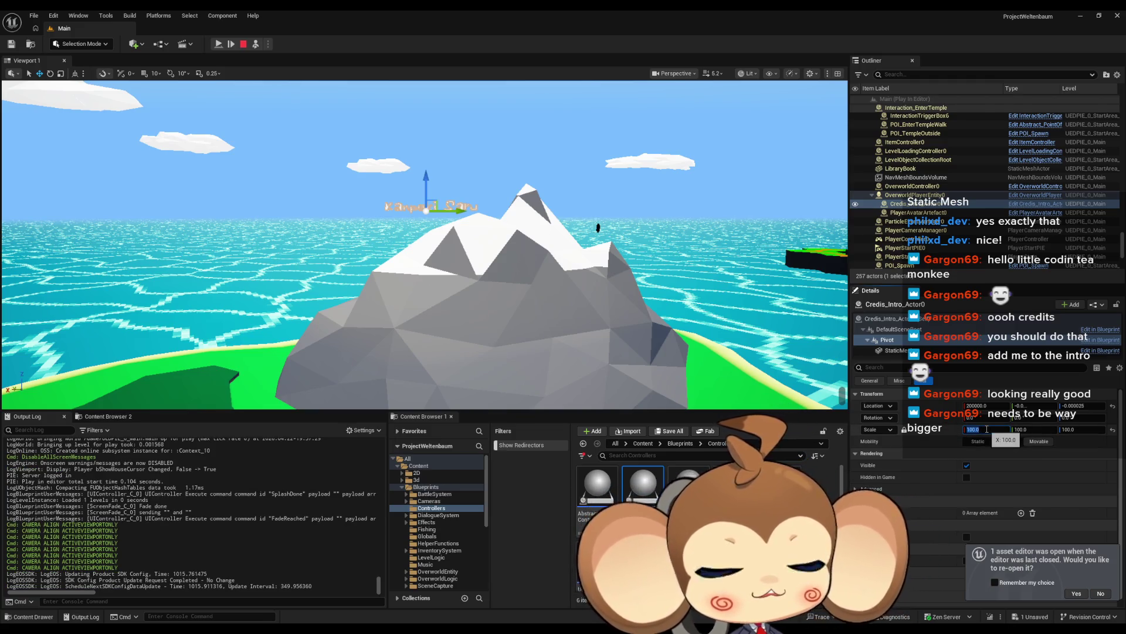
key("Return")
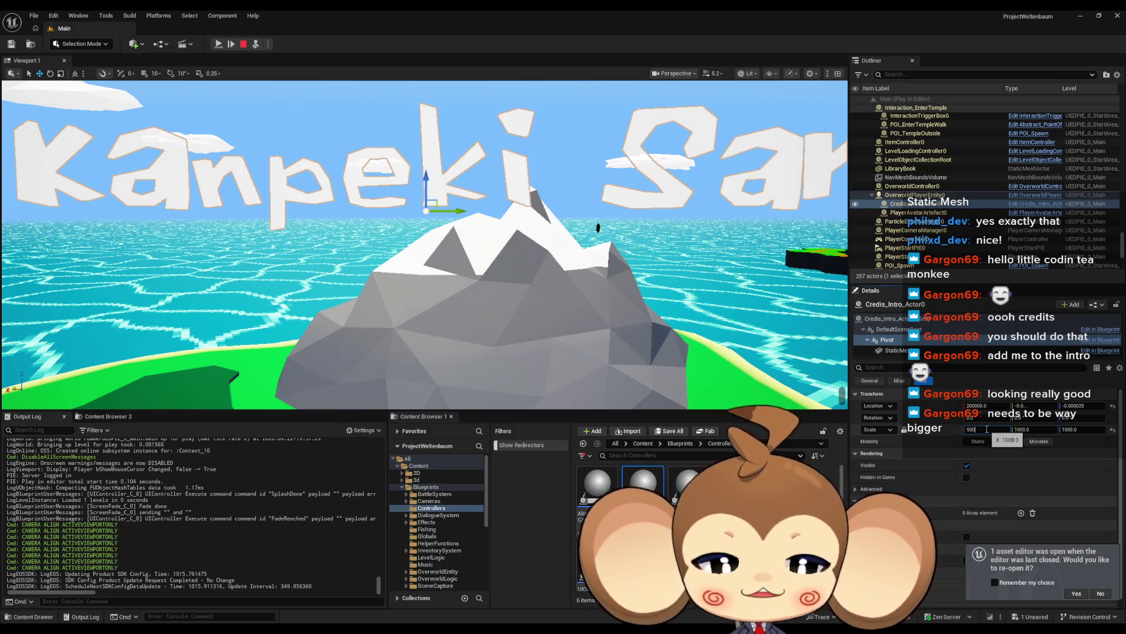
key("Return")
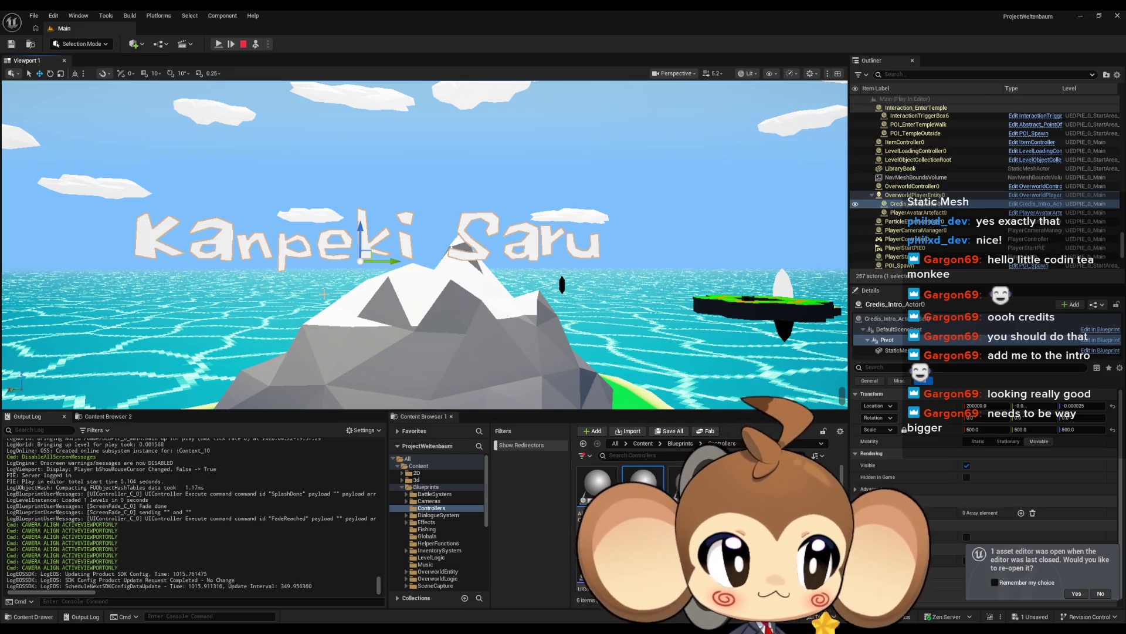
Orbit around the title, check the Pivot's Location X, and stop the play session.
left_click_drag(512, 298, 442, 288)
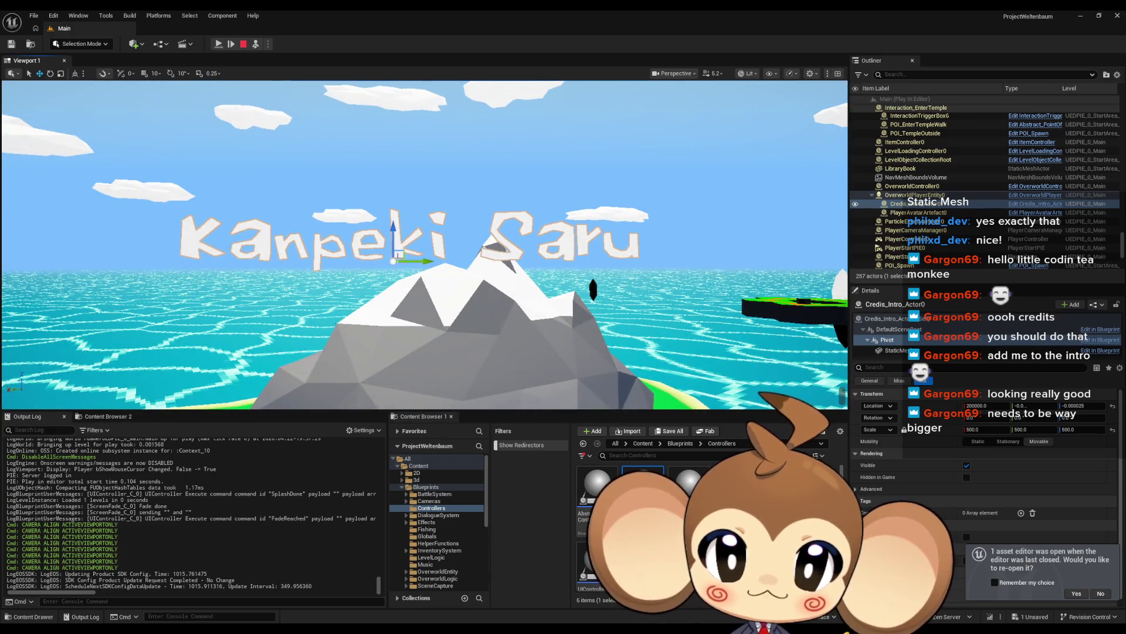
left_click(987, 406)
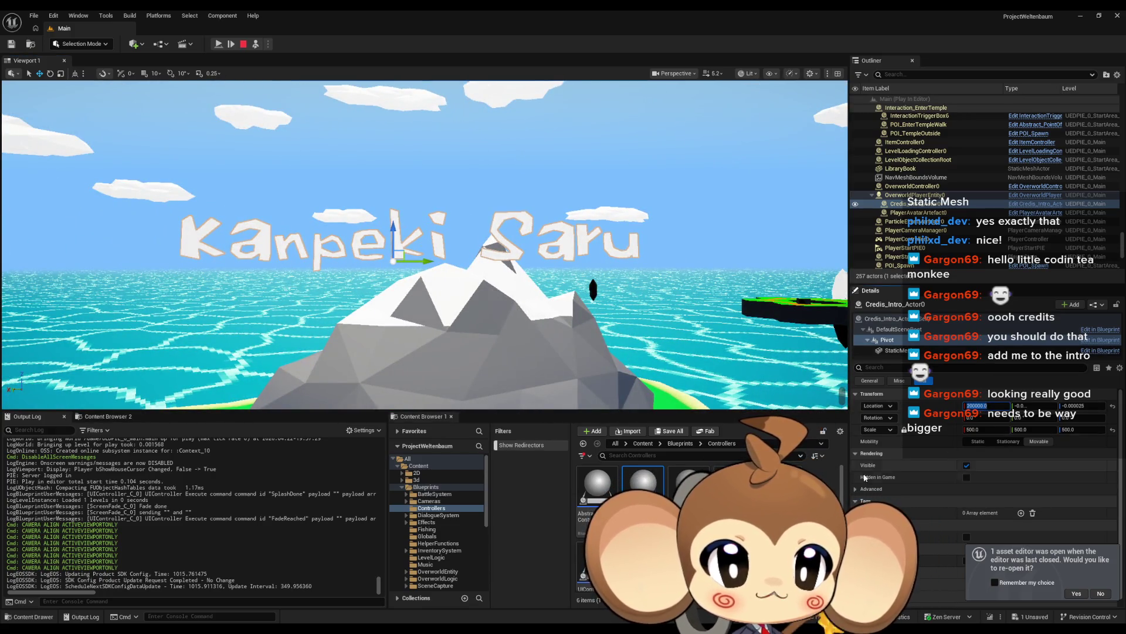
left_click(244, 44)
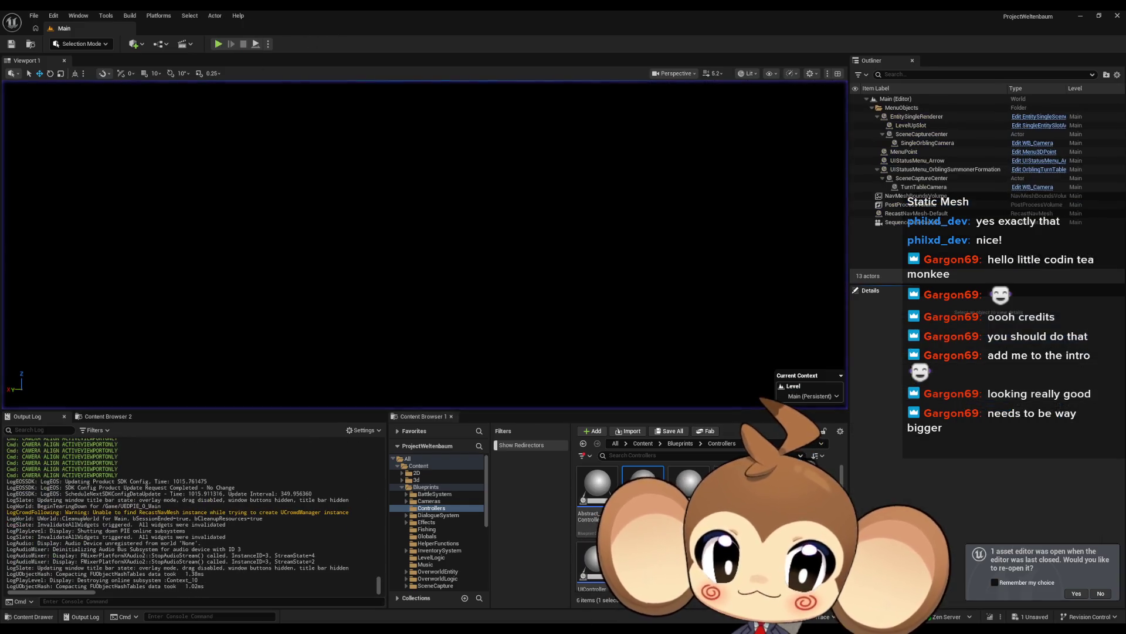
Back in the Credis_Intro_Actor blueprint, set the Pivot's scale to 500.
double_click(595, 563)
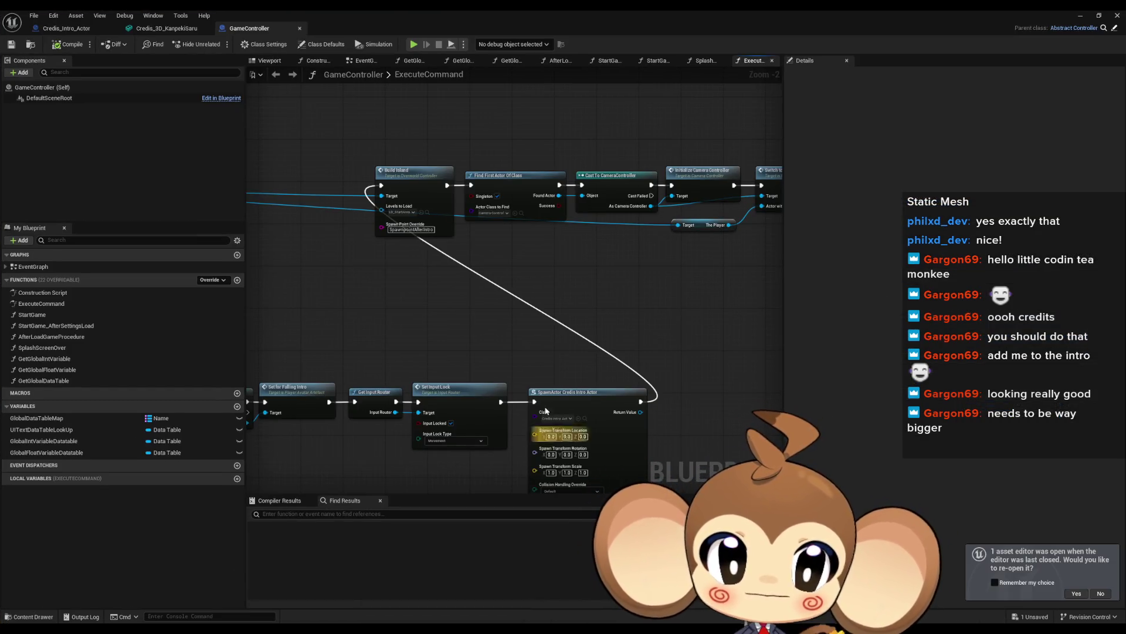
left_click(67, 28)
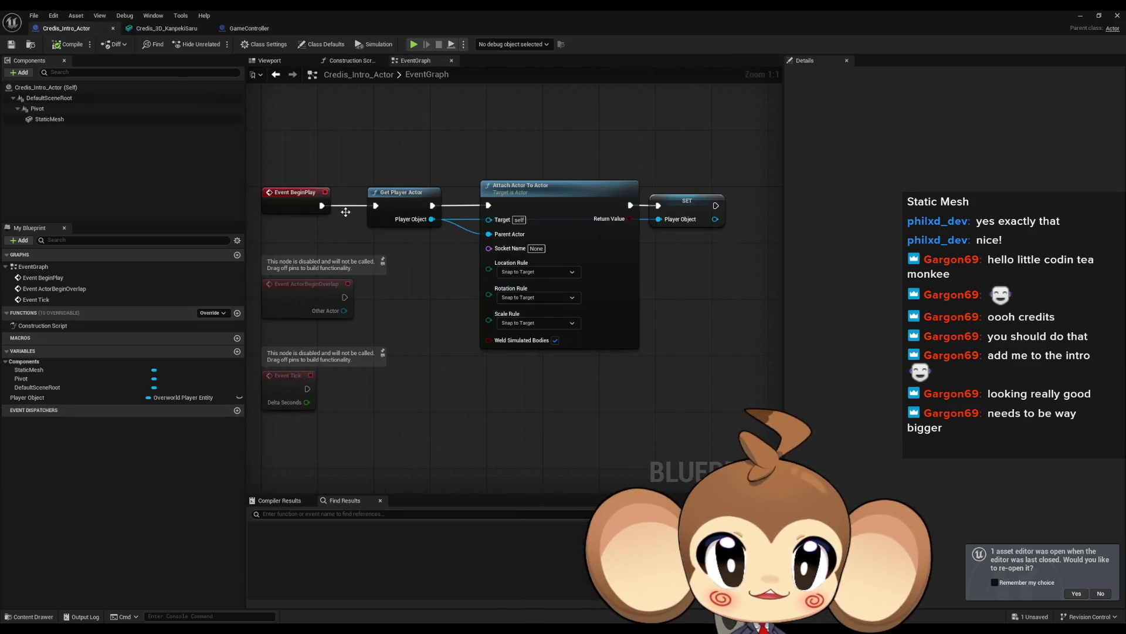
left_click(37, 109)
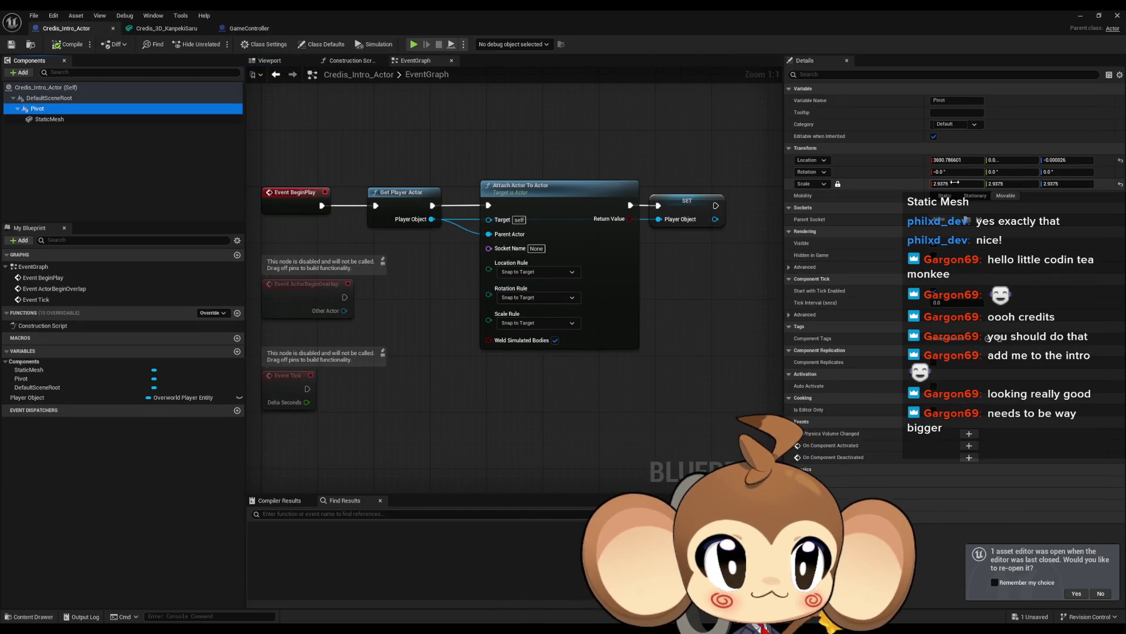
left_click(956, 183)
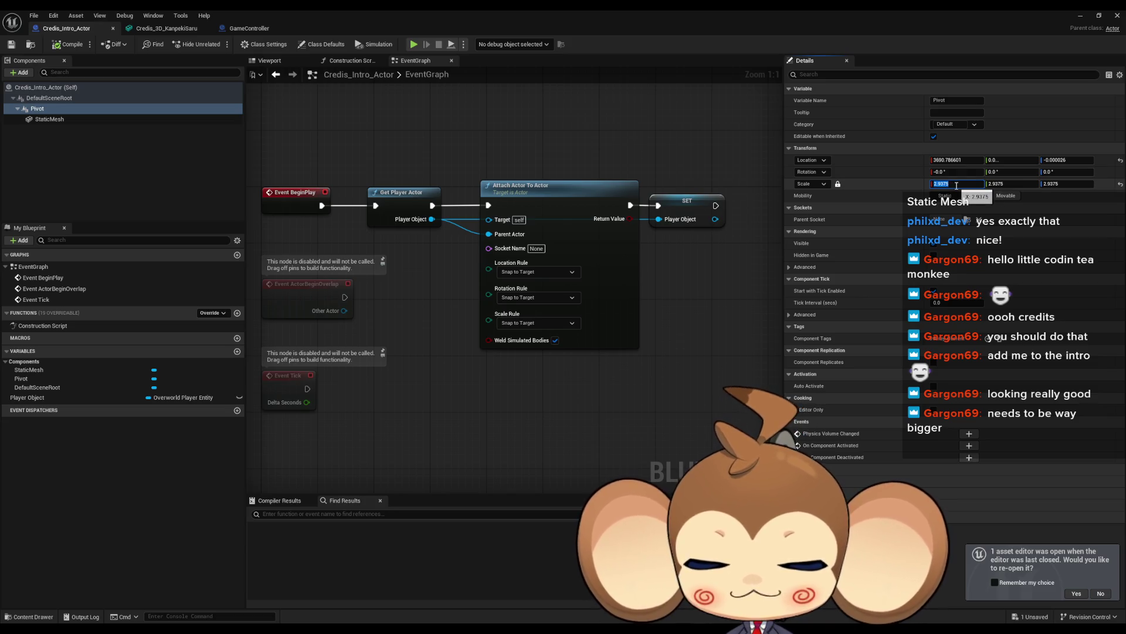
type("900500")
key("Return")
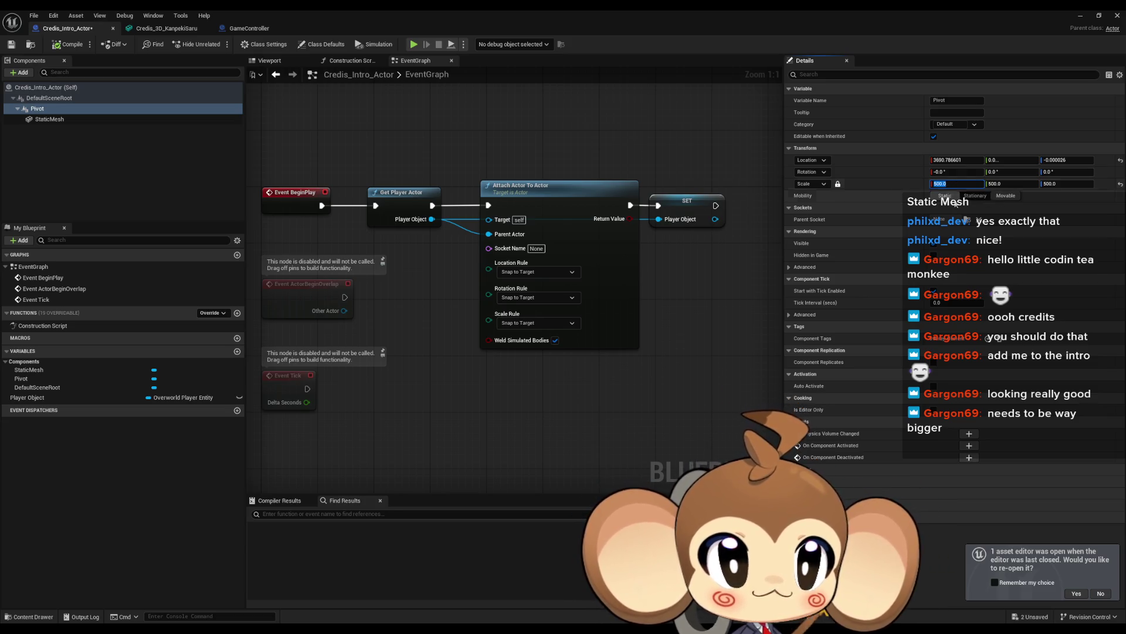
Set the Pivot's location to X 200000, Y 0, Z 0.
left_click(950, 160)
type("200000")
key("Return")
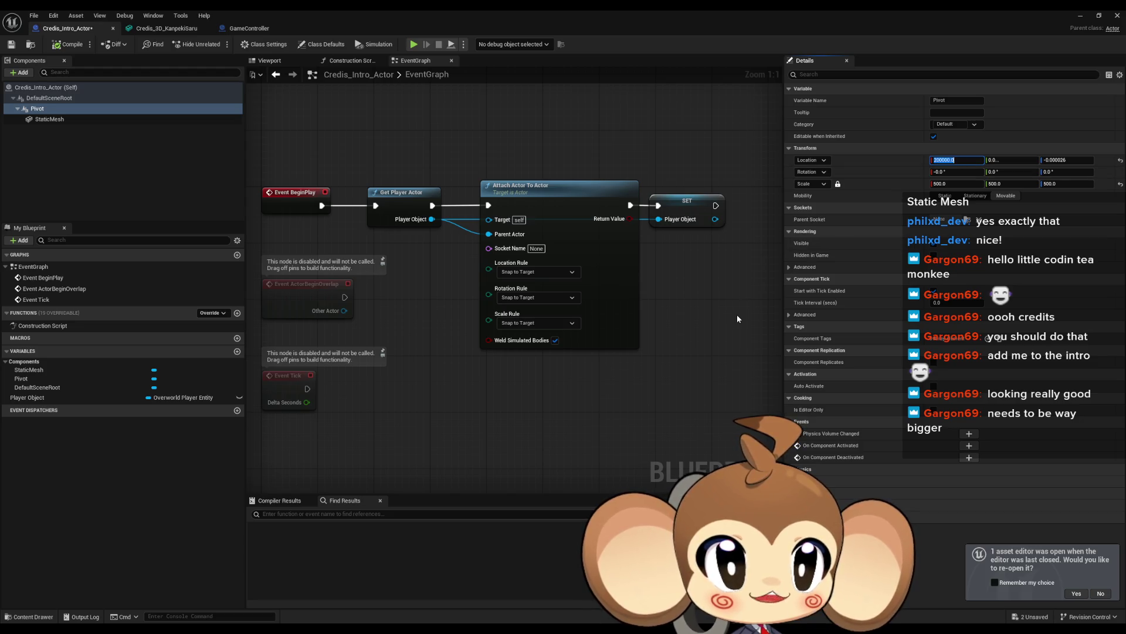
left_click(999, 158)
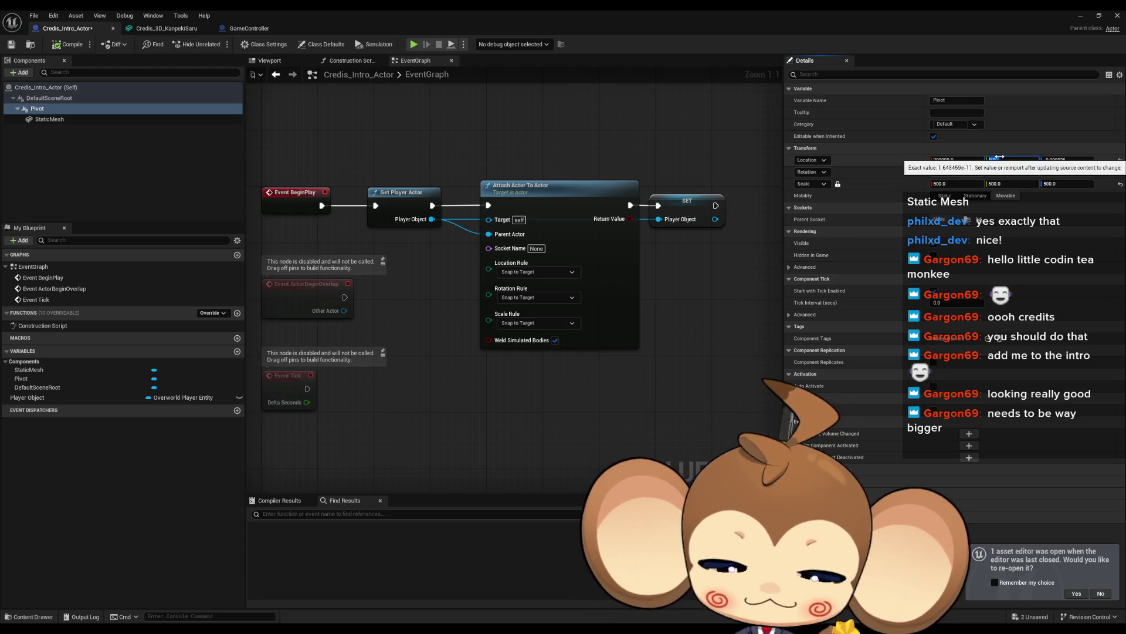
type("0")
key("Tab")
type("0")
key("Return")
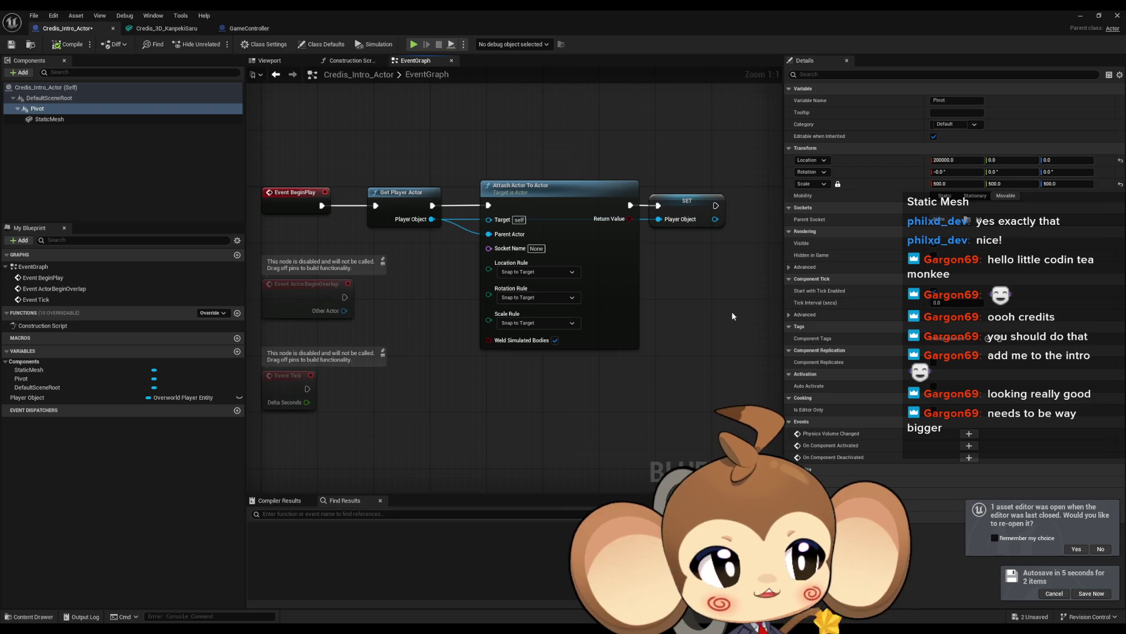
left_click_drag(737, 312, 755, 281)
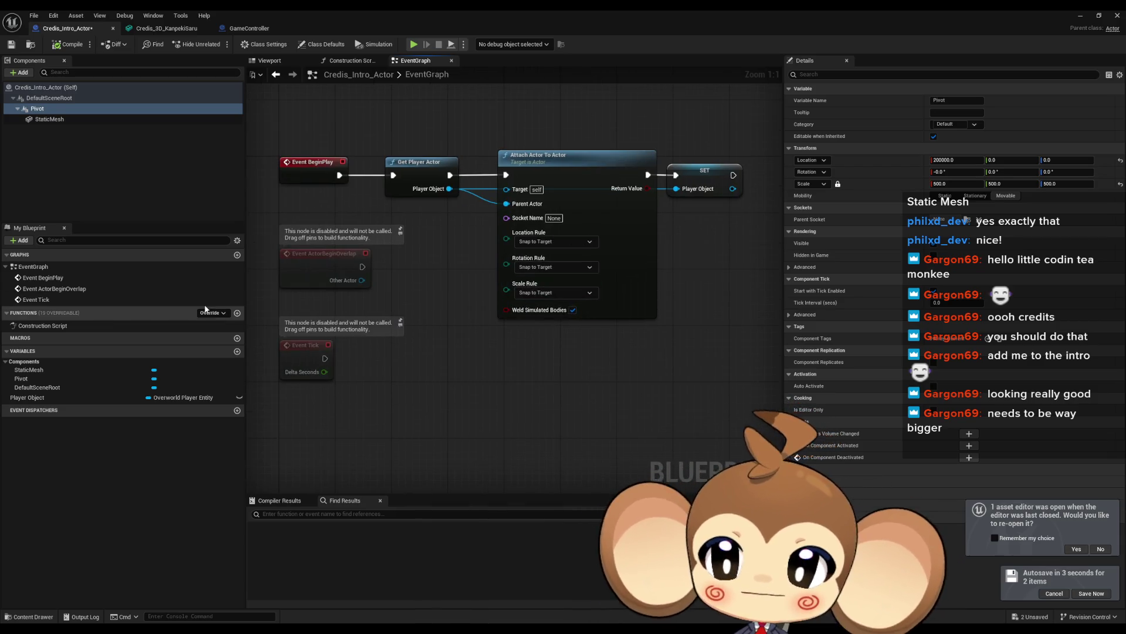
mouse_move(43, 394)
left_mouse_down()
mouse_move(41, 405)
mouse_move(372, 454)
mouse_move(306, 449)
mouse_move(413, 431)
mouse_move(68, 405)
left_mouse_up()
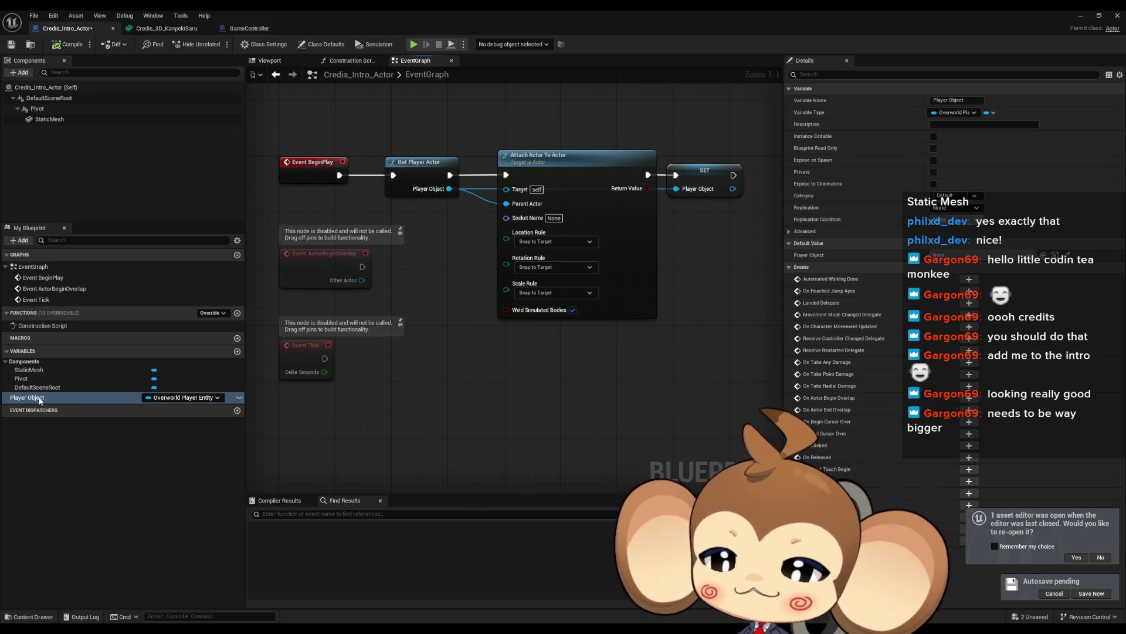
Rename the Player Object variable to PlayerObject.
left_click(68, 403)
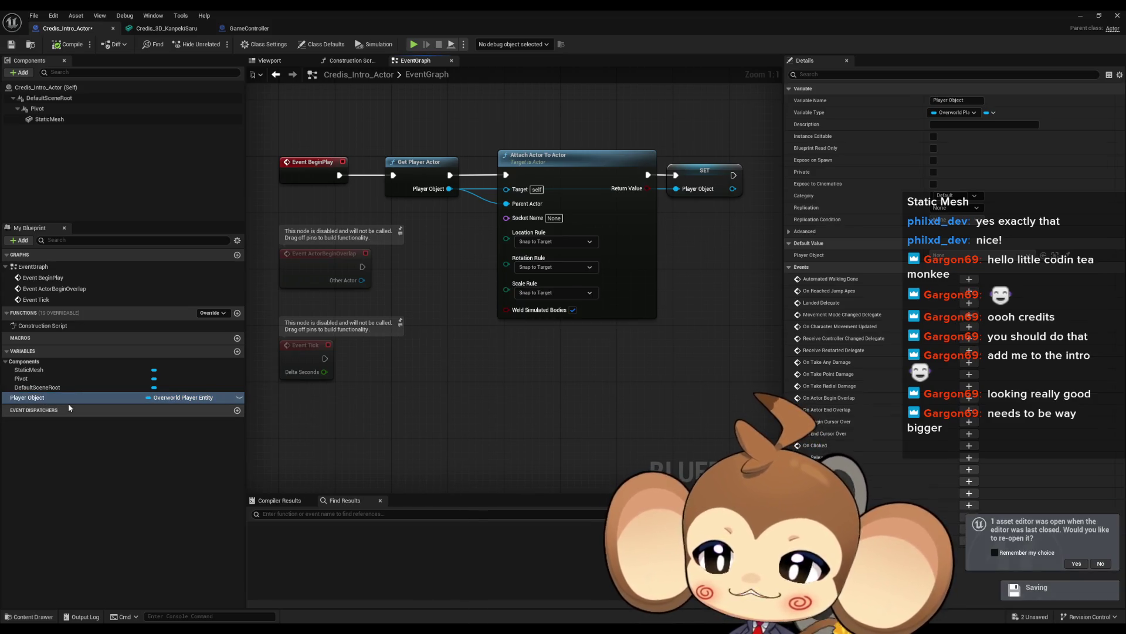
key("Right")
key("Right")
key("Right")
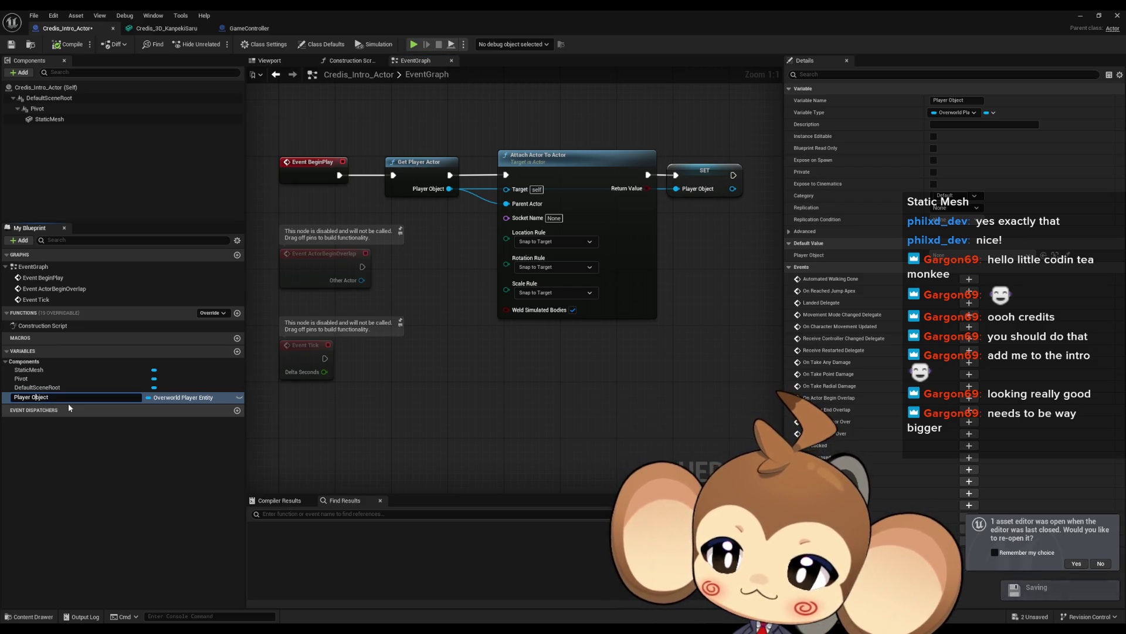
key("Left")
key("Left")
key("BackSpace")
key("Return")
Place a PlayerObject getter and add a Target Camera Yaw Angle node from it.
mouse_move(40, 400)
left_mouse_down()
mouse_move(358, 460)
mouse_move(352, 449)
left_mouse_up()
left_click_drag(390, 402, 435, 414)
type("g")
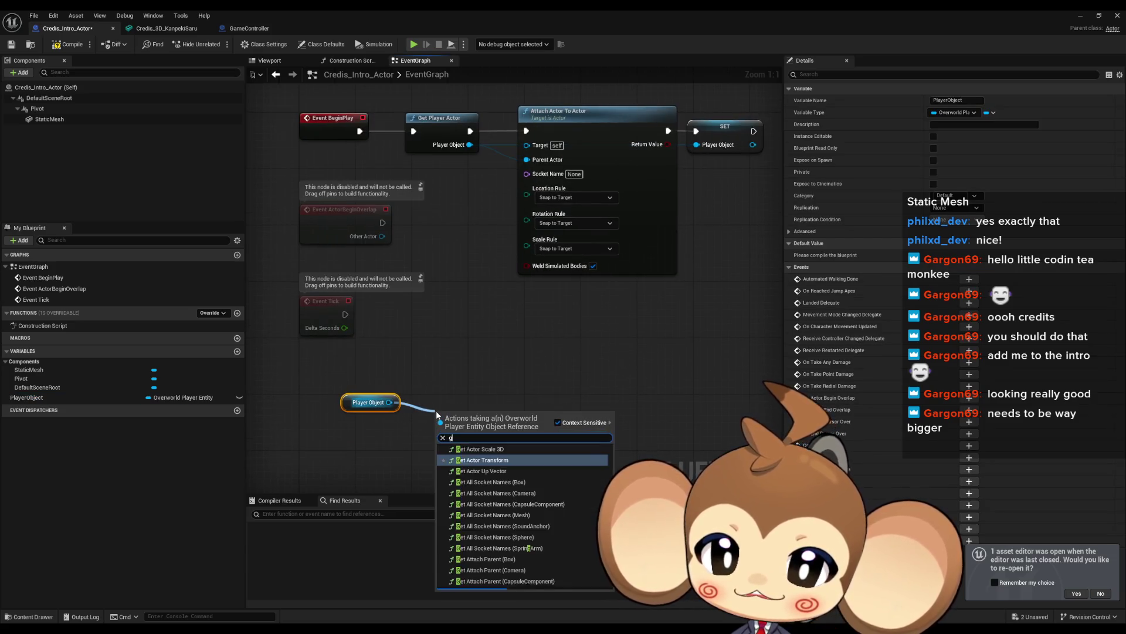
type("et target yaw")
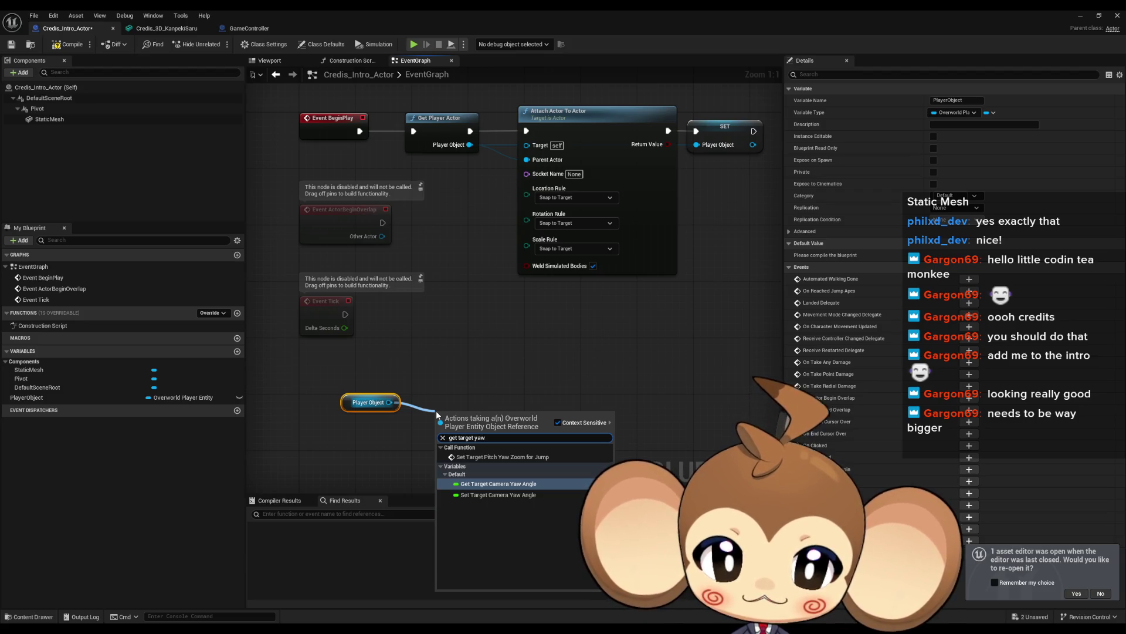
key("Return")
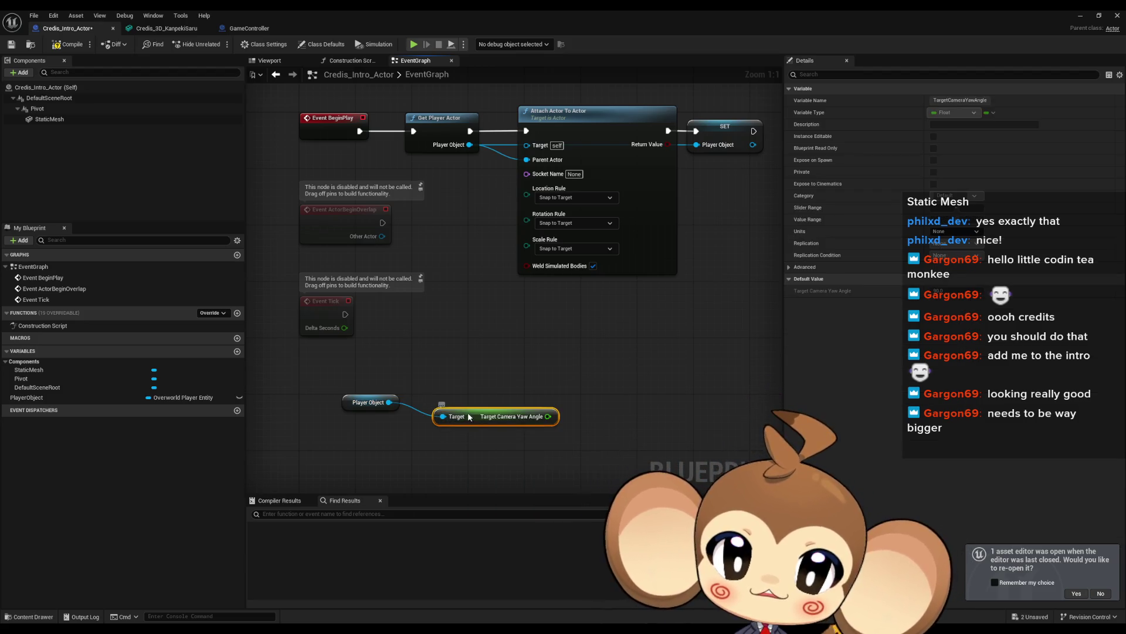
left_click_drag(470, 416, 451, 404)
left_click(378, 387)
right_click(419, 412)
key("Escape")
mouse_move(340, 387)
left_mouse_down()
mouse_move(446, 403)
mouse_move(431, 452)
left_mouse_up()
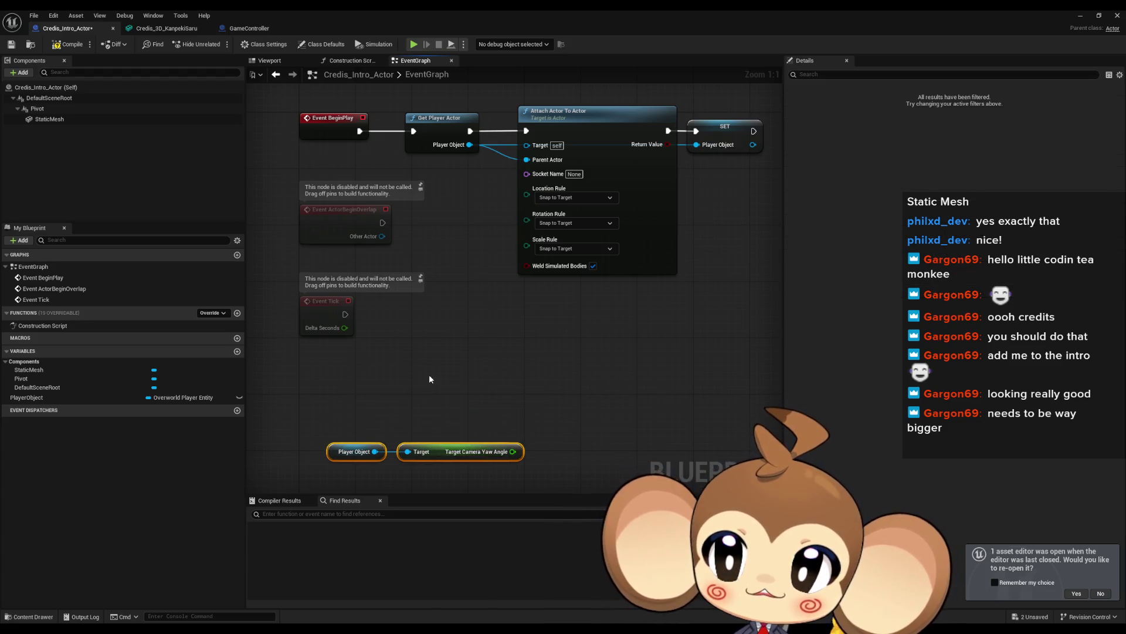
left_click(352, 375)
left_click(56, 88)
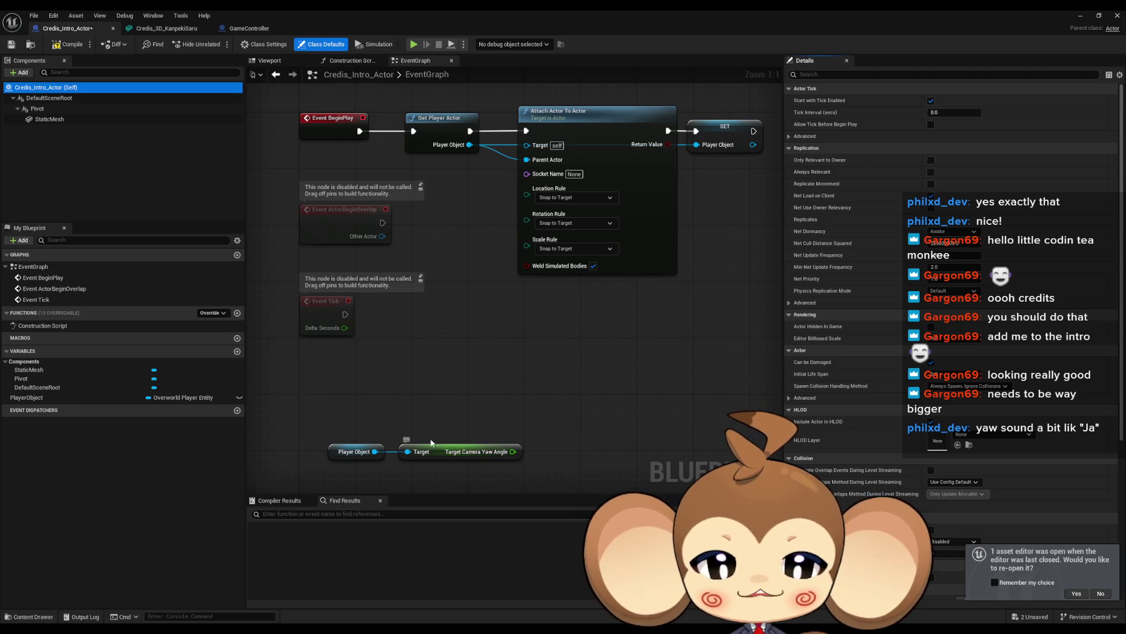
Add a Current Camera Yaw Angle getter from PlayerObject and delete the Target Camera Yaw Angle node.
mouse_move(377, 451)
left_mouse_down()
mouse_move(474, 399)
mouse_move(437, 406)
left_mouse_up()
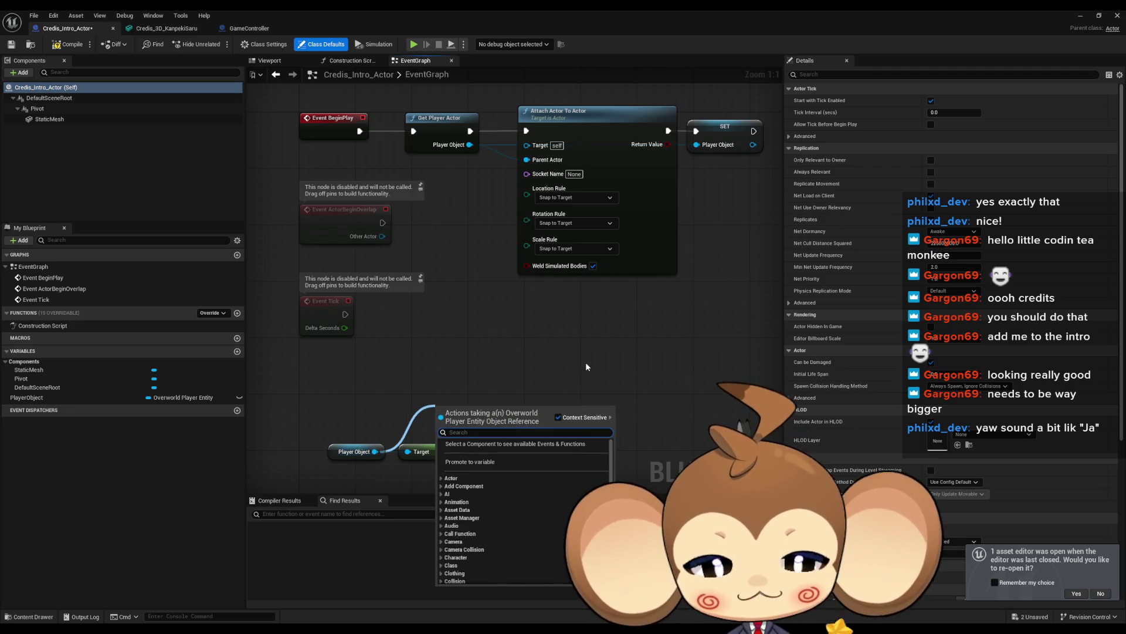
type("curr")
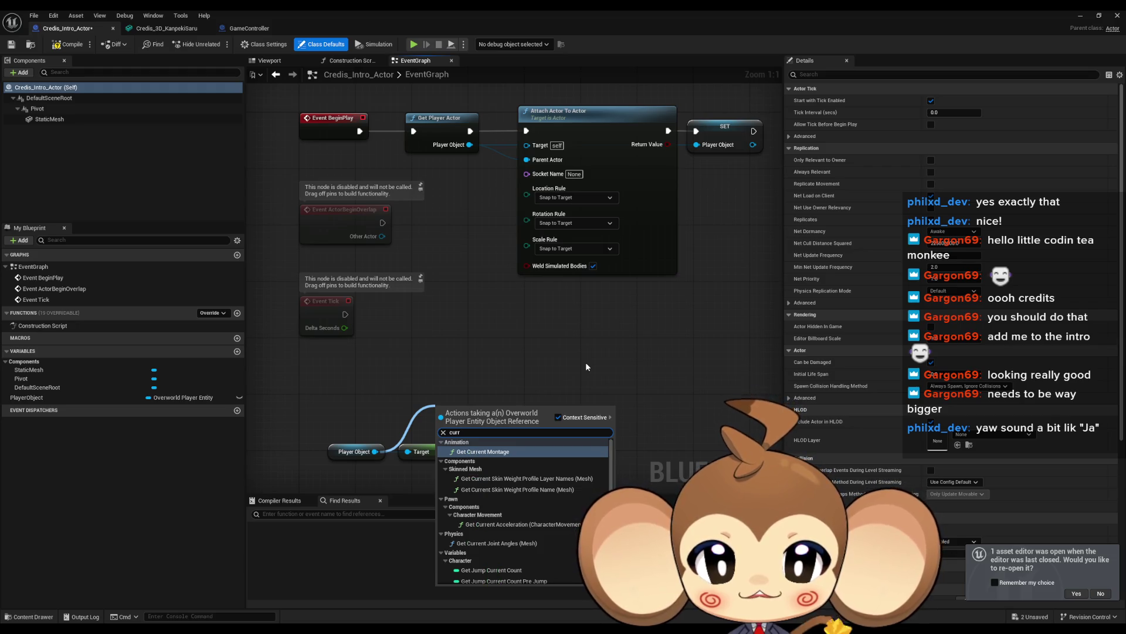
type(" yaw")
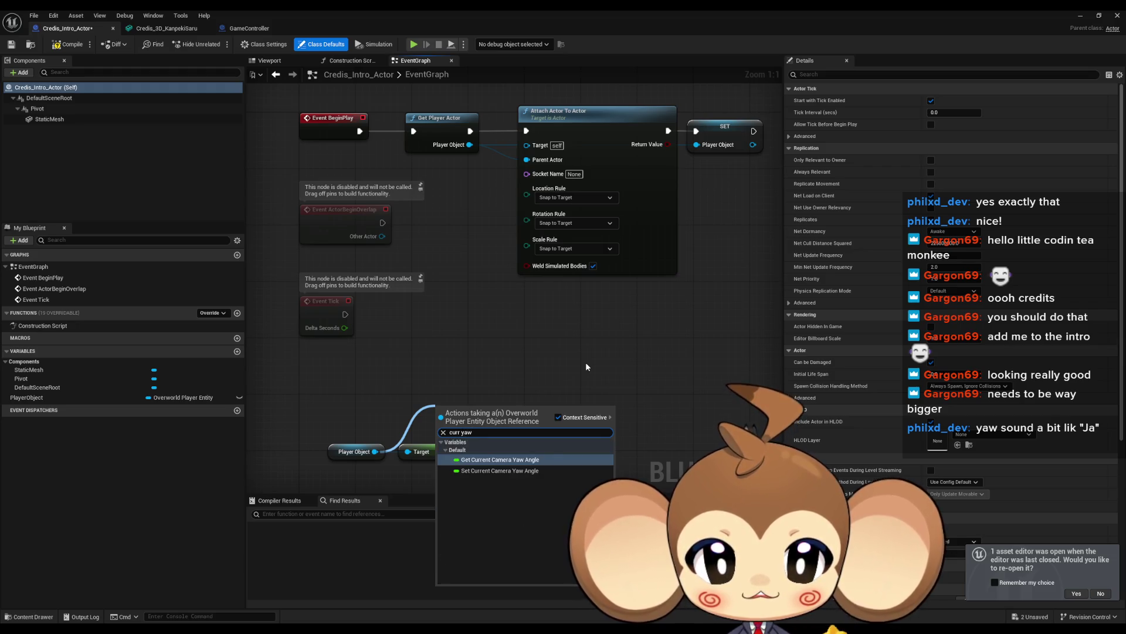
key("Return")
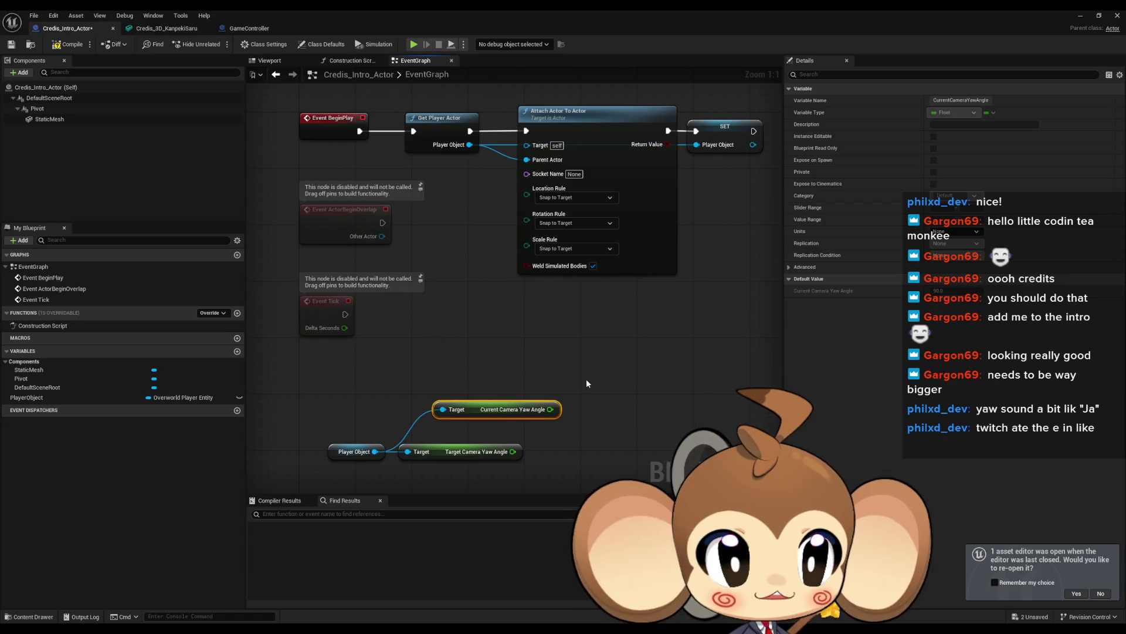
left_click(475, 451)
key("Delete")
mouse_move(485, 405)
left_mouse_down()
mouse_move(477, 425)
mouse_move(436, 440)
left_mouse_up()
left_click(444, 391)
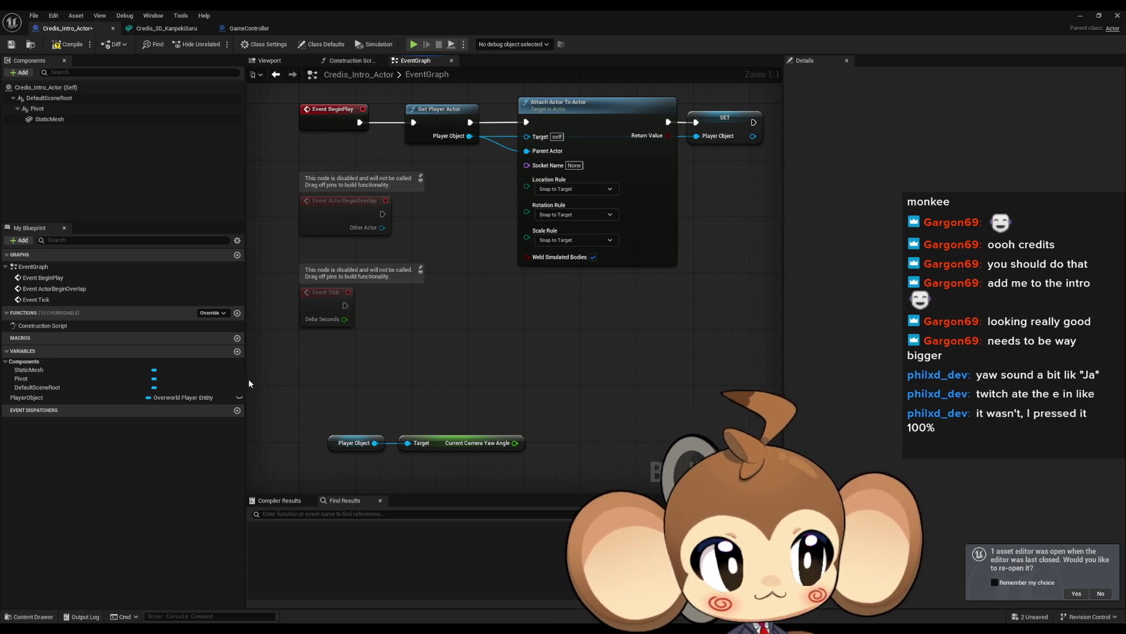
Add a new variable, change its type to Float, and name it CurrentTextYaw.
left_click(237, 351)
left_click(164, 409)
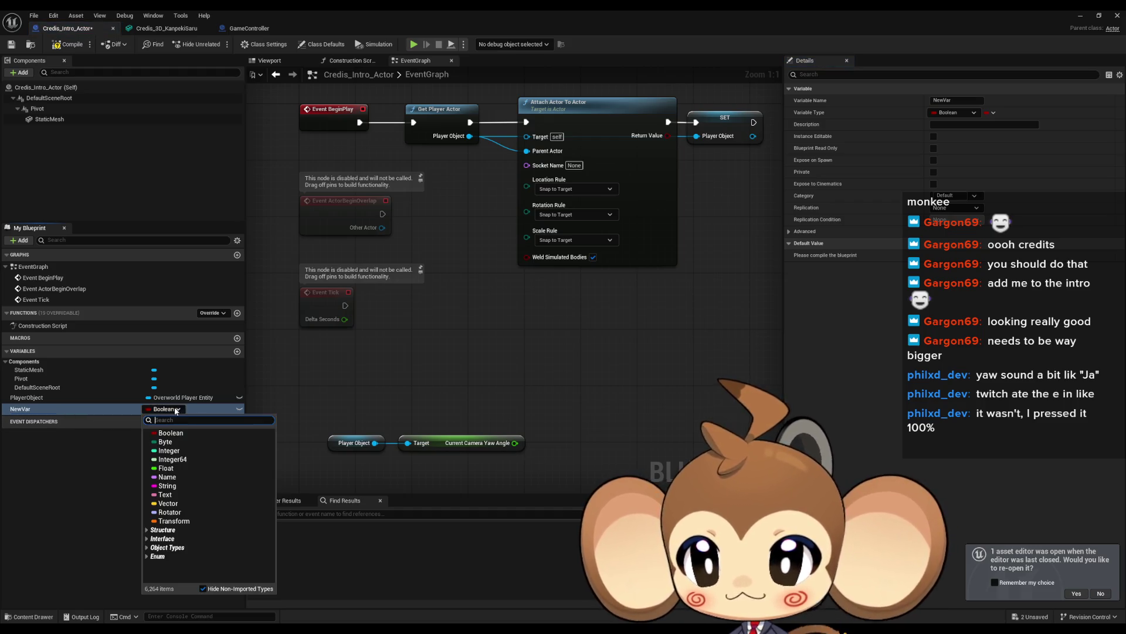
left_click(181, 470)
left_click(37, 408)
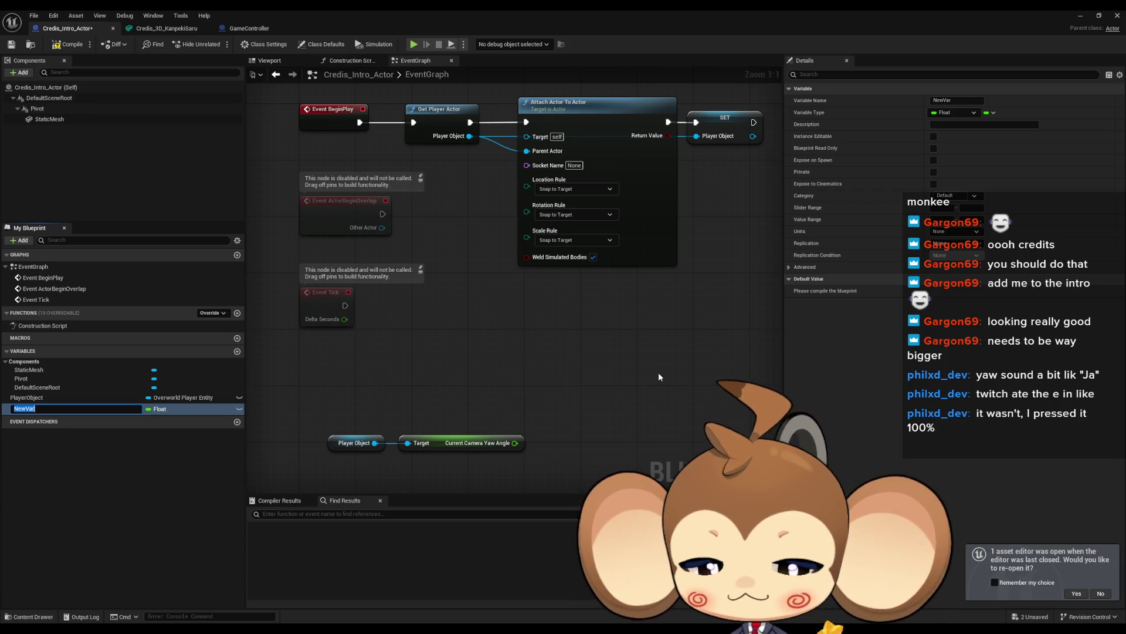
type("Current")
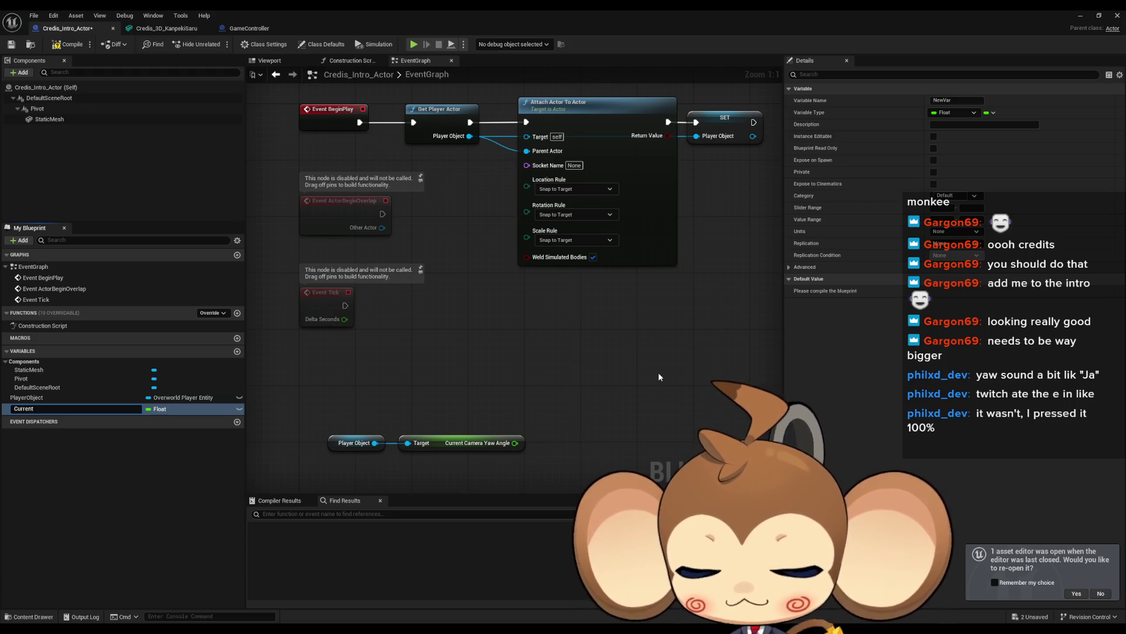
type("Text")
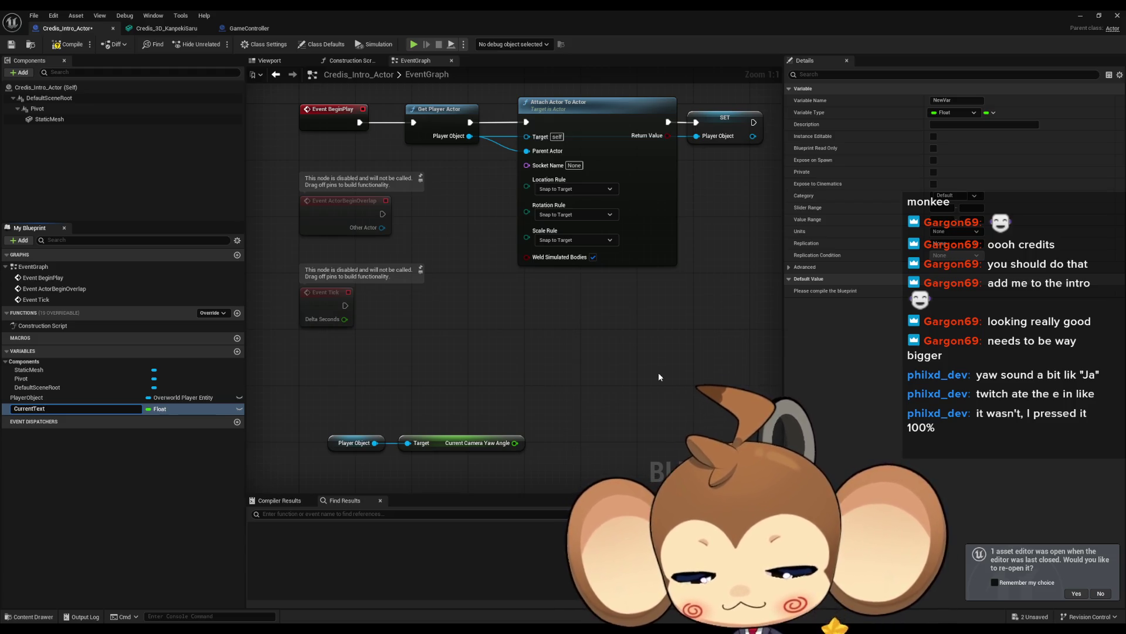
type("Yaw")
key("Return")
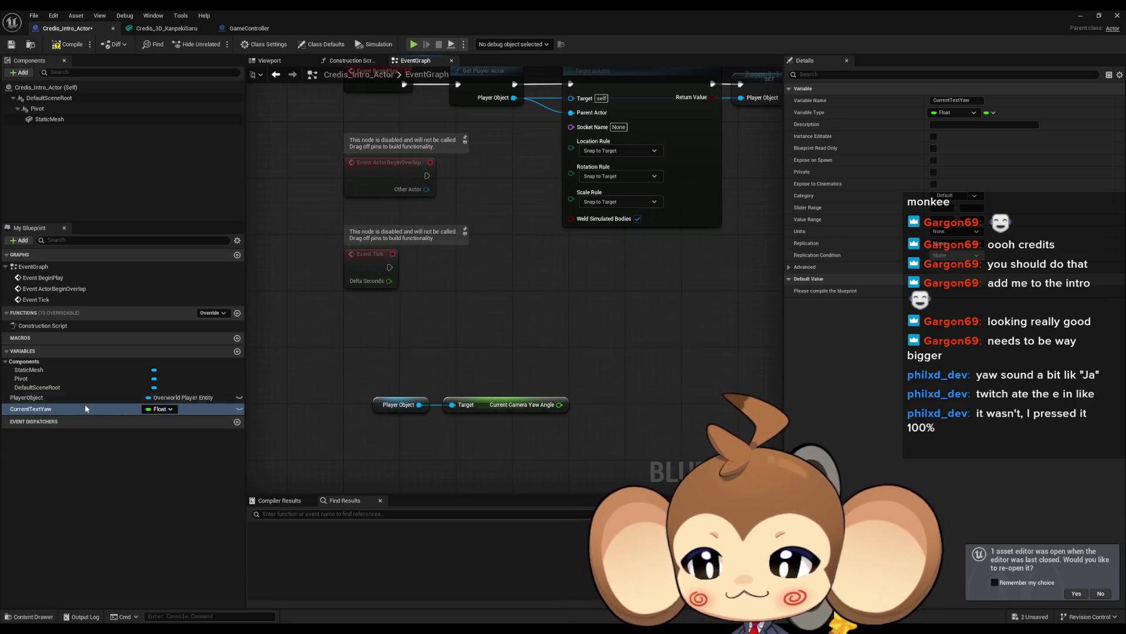
Add a SET CurrentTextYaw after BeginPlay, fed by a pasted Current Camera Yaw Angle.
left_click_drag(50, 414, 534, 305)
left_click(592, 308)
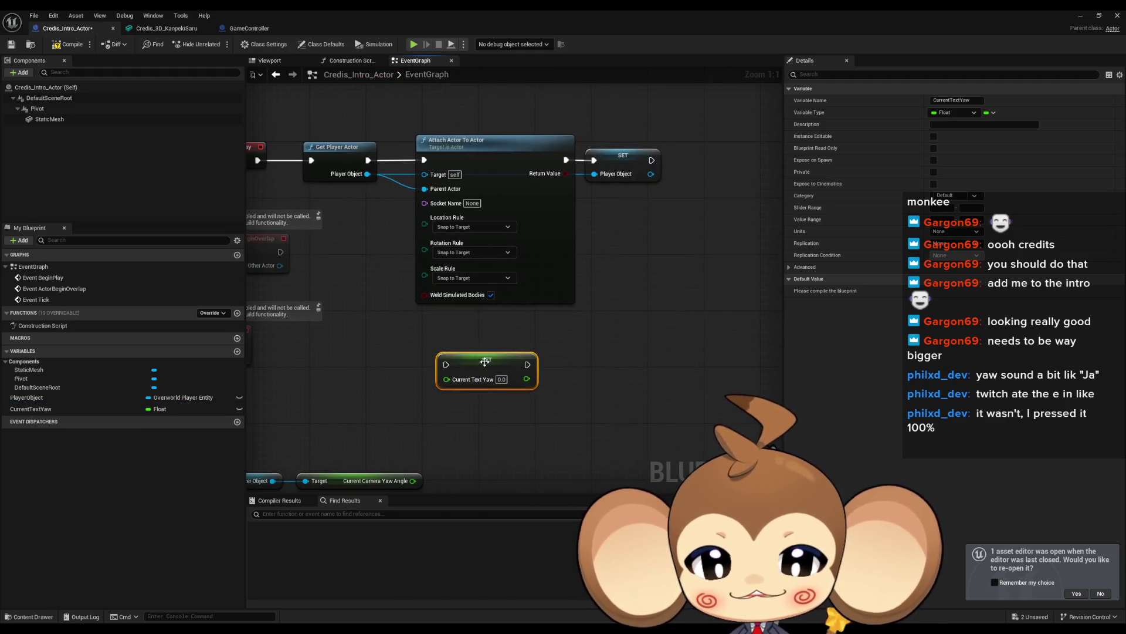
key("ctrl+v")
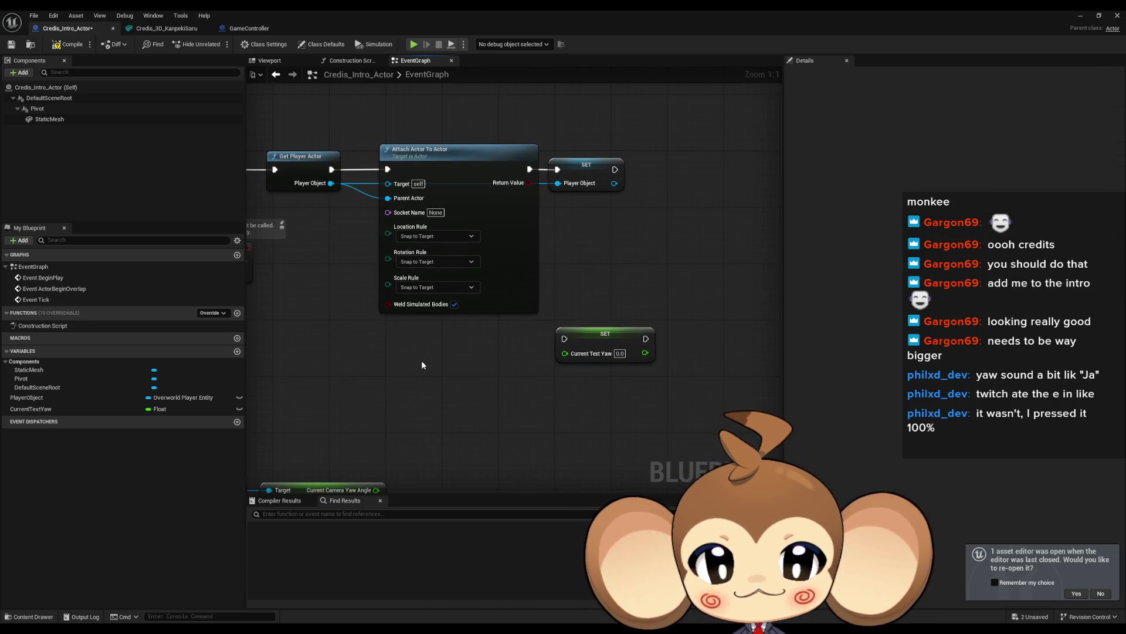
left_click_drag(574, 359, 565, 353)
mouse_move(586, 337)
left_mouse_down()
mouse_move(623, 337)
mouse_move(771, 208)
mouse_move(601, 169)
mouse_move(417, 169)
left_mouse_up()
left_click(601, 170)
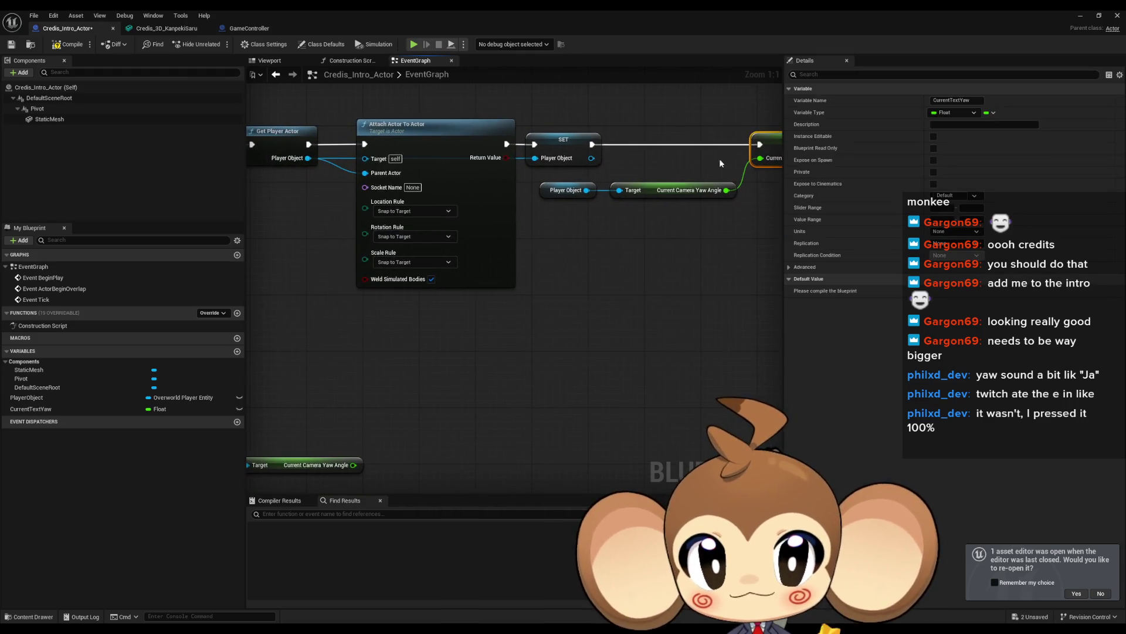
scroll(529, 366, "down", 2)
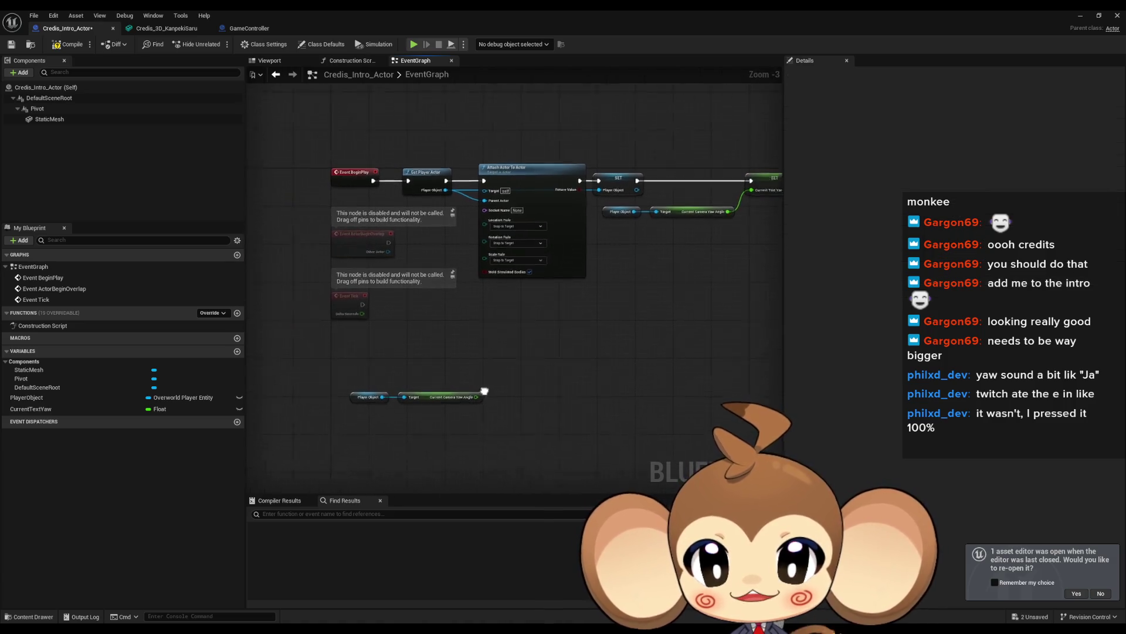
Place a CurrentTextYaw getter and a second CurrentTextYaw setter for the tick chain.
left_click_drag(561, 365, 488, 387)
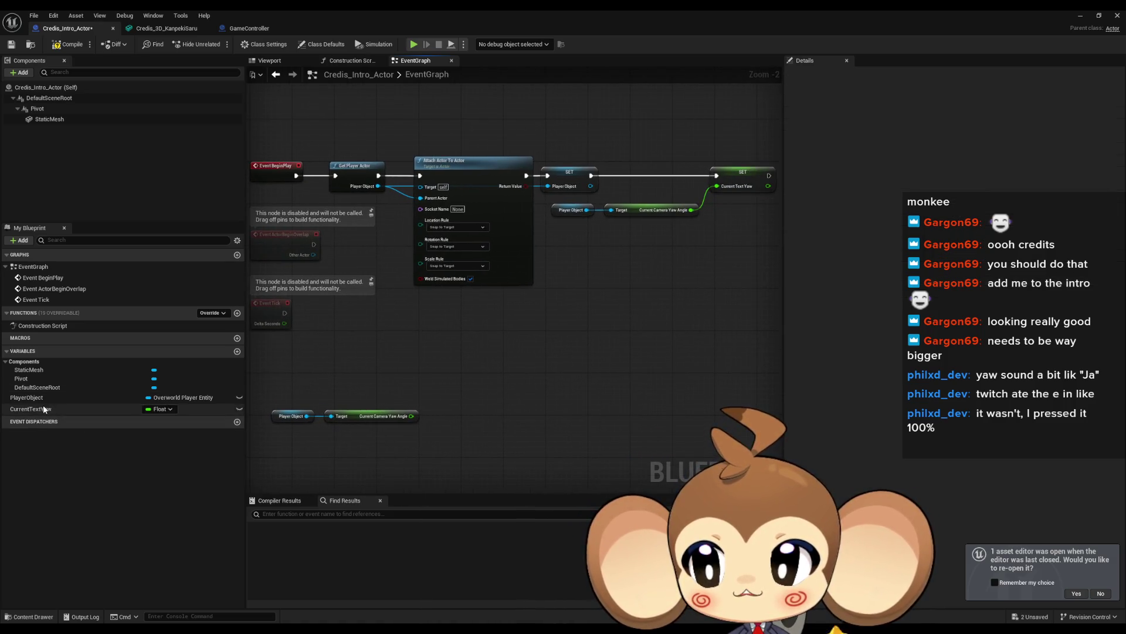
left_click_drag(44, 408, 413, 364)
mouse_move(363, 324)
left_mouse_down()
mouse_move(523, 385)
mouse_move(547, 365)
left_mouse_up()
left_click(380, 336)
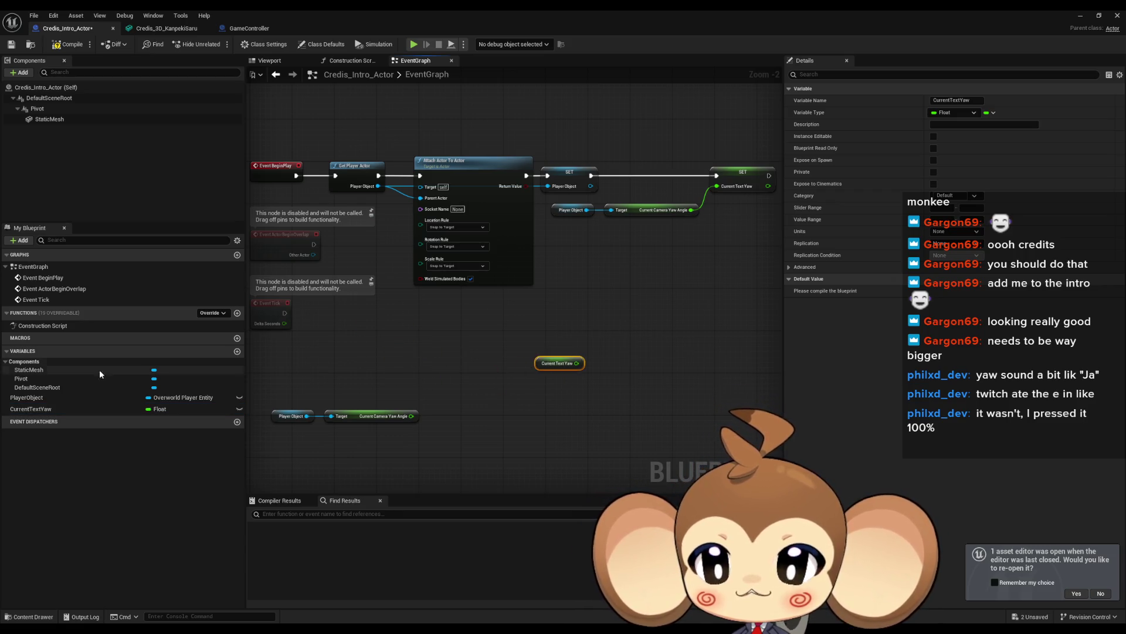
left_click(35, 409)
left_click(419, 351)
scroll(422, 352, "up", 3)
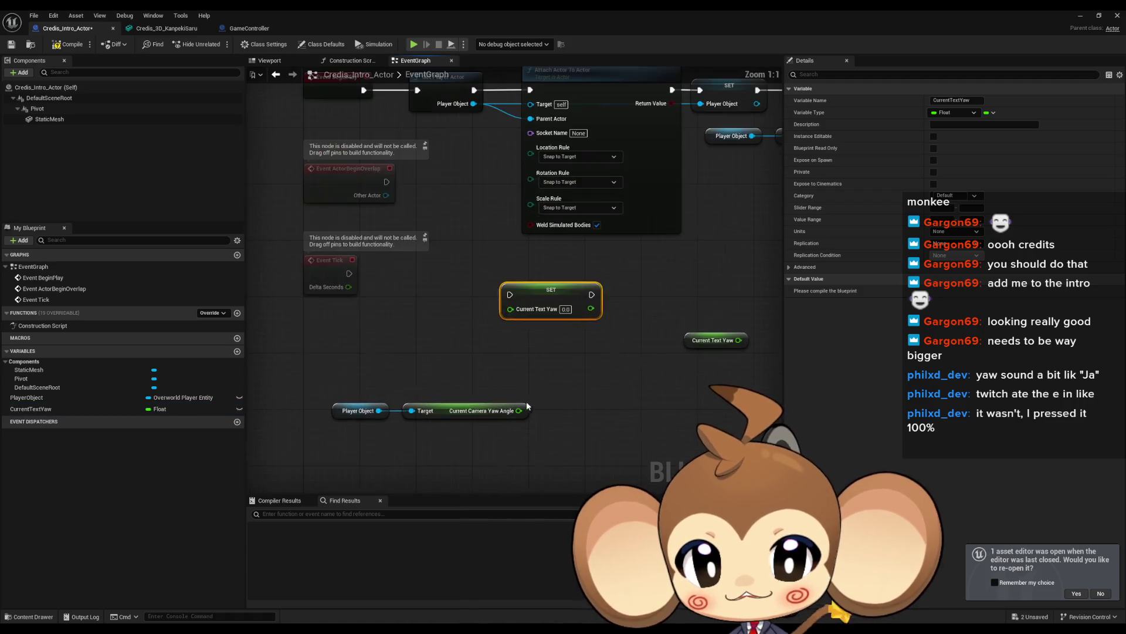
mouse_move(319, 399)
left_mouse_down()
mouse_move(427, 421)
mouse_move(379, 428)
left_mouse_up()
left_click(35, 409)
On Event Tick, set CurrentTextYaw to Lerp(CurrentTextYaw, camera yaw) with Alpha 0.1.
mouse_move(35, 409)
left_mouse_down()
mouse_move(334, 333)
mouse_move(397, 348)
left_mouse_up()
type("lerp")
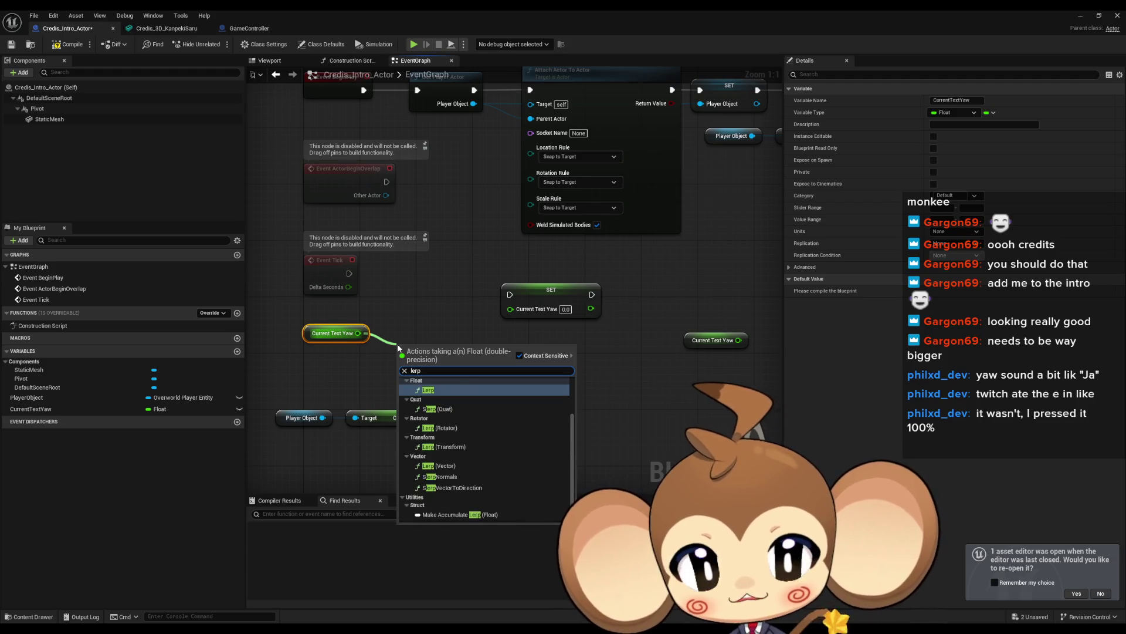
key("Return")
left_click(432, 387)
type("0.1")
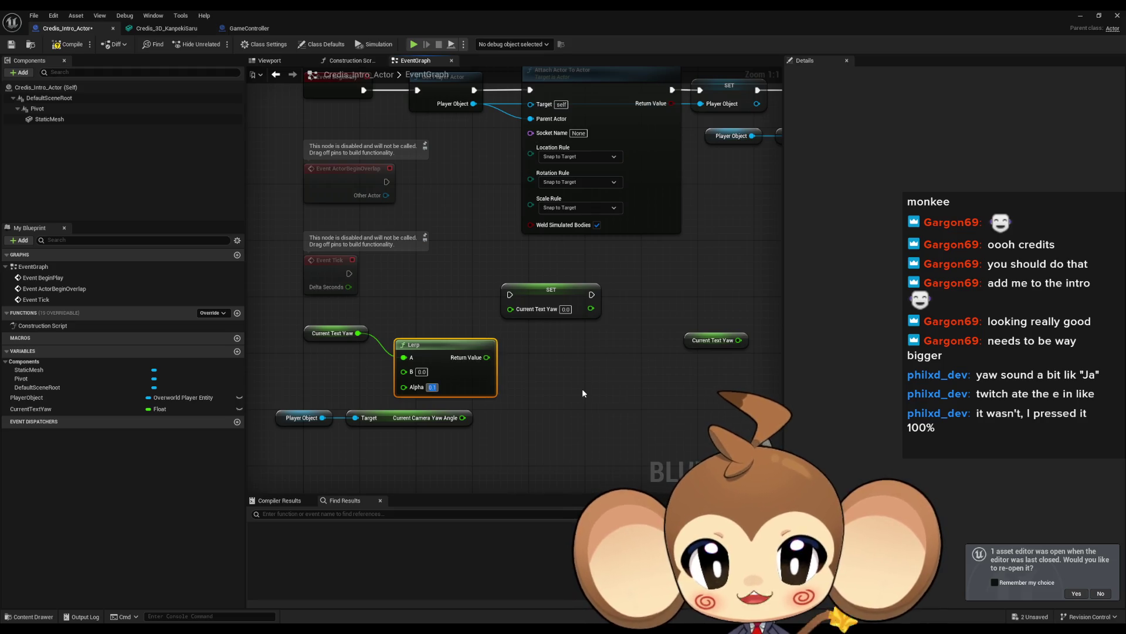
mouse_move(463, 417)
left_mouse_down()
mouse_move(409, 373)
mouse_move(474, 413)
mouse_move(457, 362)
mouse_move(381, 371)
left_mouse_up()
mouse_move(604, 300)
left_mouse_down()
mouse_move(586, 355)
mouse_move(444, 273)
mouse_move(622, 266)
left_mouse_up()
left_click(690, 372)
left_click_drag(421, 328, 421, 349)
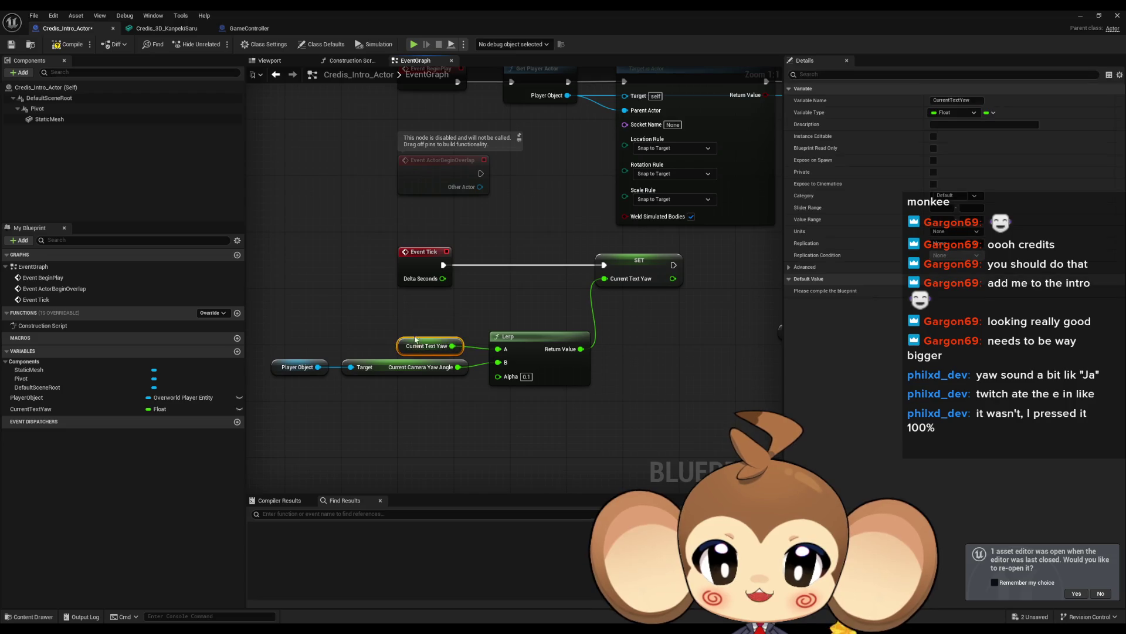
left_click_drag(360, 276, 485, 290)
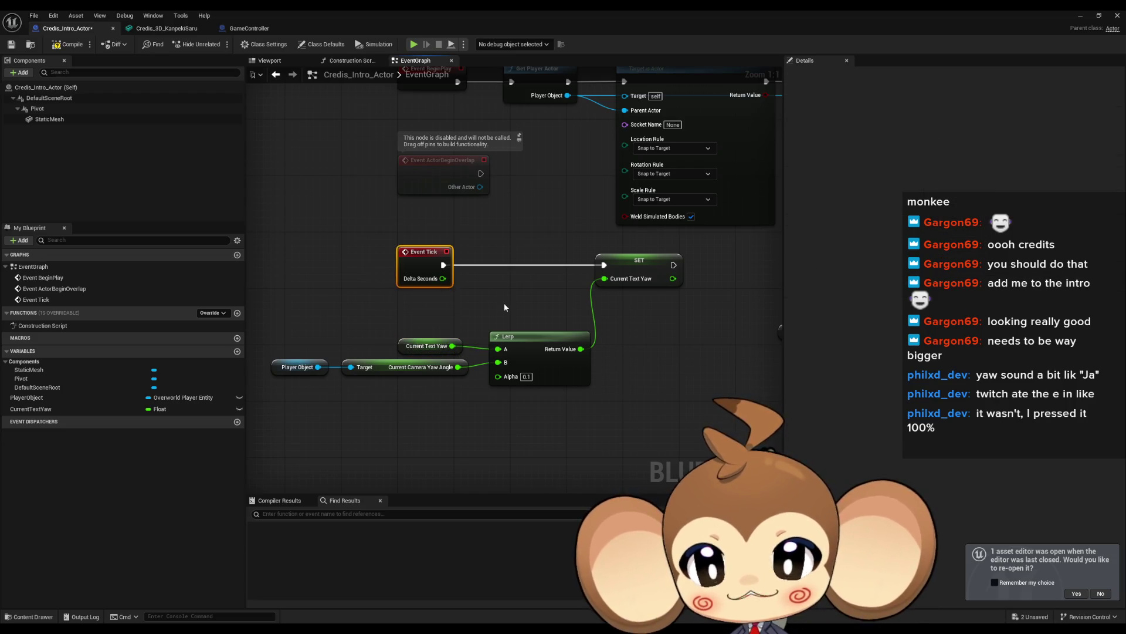
left_click(536, 314)
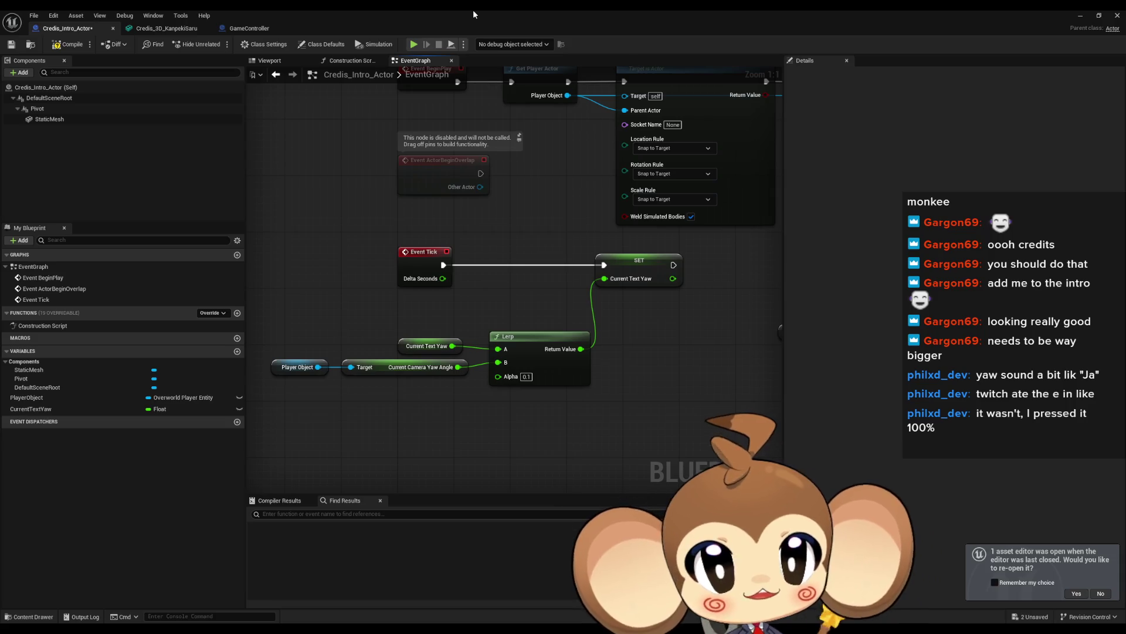
mouse_move(596, 176)
left_mouse_down()
mouse_move(395, 255)
mouse_move(327, 248)
mouse_move(486, 305)
left_mouse_up()
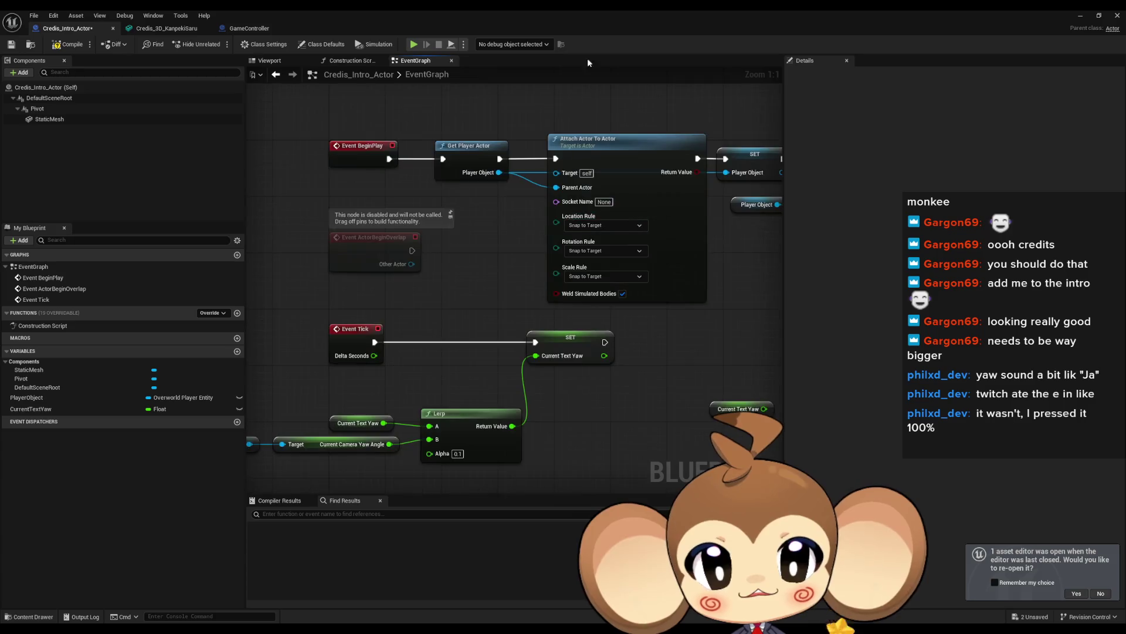
double_click(553, 10)
left_click(642, 447)
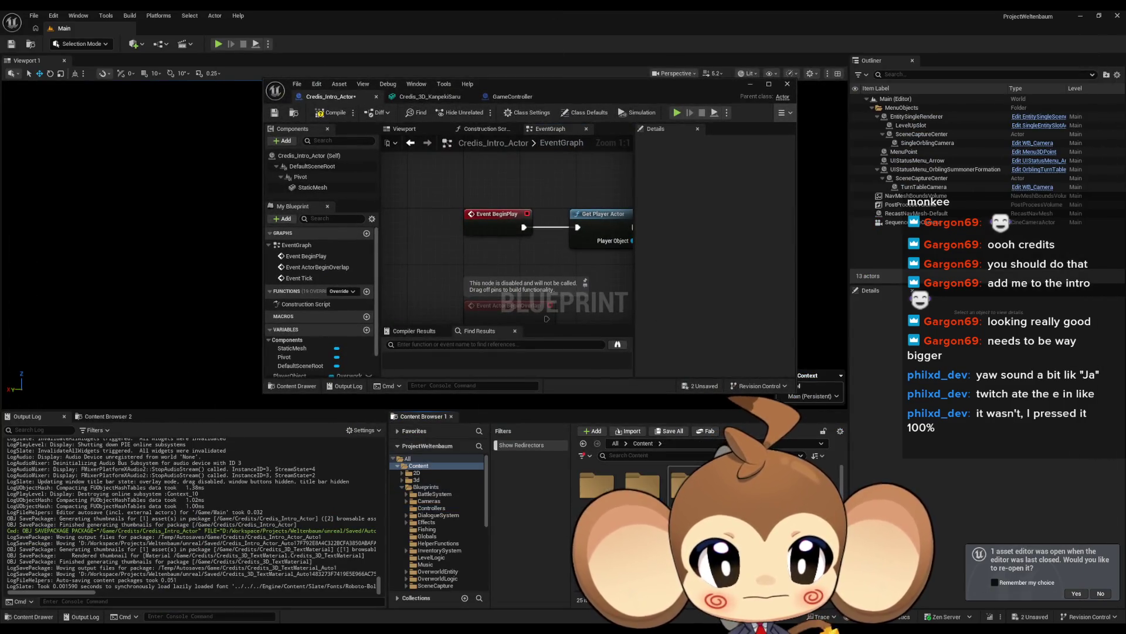
double_click(686, 484)
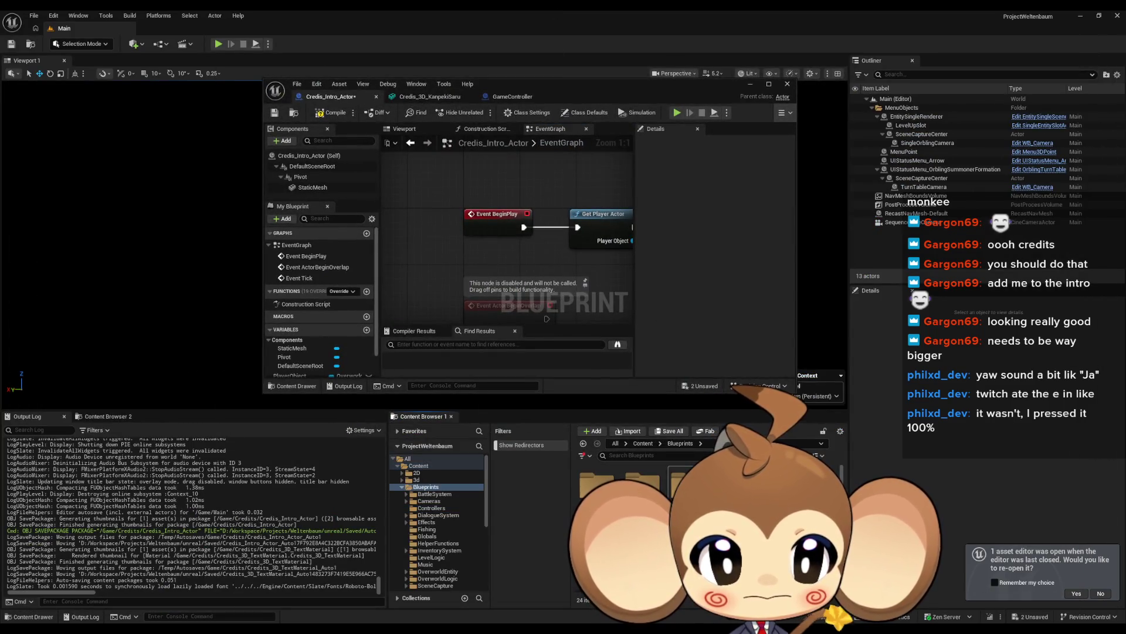
double_click(662, 505)
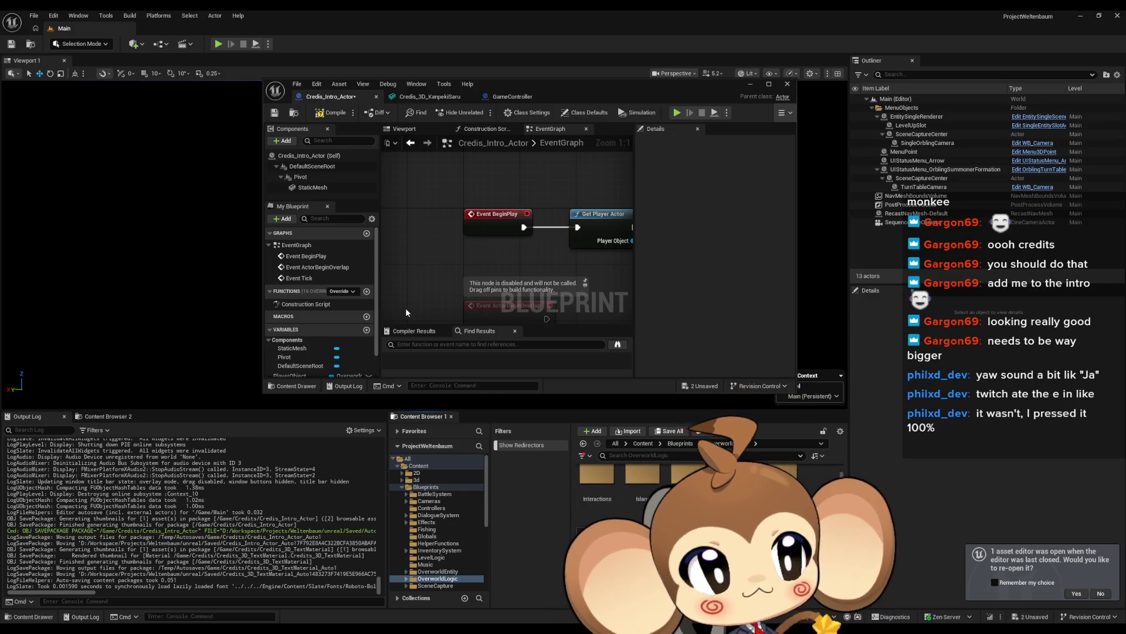
left_click_drag(552, 277, 470, 298)
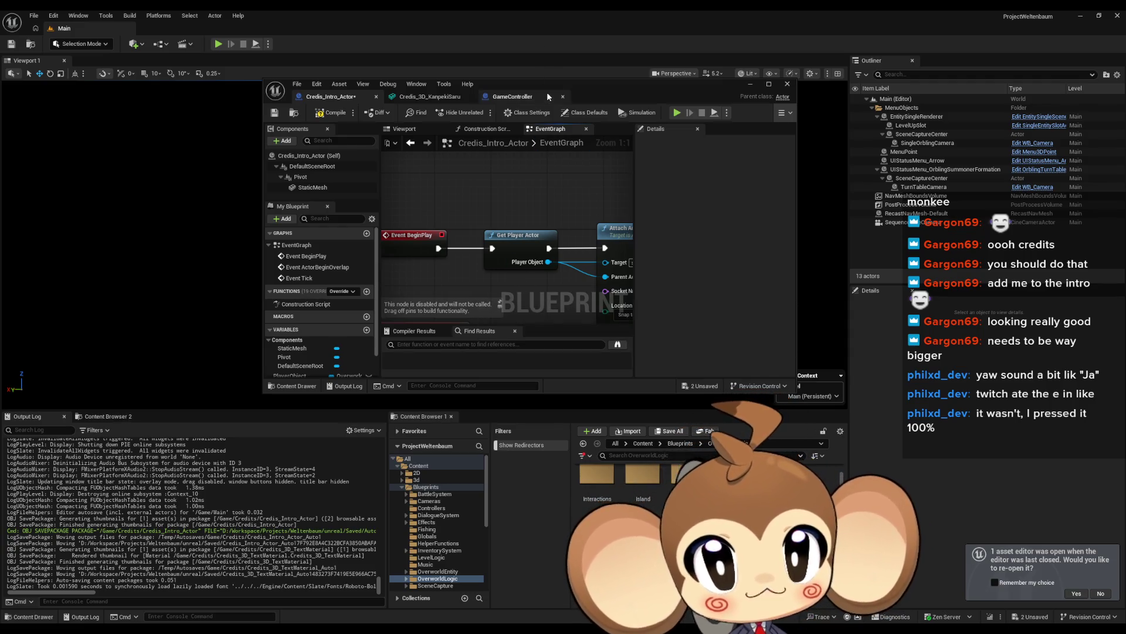
double_click(565, 83)
left_click_drag(396, 202, 469, 237)
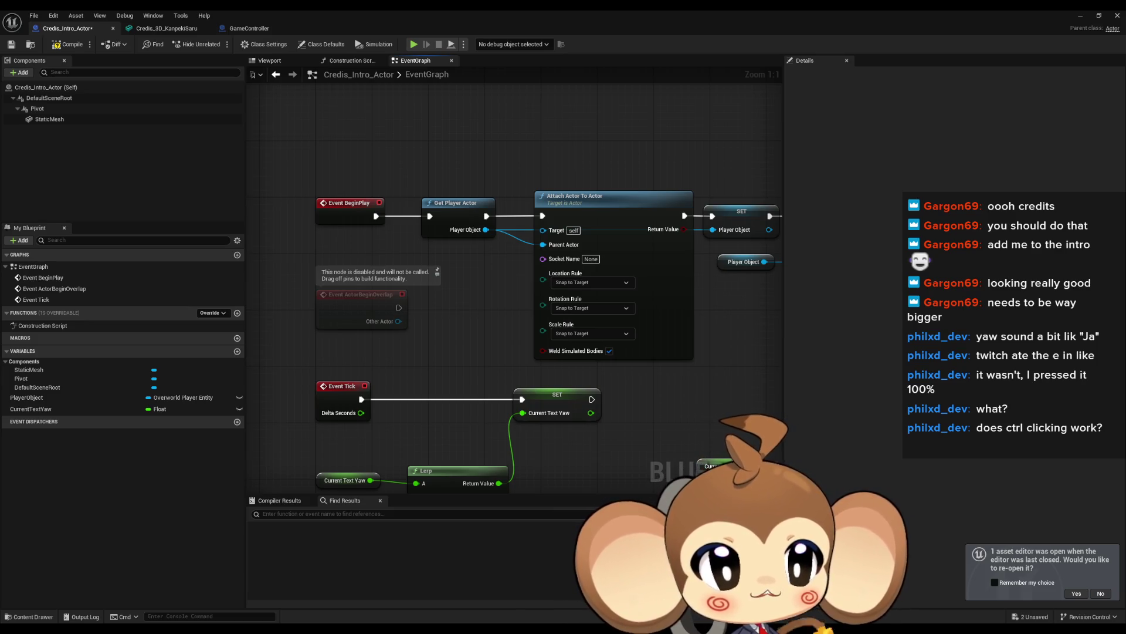
left_click(467, 232)
left_click(477, 271)
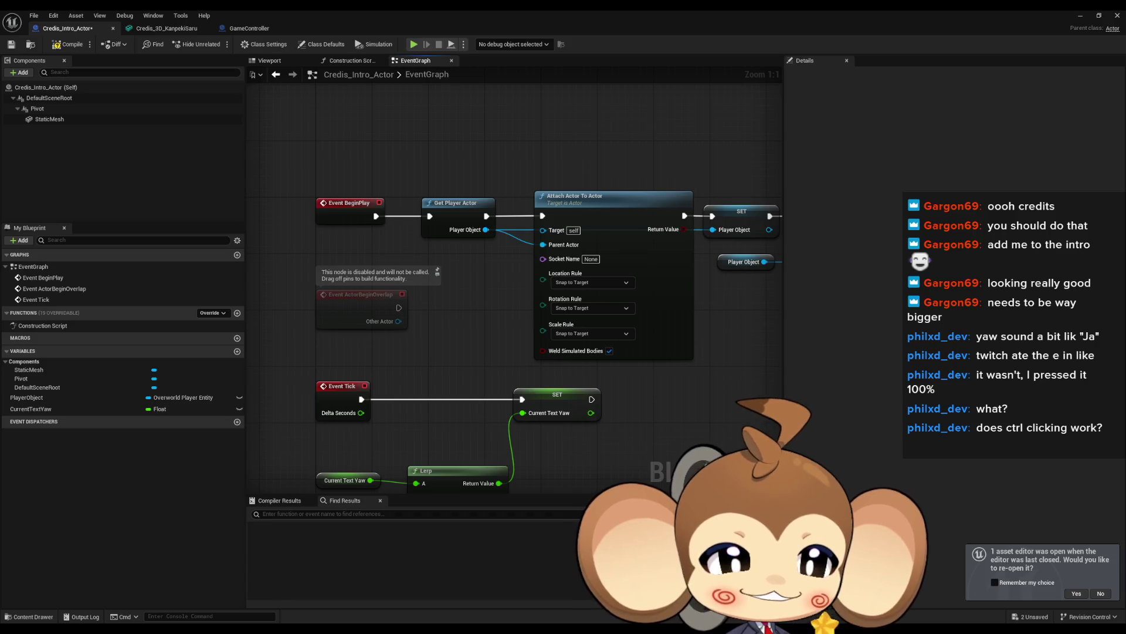
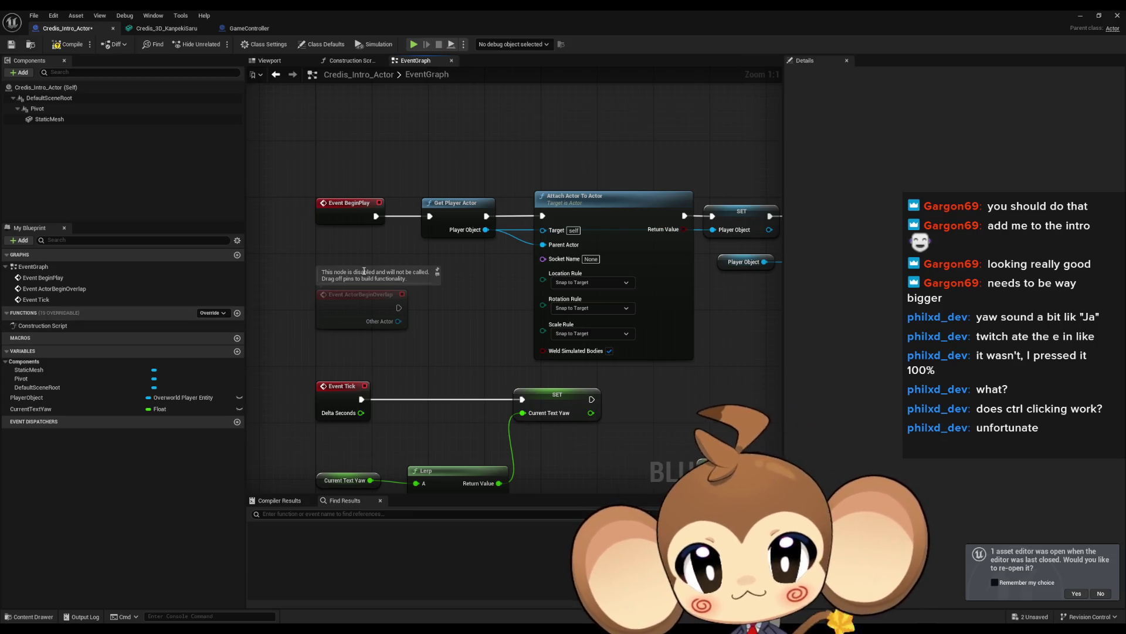
Dismiss the Player Object pin menu and restore the Credis_Intro_Actor editor to a floating window.
right_click(466, 230)
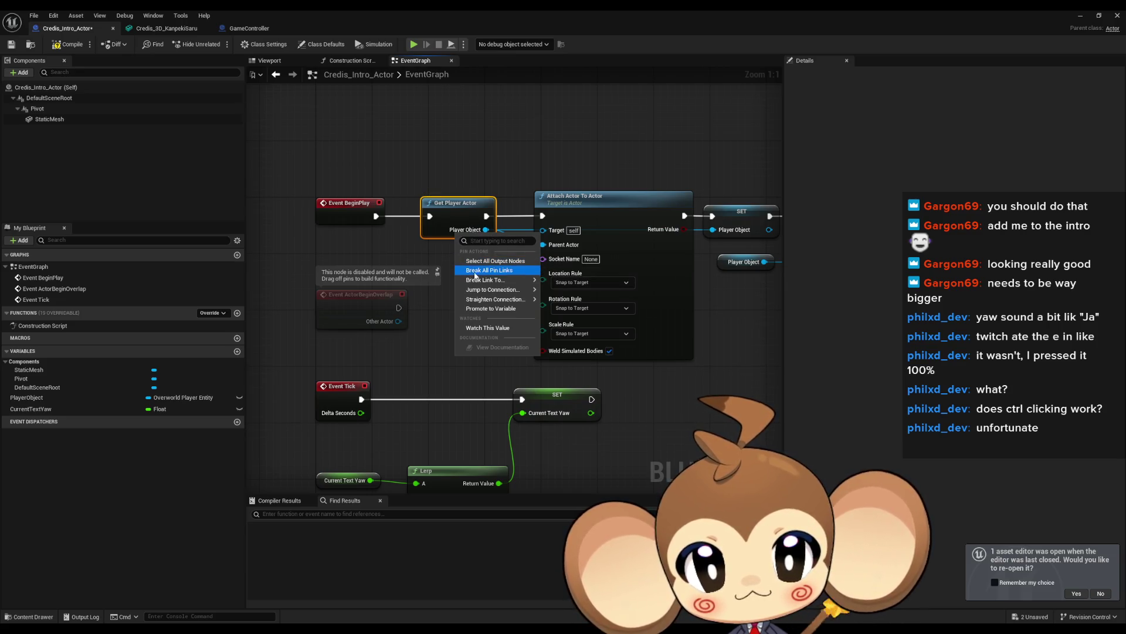
mouse_move(498, 290)
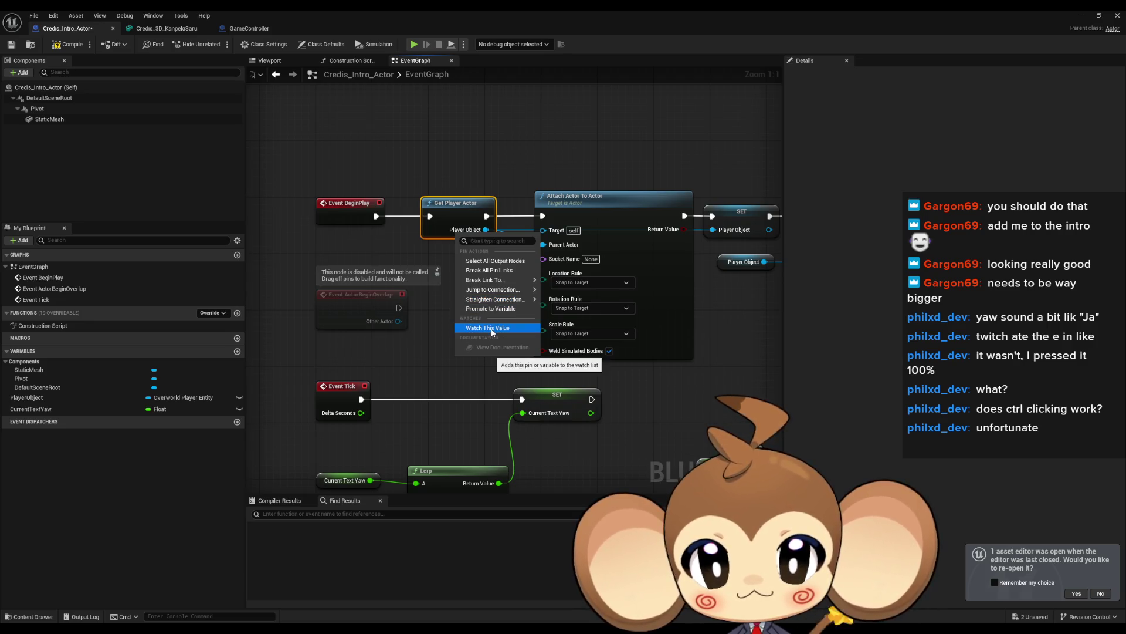
left_click(377, 356)
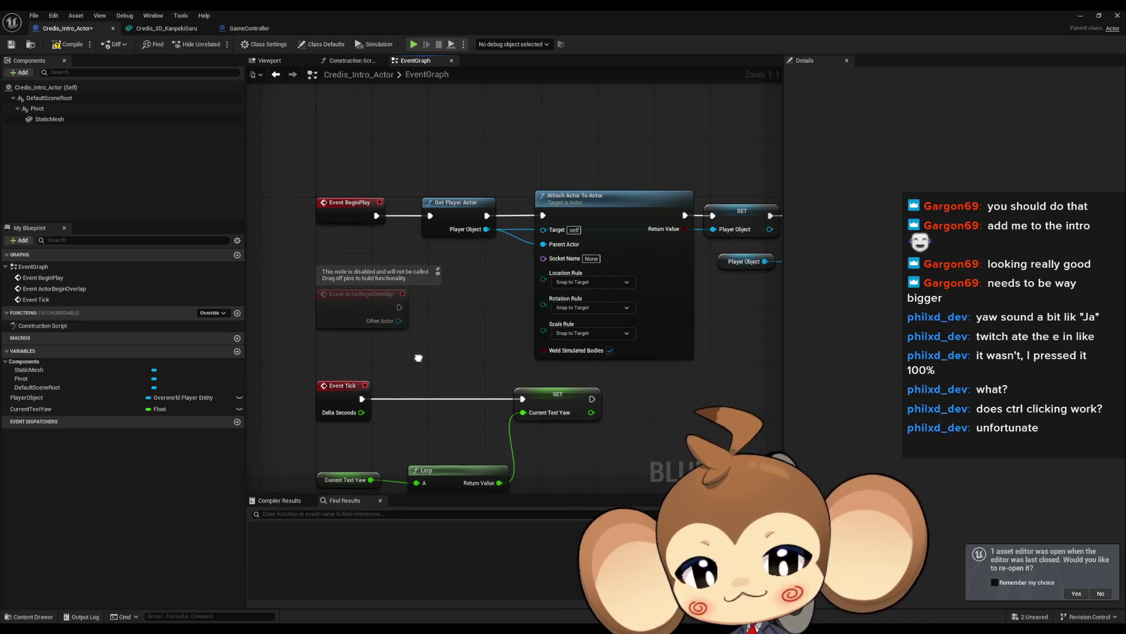
left_click_drag(418, 357, 423, 325)
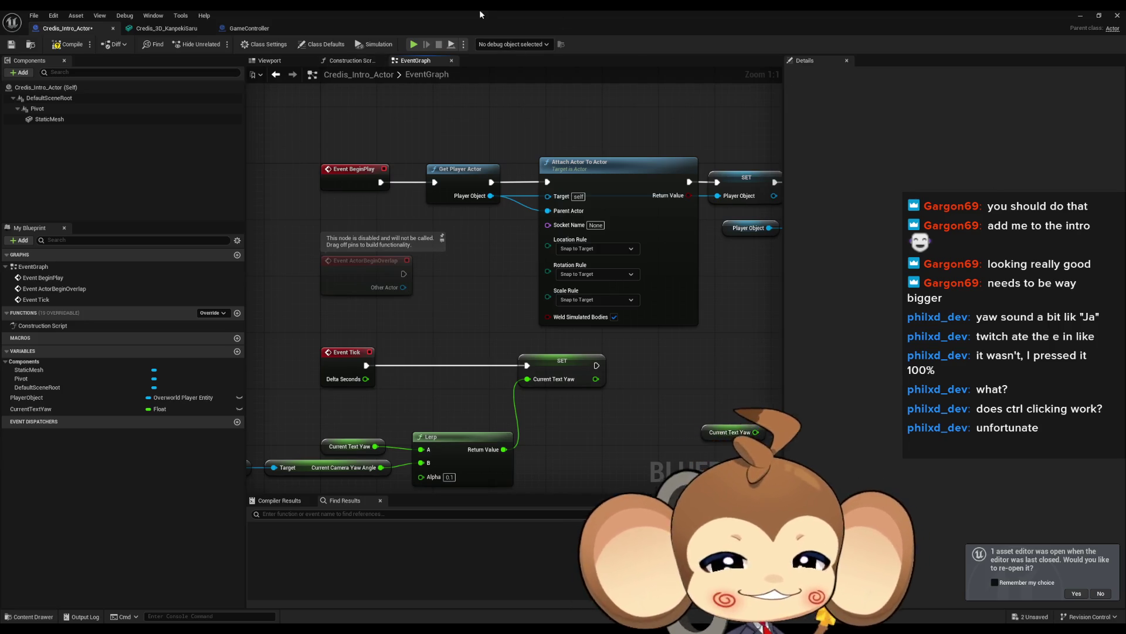
double_click(480, 10)
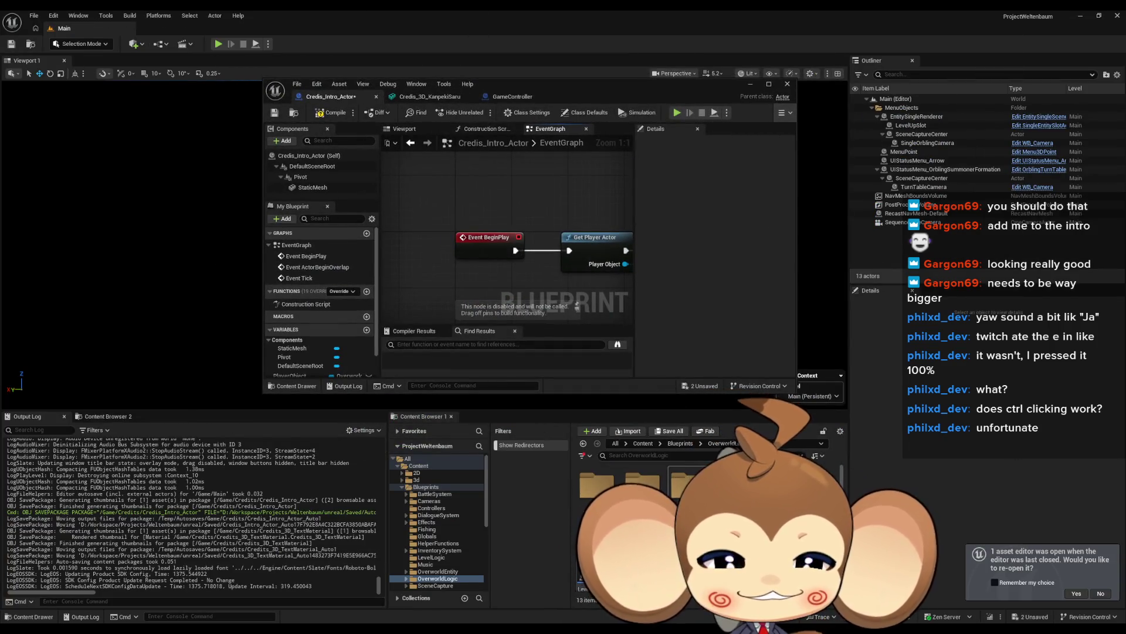
Browse to Blueprints > OverworldEntity and open OverworldPlayerEntity full screen.
scroll(702, 481, "down", 2)
scroll(646, 482, "down", 1)
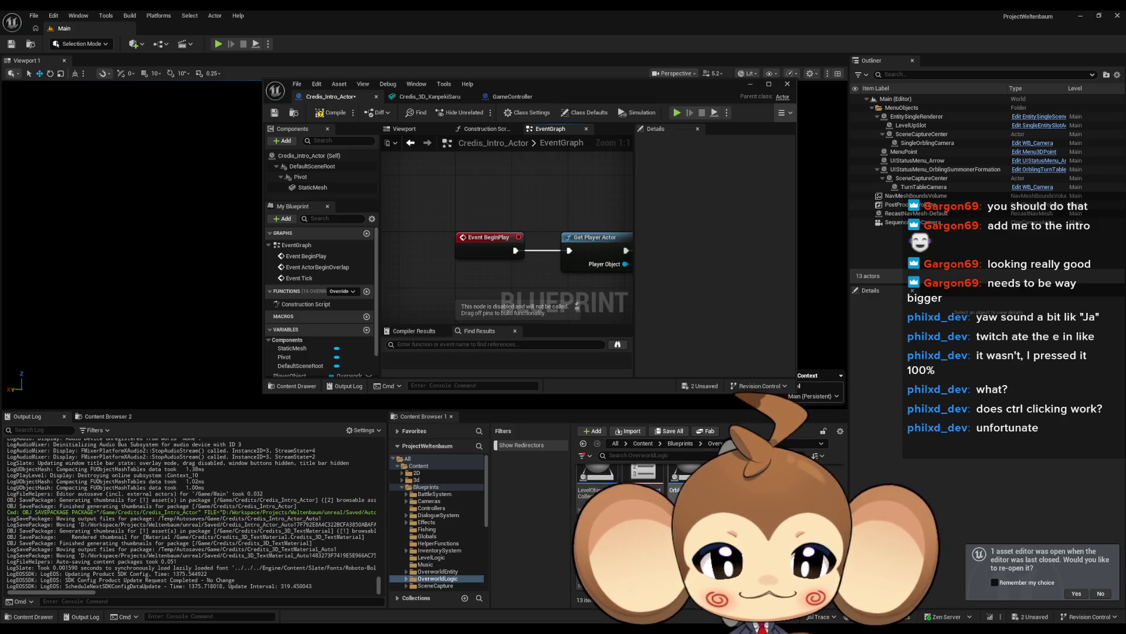
left_click(680, 443)
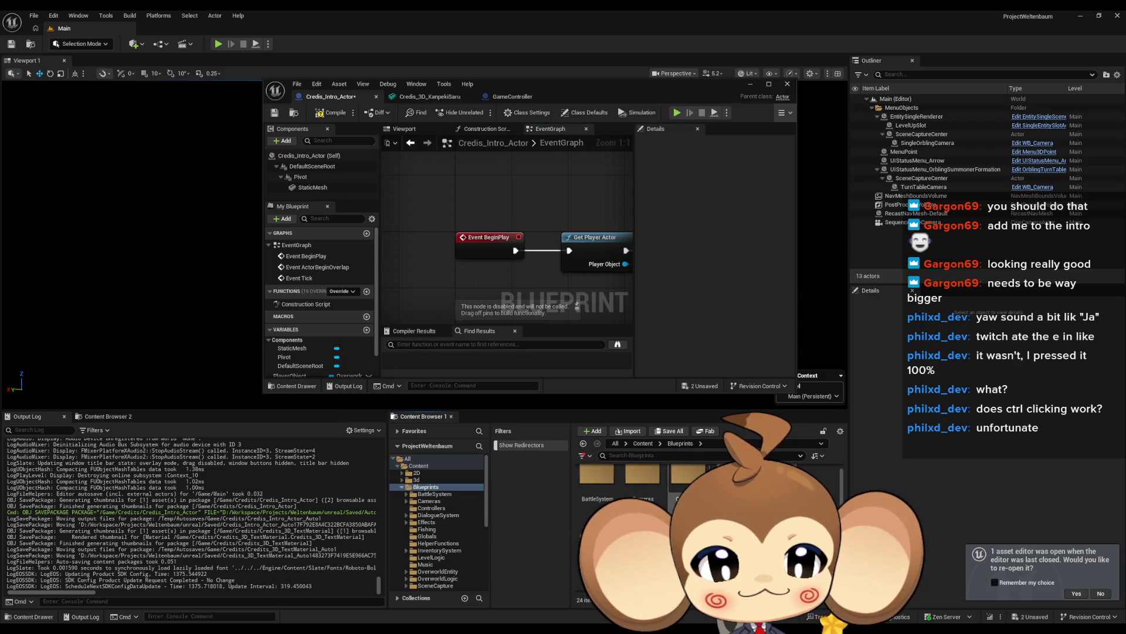
left_click(438, 571)
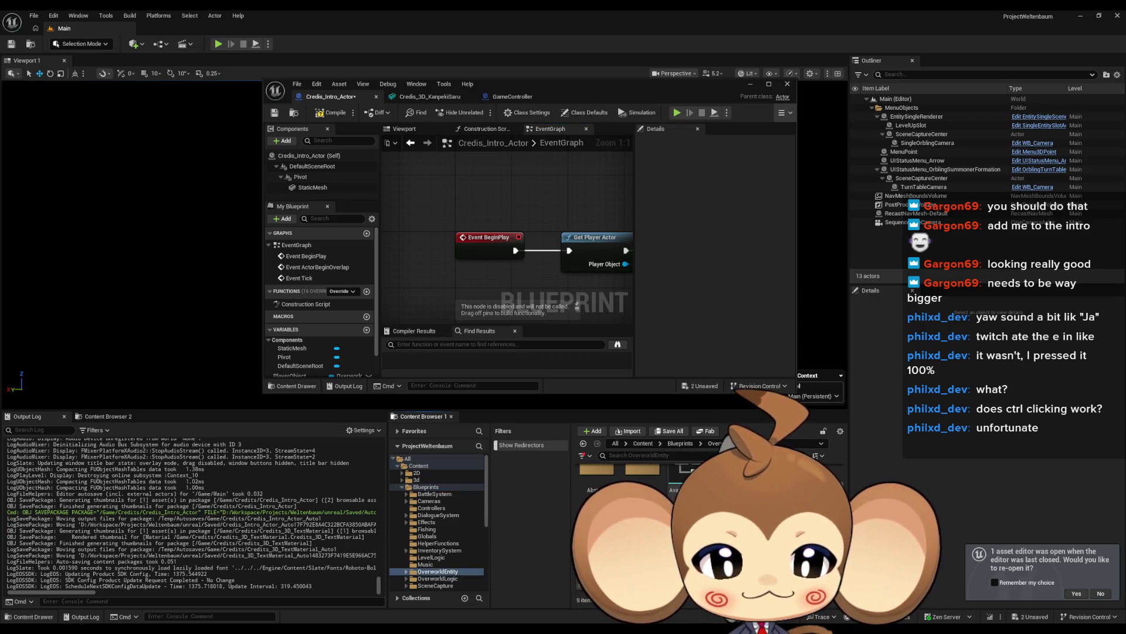
double_click(587, 537)
double_click(533, 87)
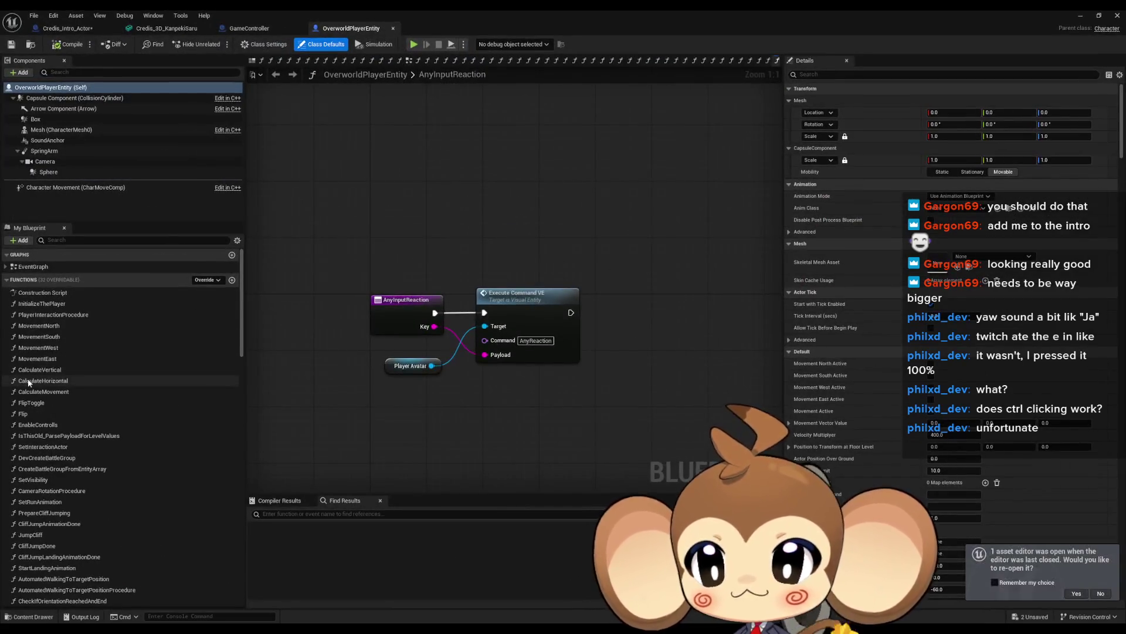
Switch to the player's EventGraph and open the CameraRotationProcedure function graph.
double_click(35, 266)
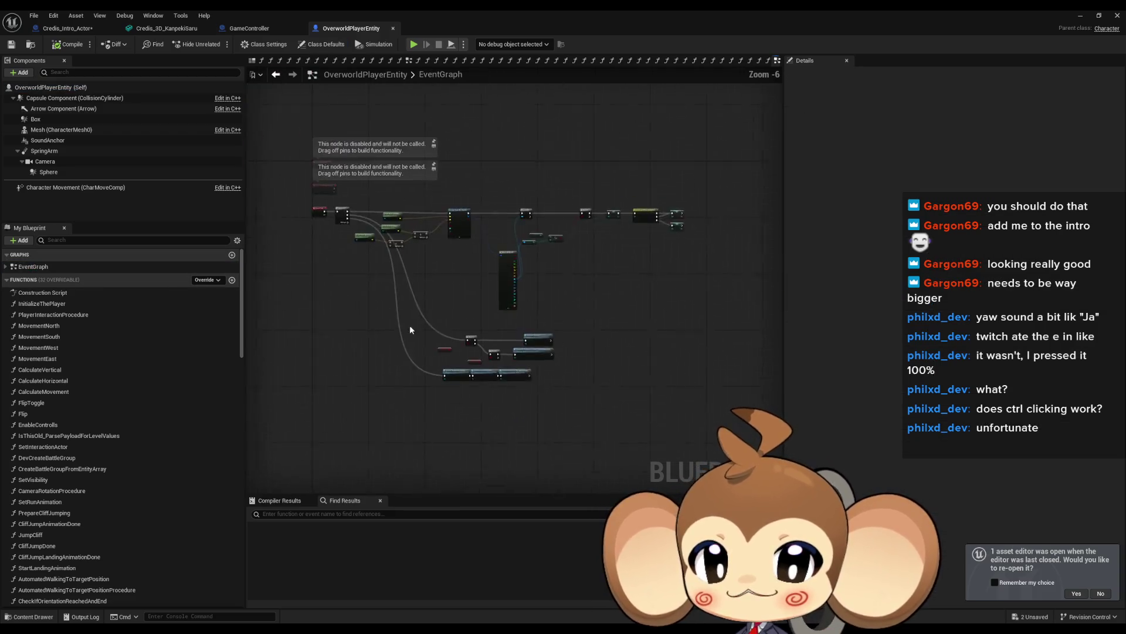
scroll(451, 379, "up", 5)
left_click(478, 378)
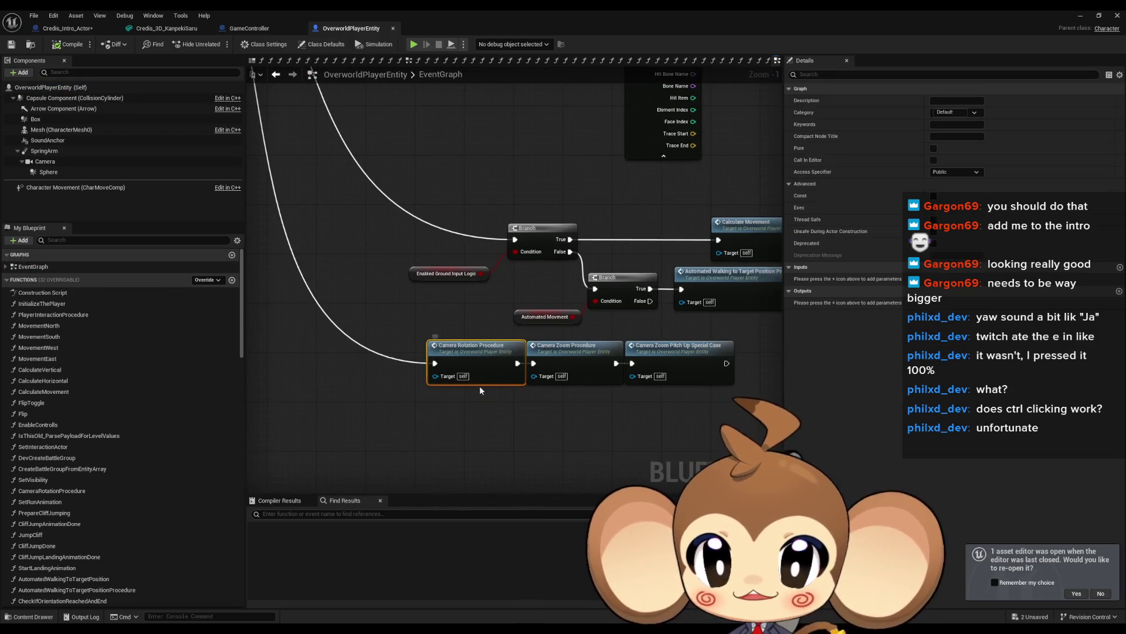
double_click(480, 350)
Pan through the function's Branch, SET, Break Vector 2D and Get World Delta Seconds nodes.
left_click_drag(440, 373, 304, 329)
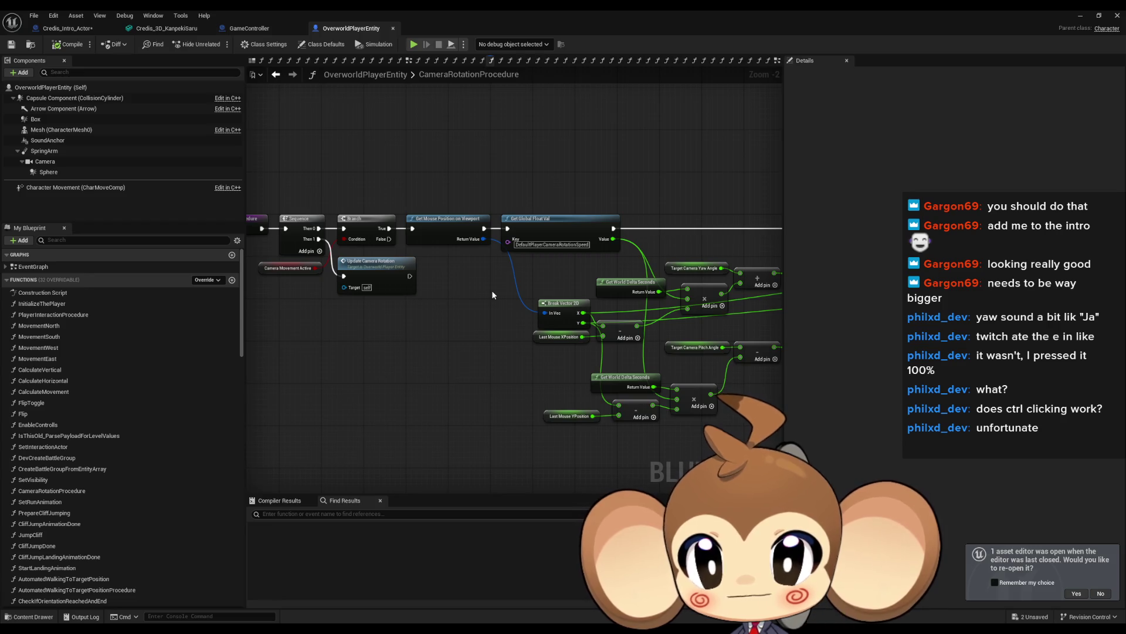
left_click_drag(492, 294, 125, 286)
left_click_drag(211, 351, 305, 320)
left_click(355, 337)
left_click_drag(403, 422, 502, 433)
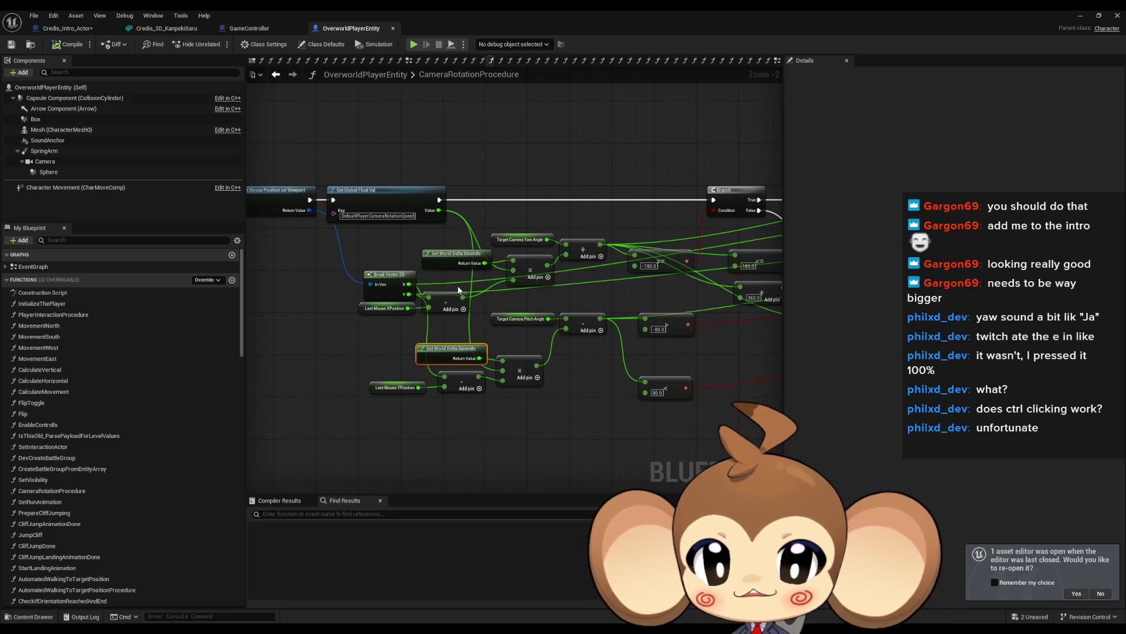
left_click_drag(446, 226, 9, 264)
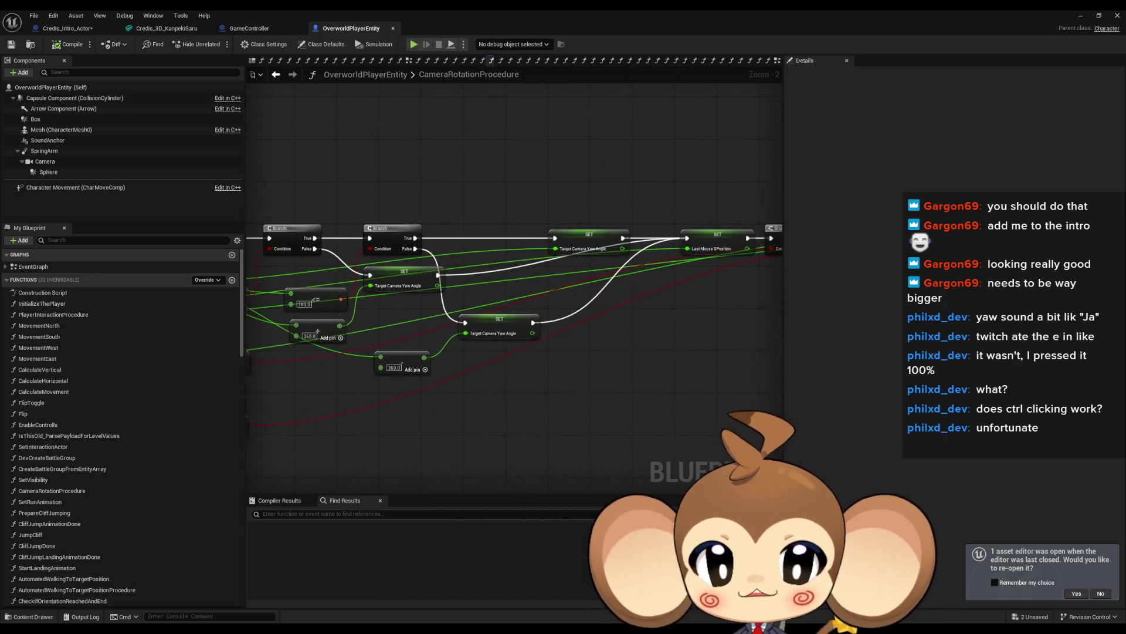
scroll(554, 371, "down", 1)
left_click_drag(527, 381, 406, 398)
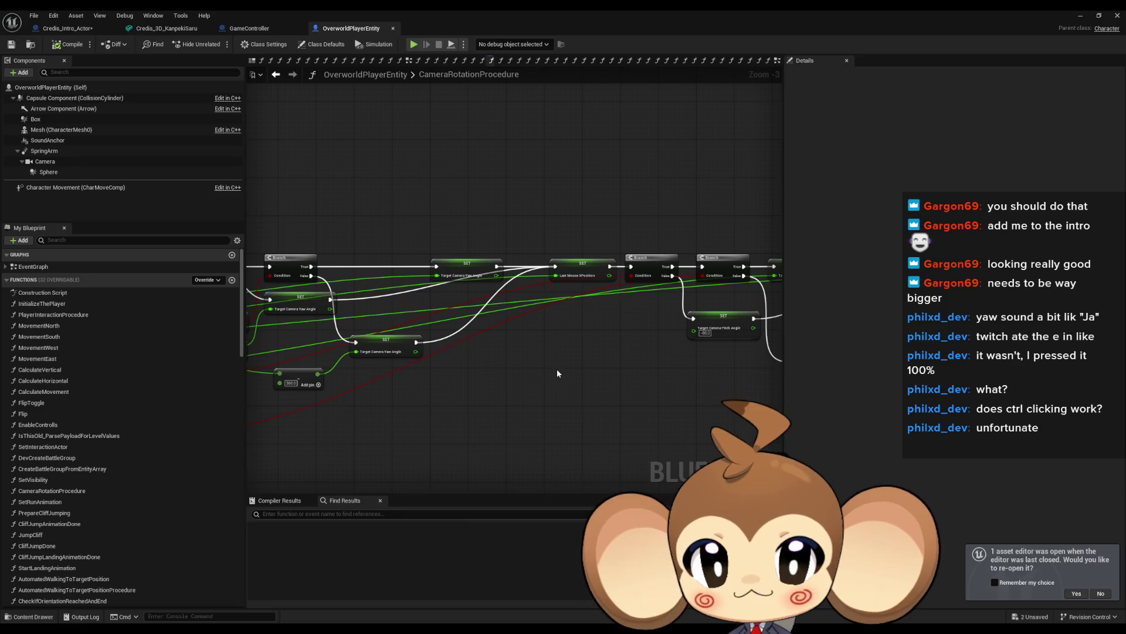
scroll(597, 354, "up", 3)
left_click_drag(677, 312, 927, 310)
left_click_drag(542, 381, 831, 293)
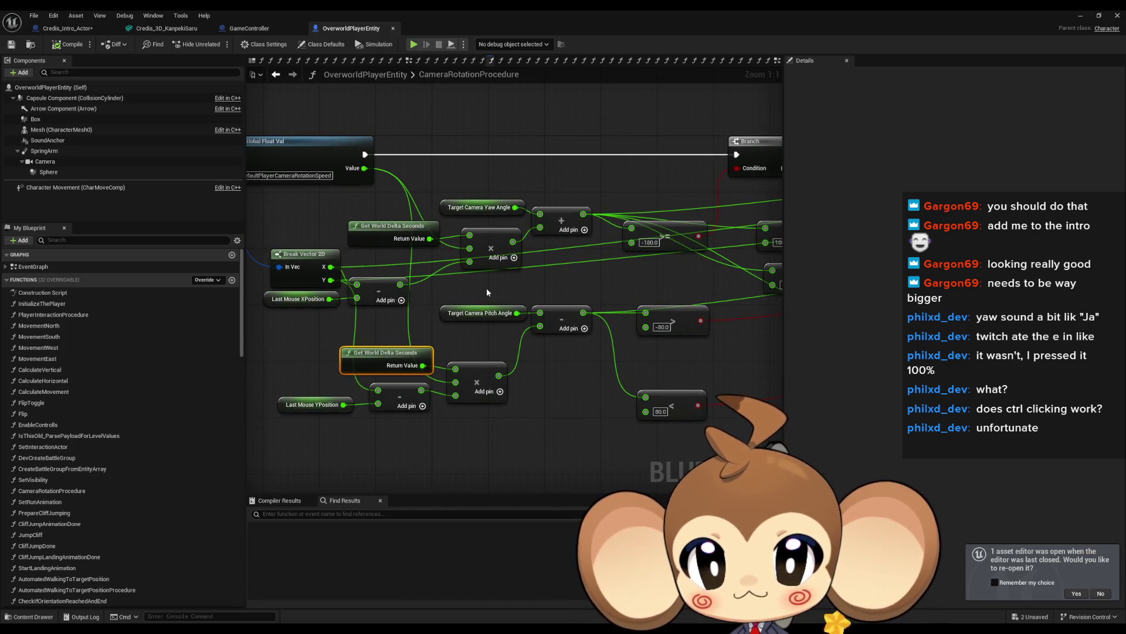
left_click_drag(487, 292, 518, 291)
Inspect the yaw multiply, delta-seconds and mouse-position nodes, then return to EventGraph.
left_click(501, 233)
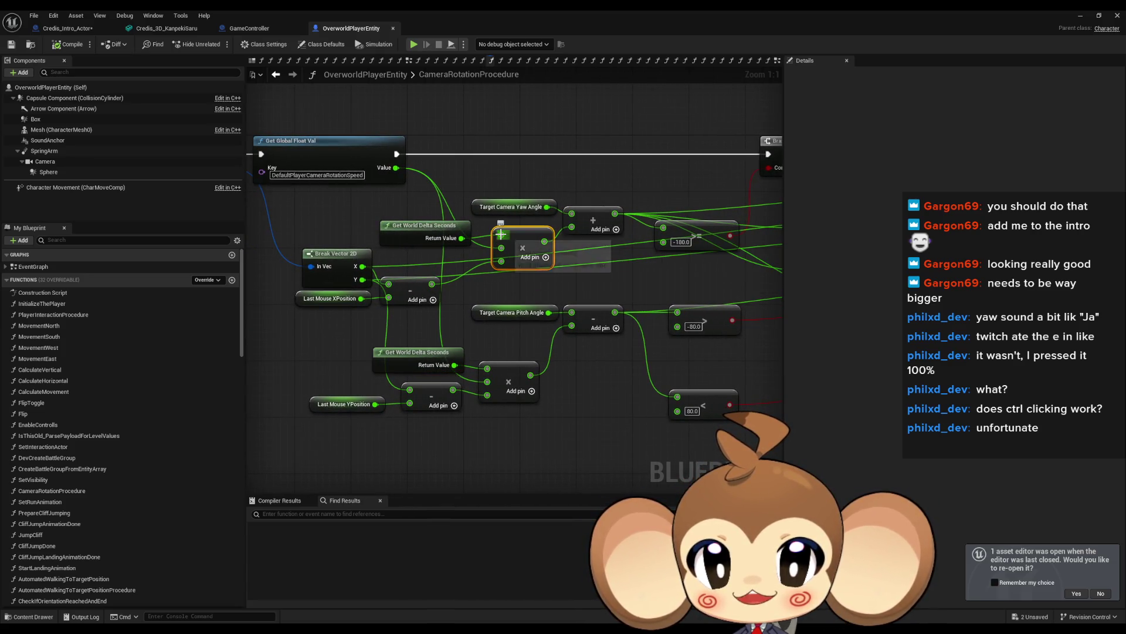
left_click(428, 232)
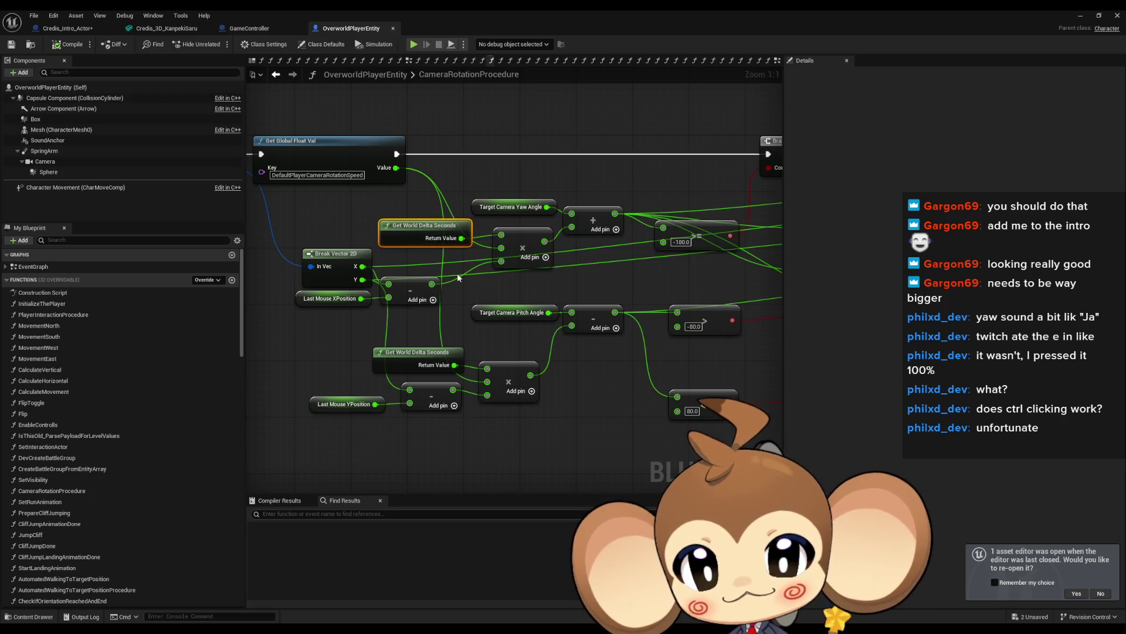
left_click_drag(459, 277, 509, 290)
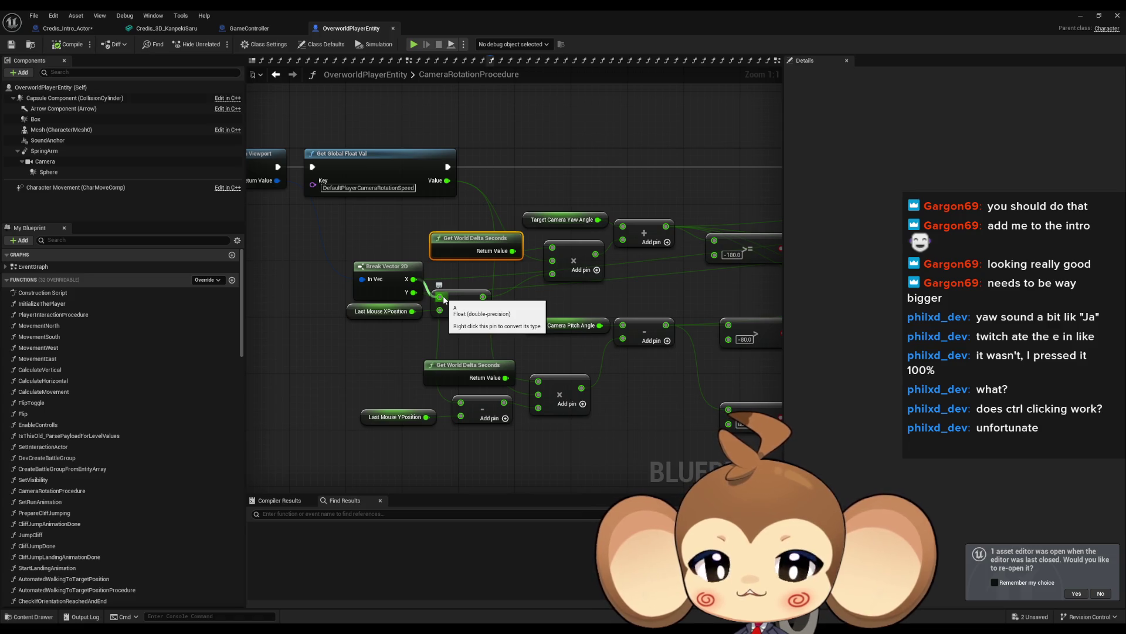
left_click_drag(339, 254, 428, 328)
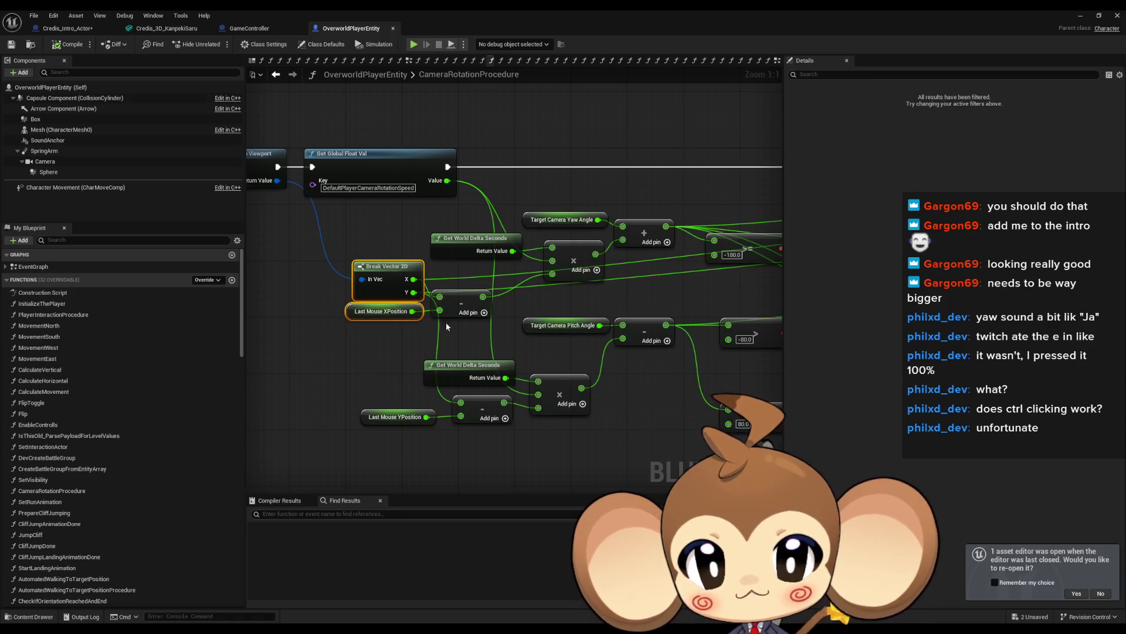
mouse_move(690, 294)
left_mouse_down()
mouse_move(476, 316)
mouse_move(627, 305)
left_mouse_up()
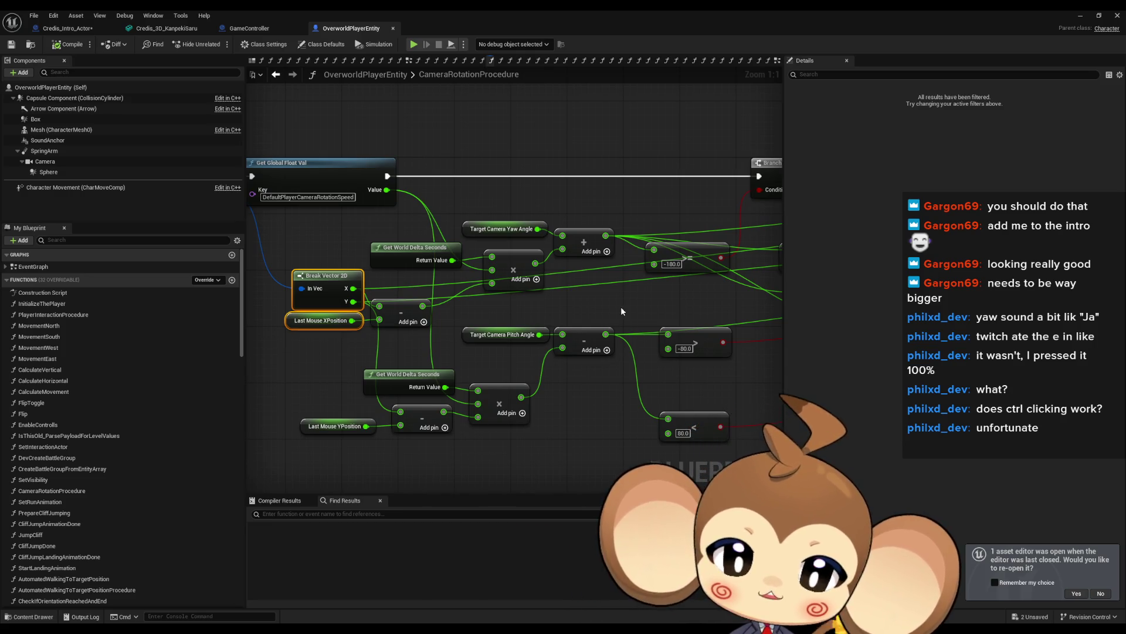
mouse_move(471, 318)
left_mouse_down()
mouse_move(648, 350)
mouse_move(555, 340)
left_mouse_up()
left_click(395, 381)
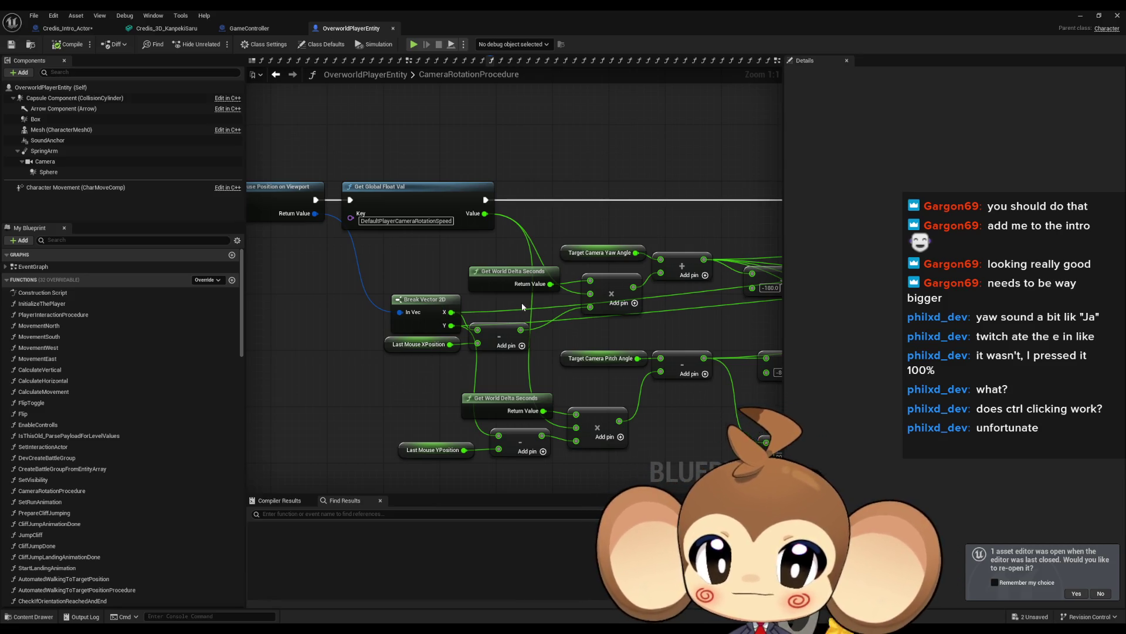
scroll(580, 306, "down", 3)
left_click_drag(579, 306, 756, 310)
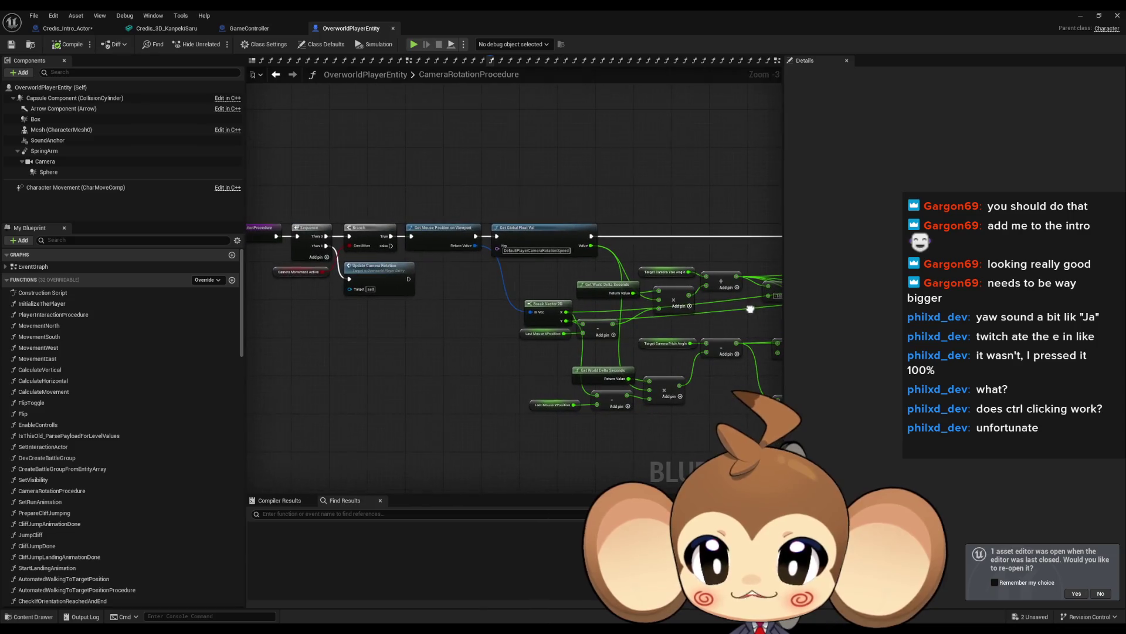
scroll(671, 322, "up", 1)
mouse_move(620, 320)
left_mouse_down()
mouse_move(329, 290)
mouse_move(384, 293)
left_mouse_up()
left_click(274, 76)
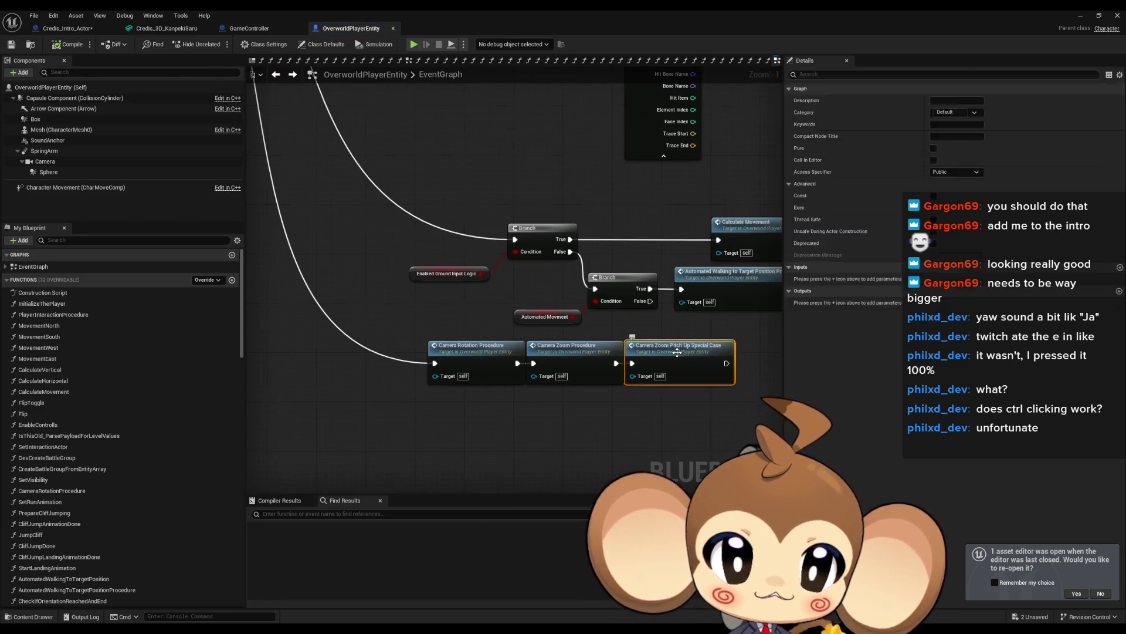
double_click(678, 352)
scroll(516, 292, "up", 2)
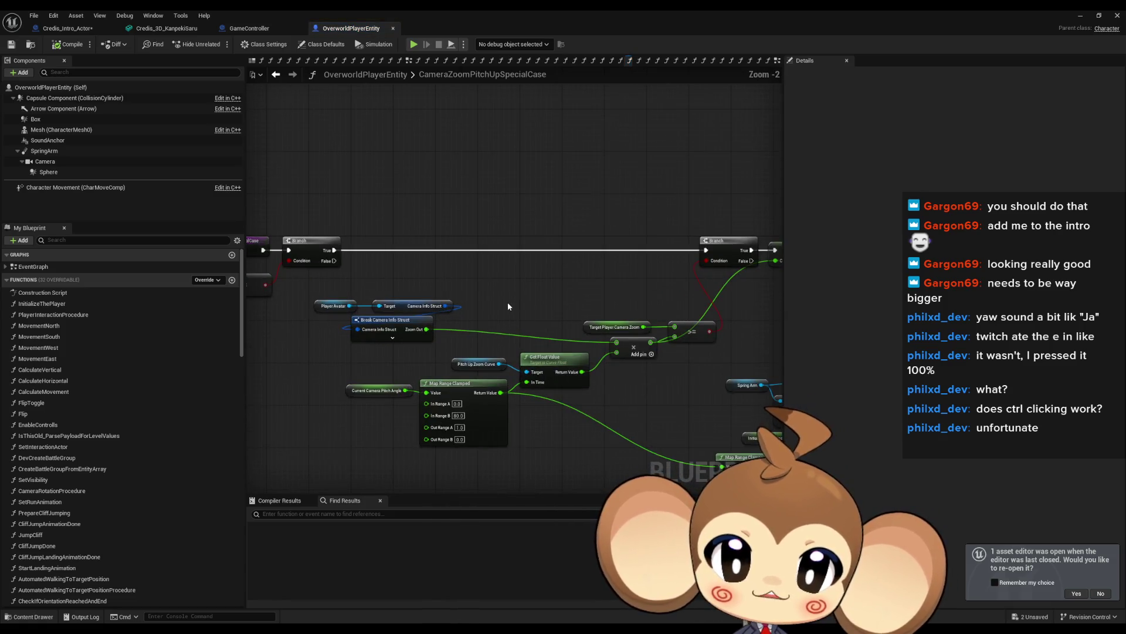
scroll(513, 368, "up", 2)
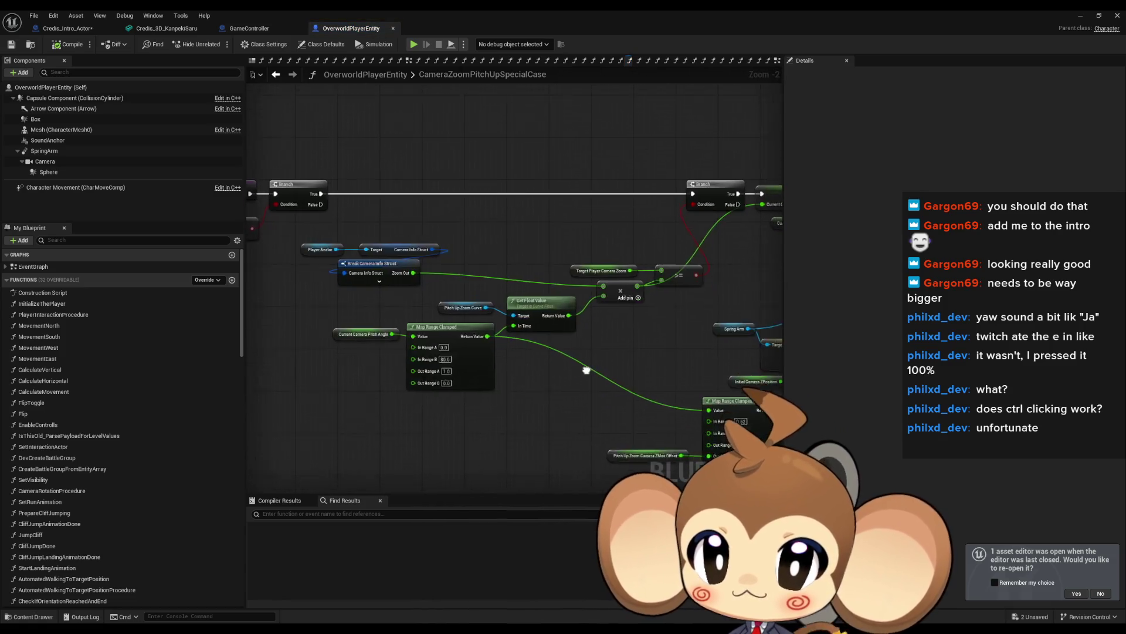
left_click_drag(314, 300, 549, 380)
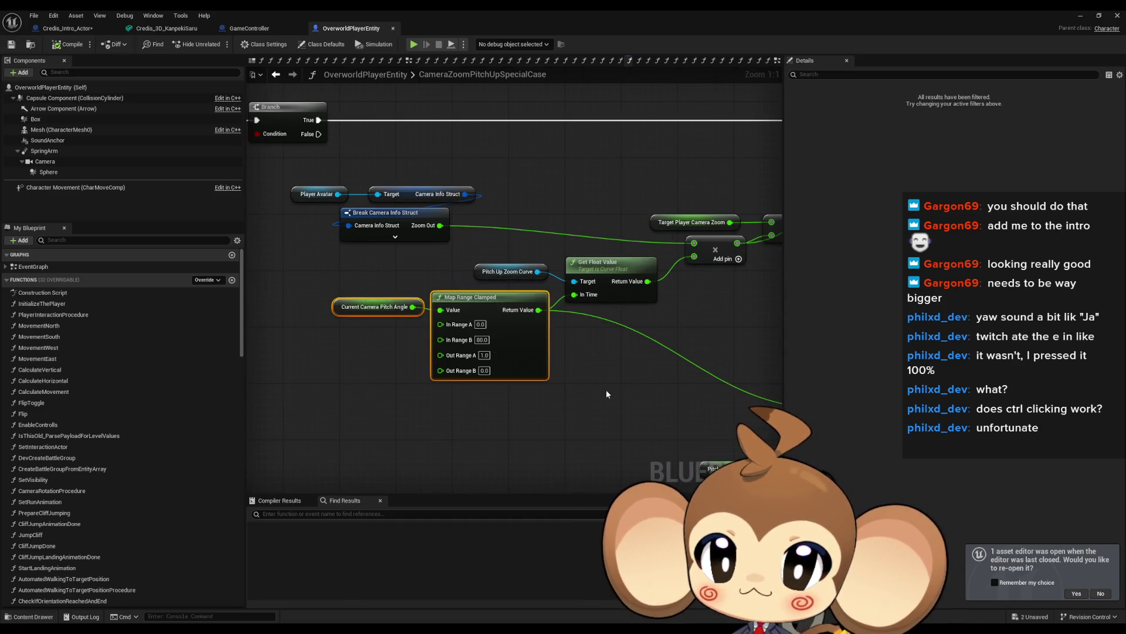
scroll(621, 385, "down", 3)
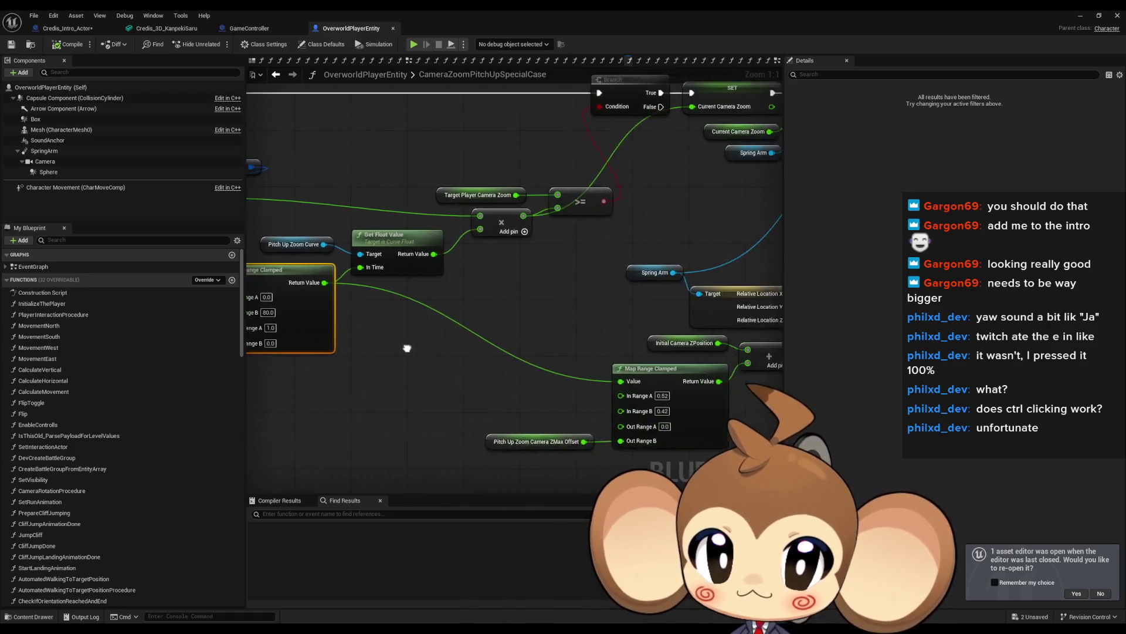
scroll(421, 341, "up", 3)
left_click(566, 206)
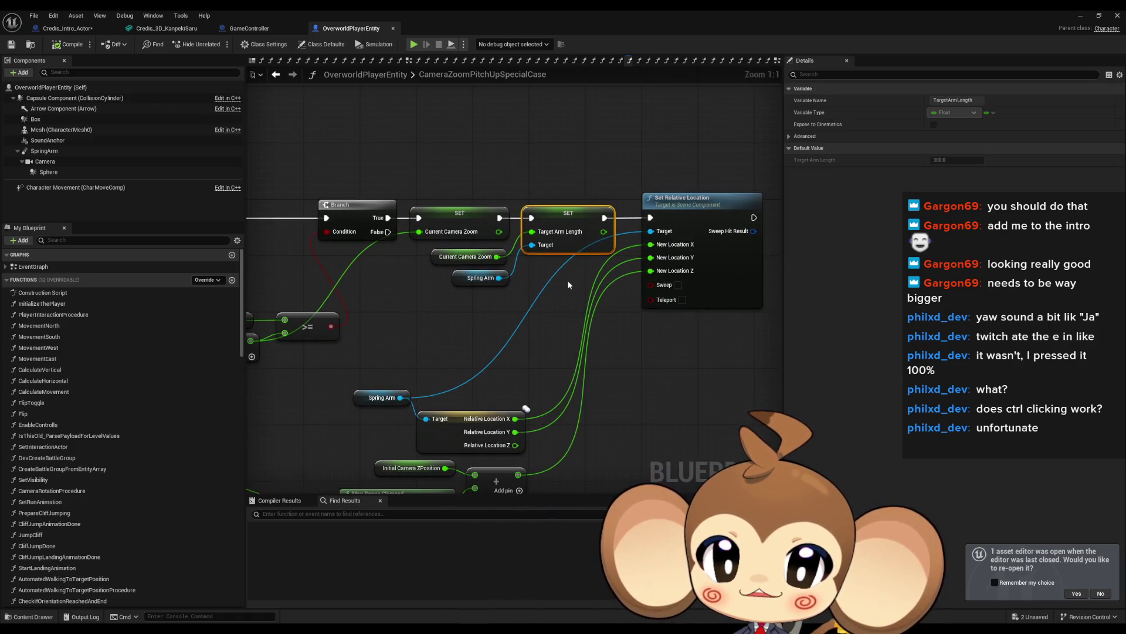
scroll(520, 328, "down", 5)
scroll(408, 265, "up", 4)
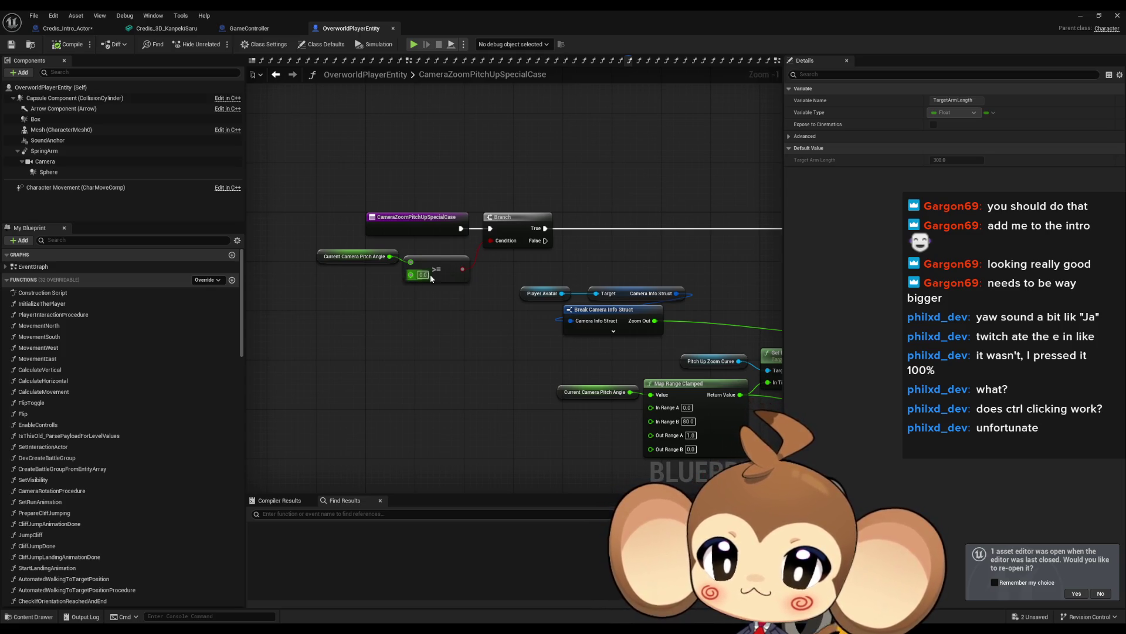
left_click_drag(525, 329, 371, 267)
scroll(616, 288, "down", 2)
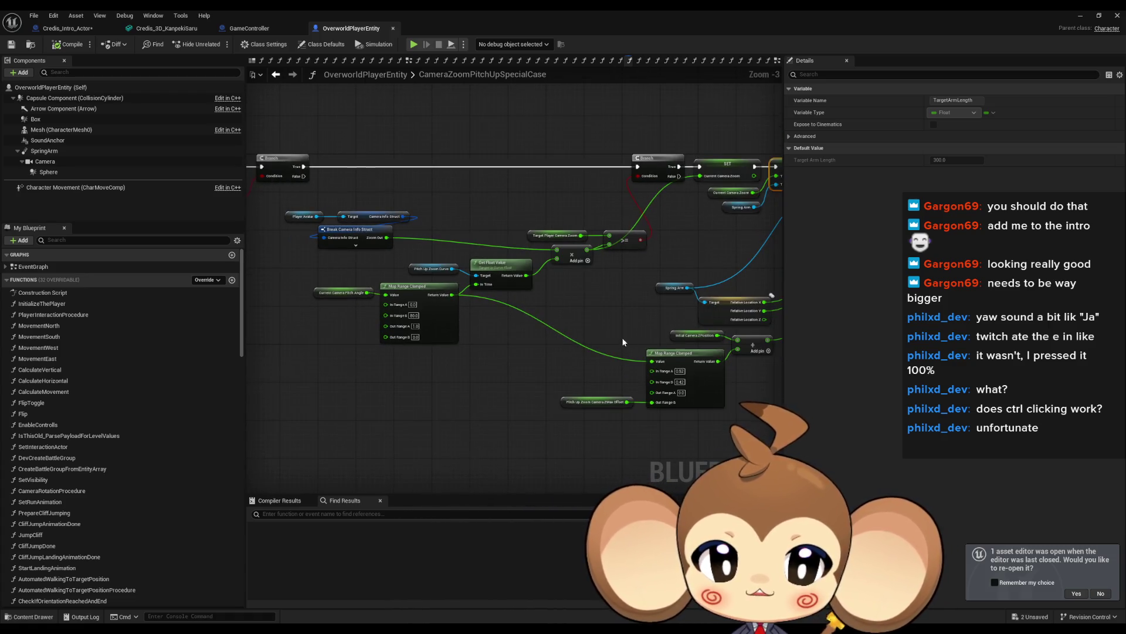
scroll(581, 299, "up", 2)
scroll(499, 217, "up", 2)
left_click(496, 231)
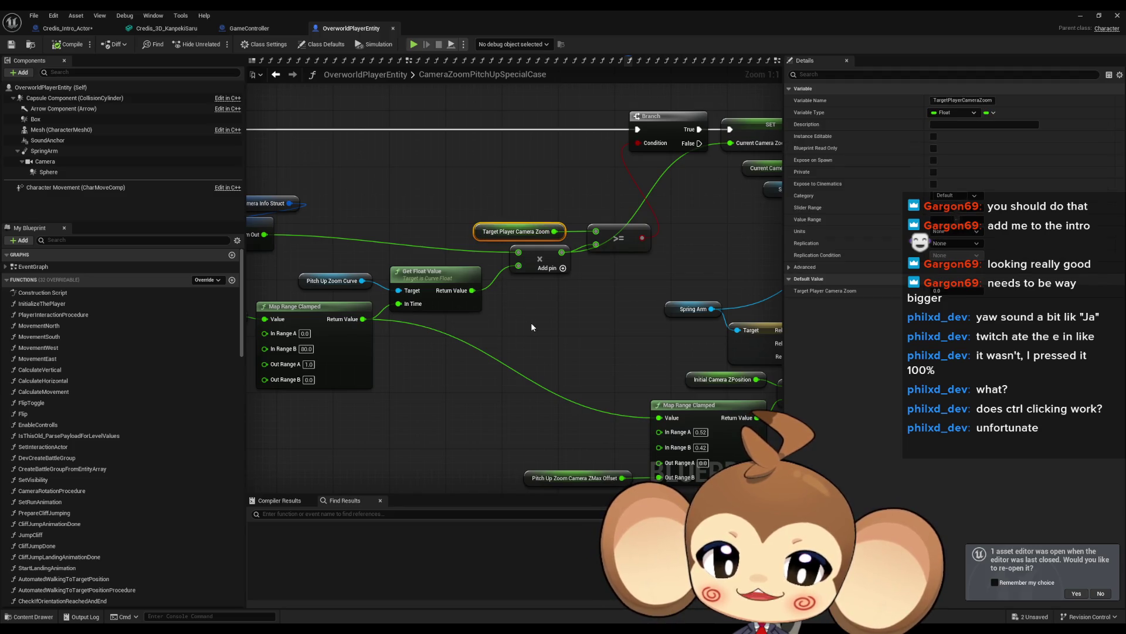
mouse_move(532, 326)
left_mouse_down()
mouse_move(582, 330)
mouse_move(425, 320)
mouse_move(395, 375)
mouse_move(596, 370)
mouse_move(561, 355)
mouse_move(604, 344)
mouse_move(249, 366)
left_mouse_up()
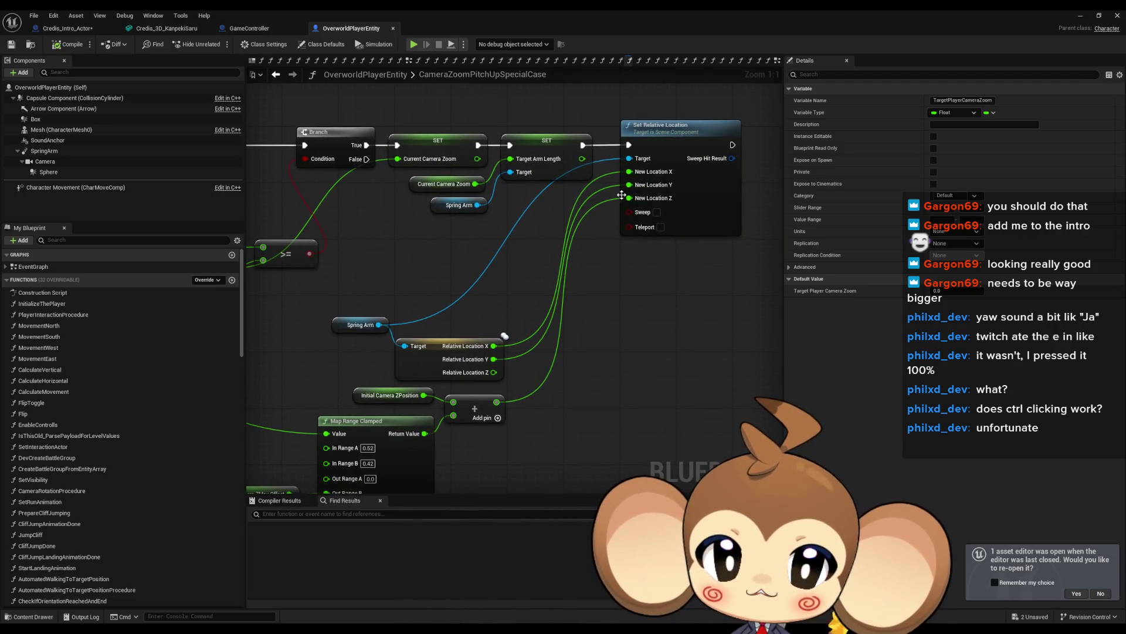
left_click_drag(562, 291, 656, 200)
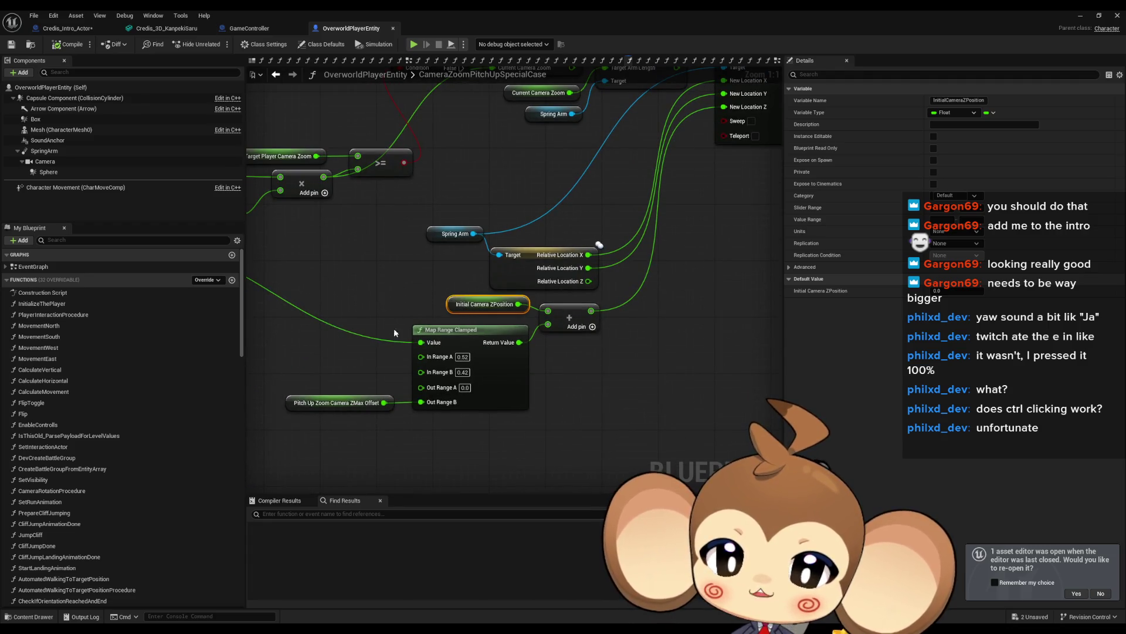
left_click_drag(599, 348, 594, 329)
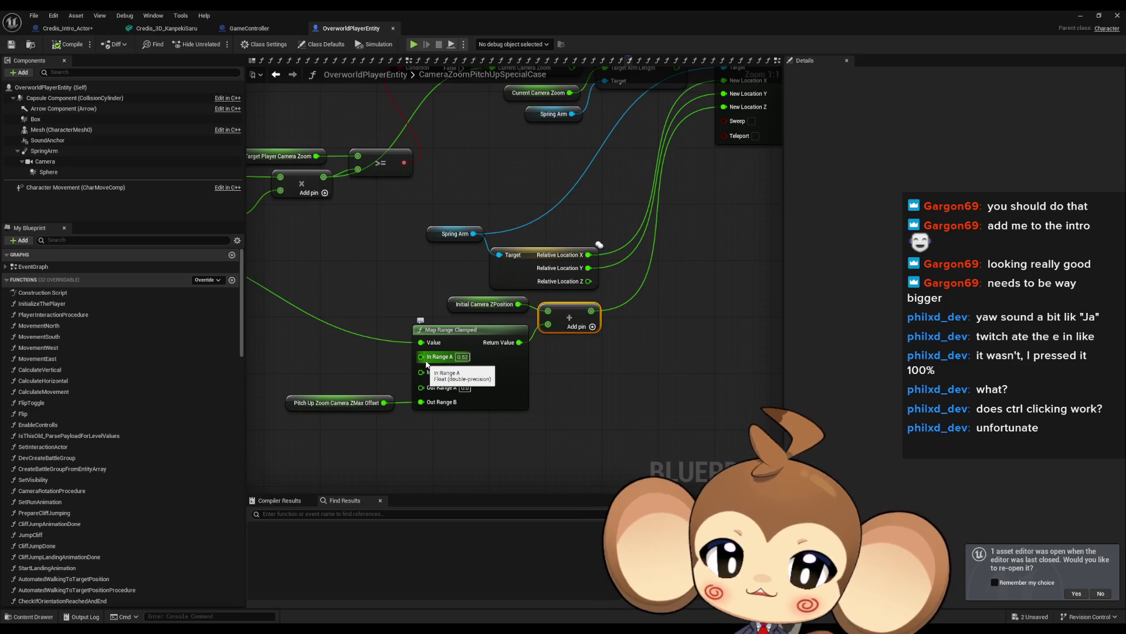
left_click_drag(332, 331, 487, 433)
left_click_drag(301, 358, 377, 451)
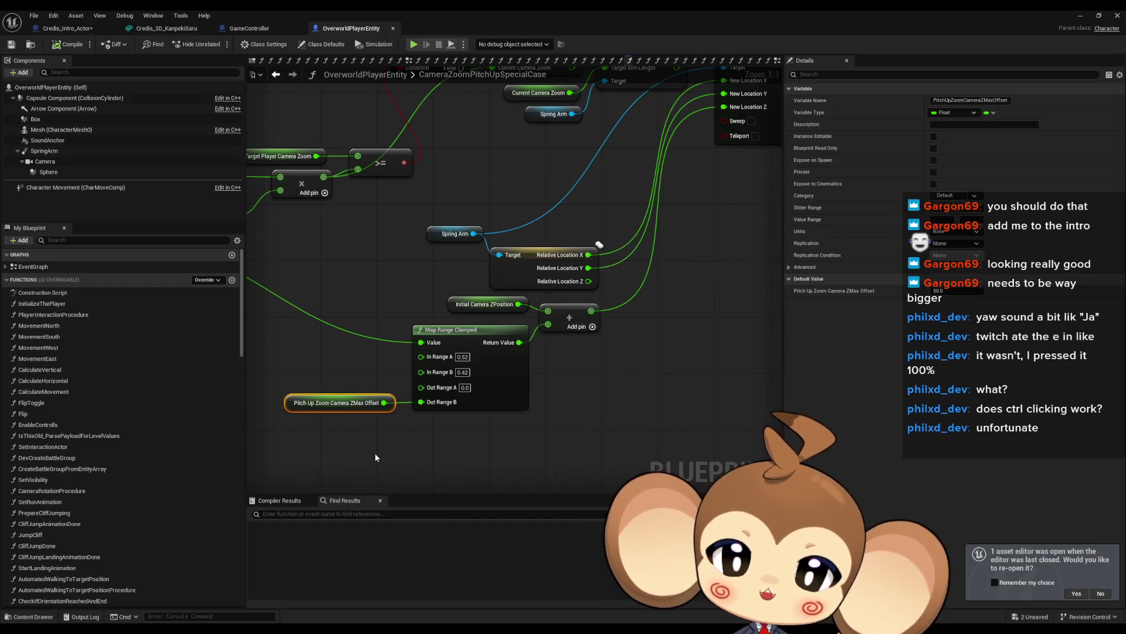
left_click_drag(640, 271, 626, 316)
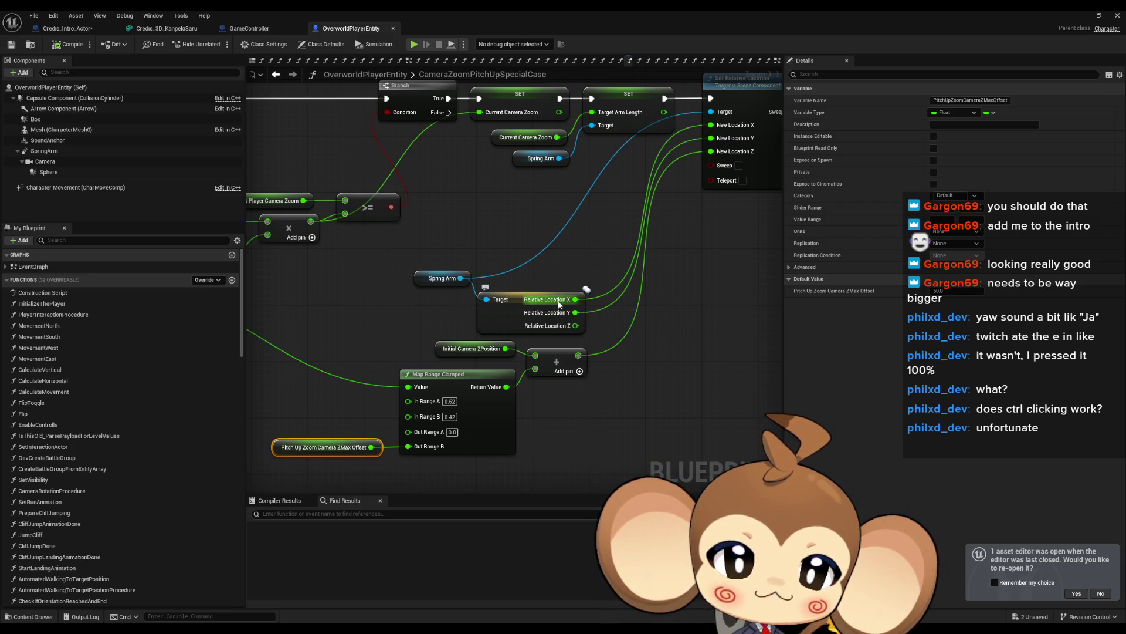
mouse_move(575, 318)
left_mouse_down()
mouse_move(500, 384)
mouse_move(589, 320)
mouse_move(653, 351)
left_mouse_up()
left_click(541, 268)
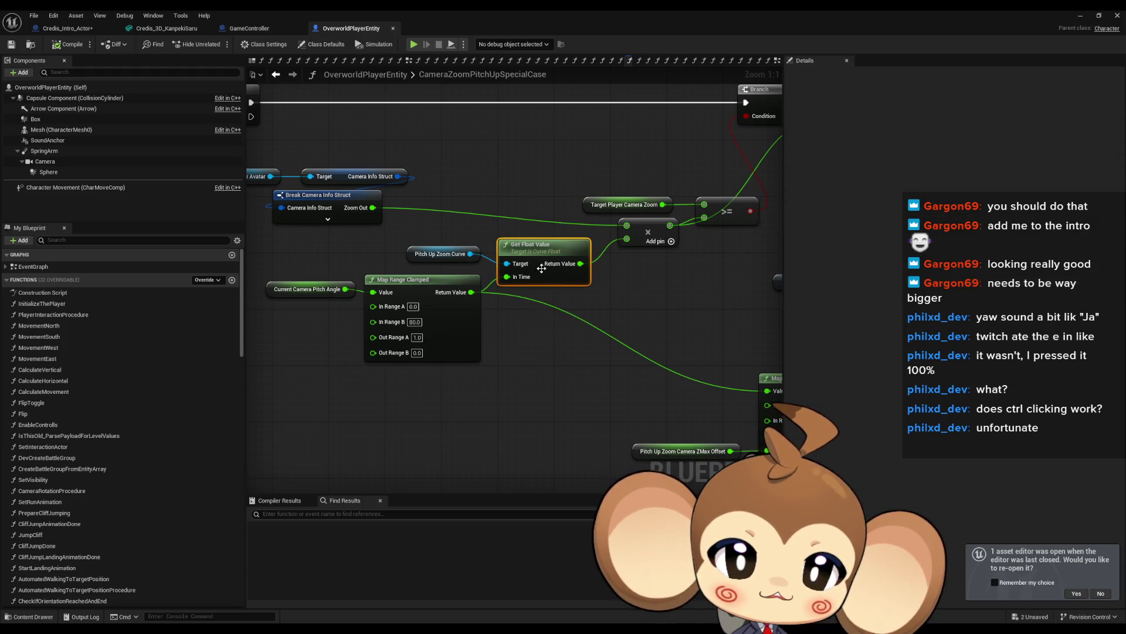
left_click(449, 254)
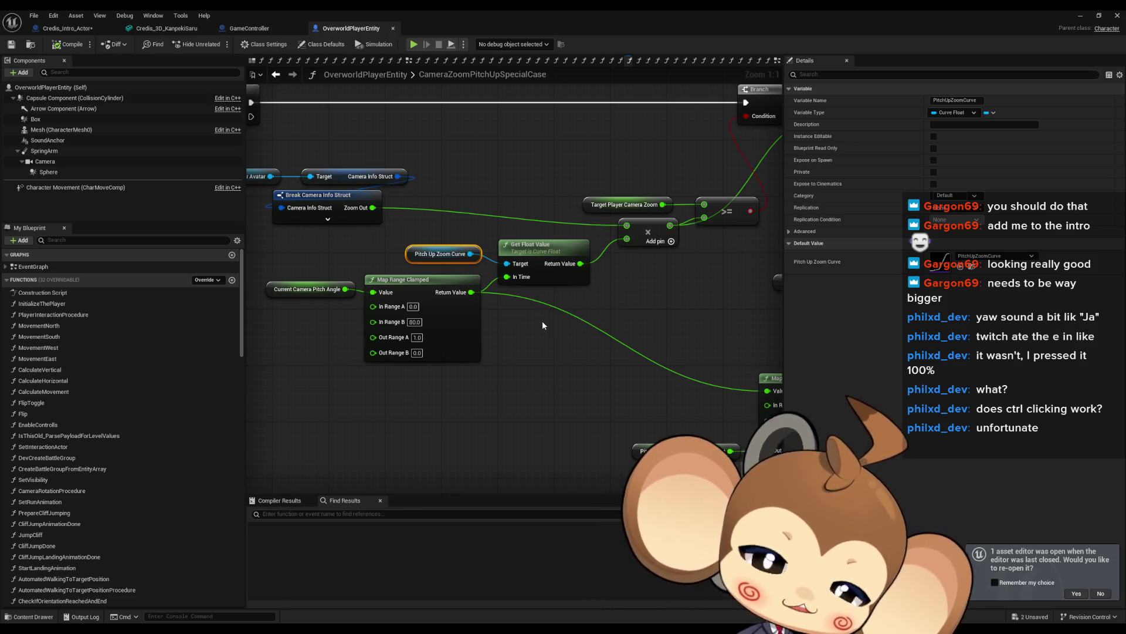
scroll(543, 322, "down", 5)
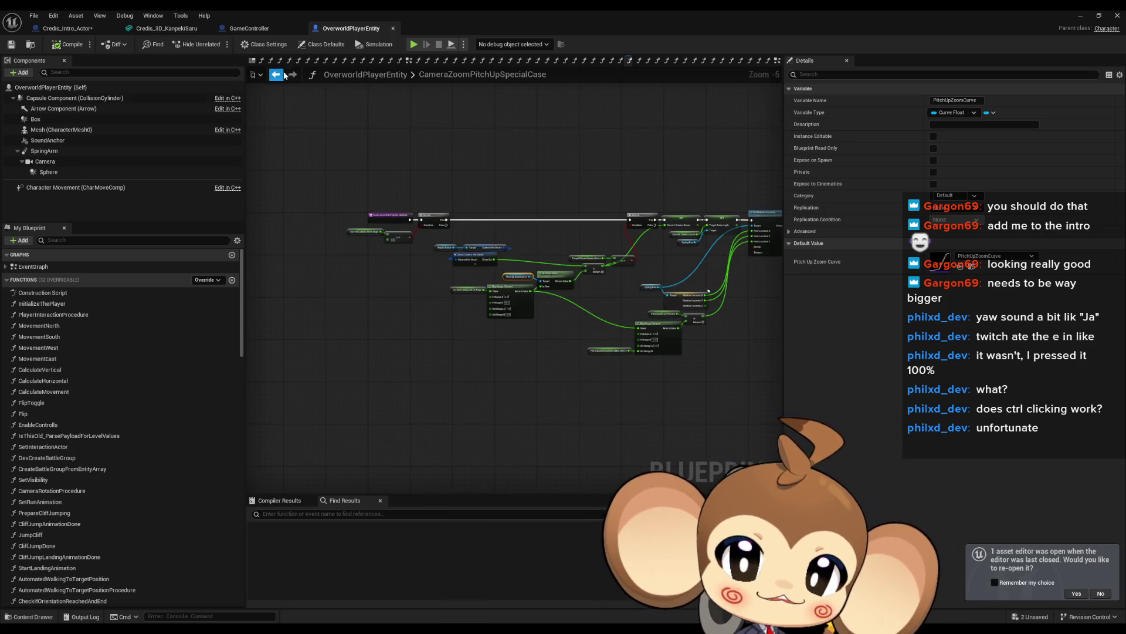
Go back to the EventGraph and select the Camera Zoom Procedure call.
left_click(277, 74)
scroll(117, 432, "down", 15)
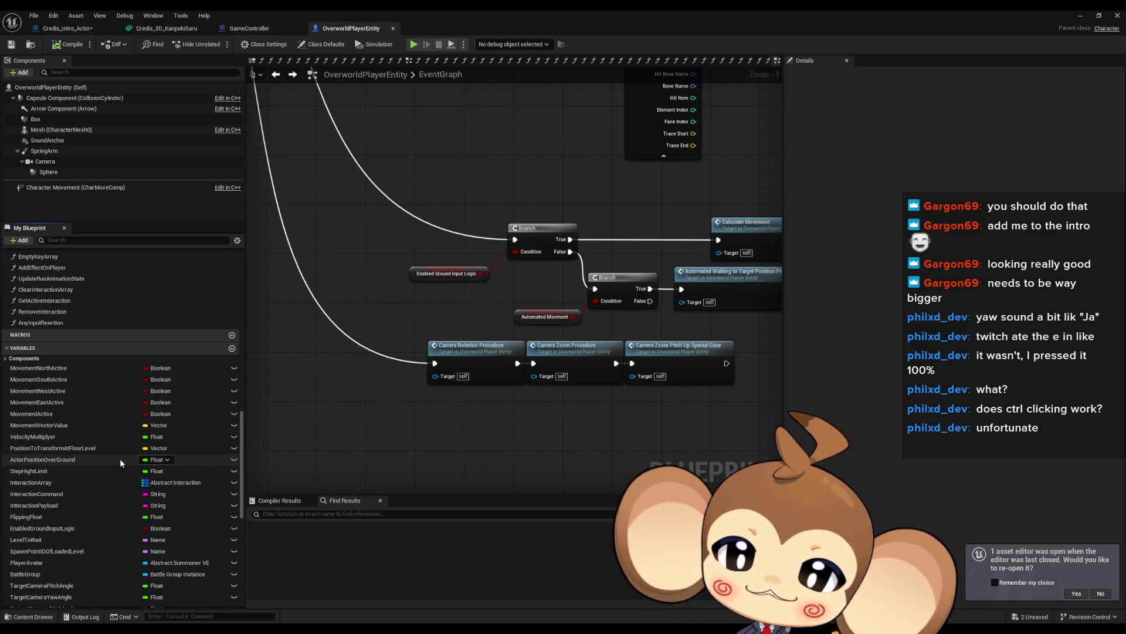
left_click(586, 352)
scroll(586, 354, "up", 1)
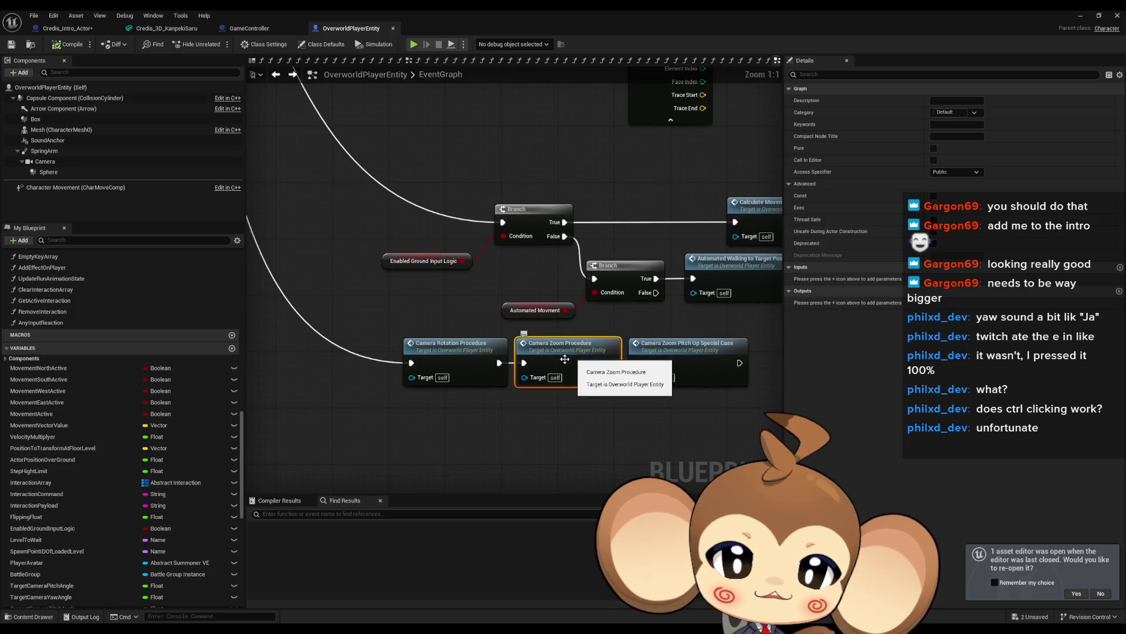
scroll(160, 425, "down", 1)
scroll(159, 424, "down", 3)
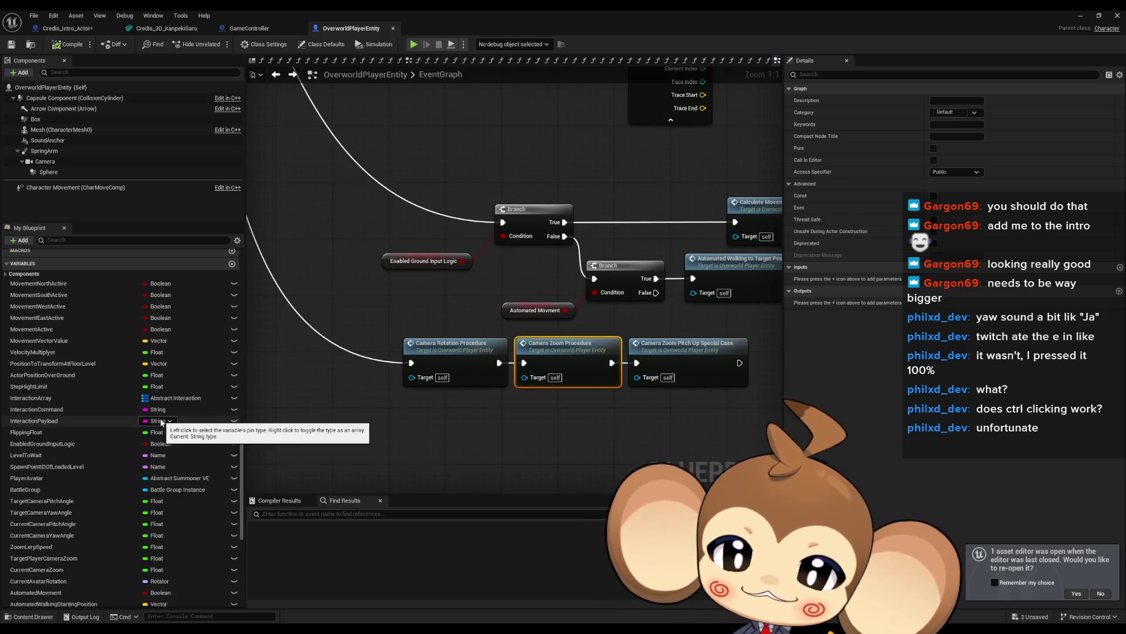
Run Find References on the CurrentCameraYawAngle variable.
left_click(76, 535)
right_click(73, 535)
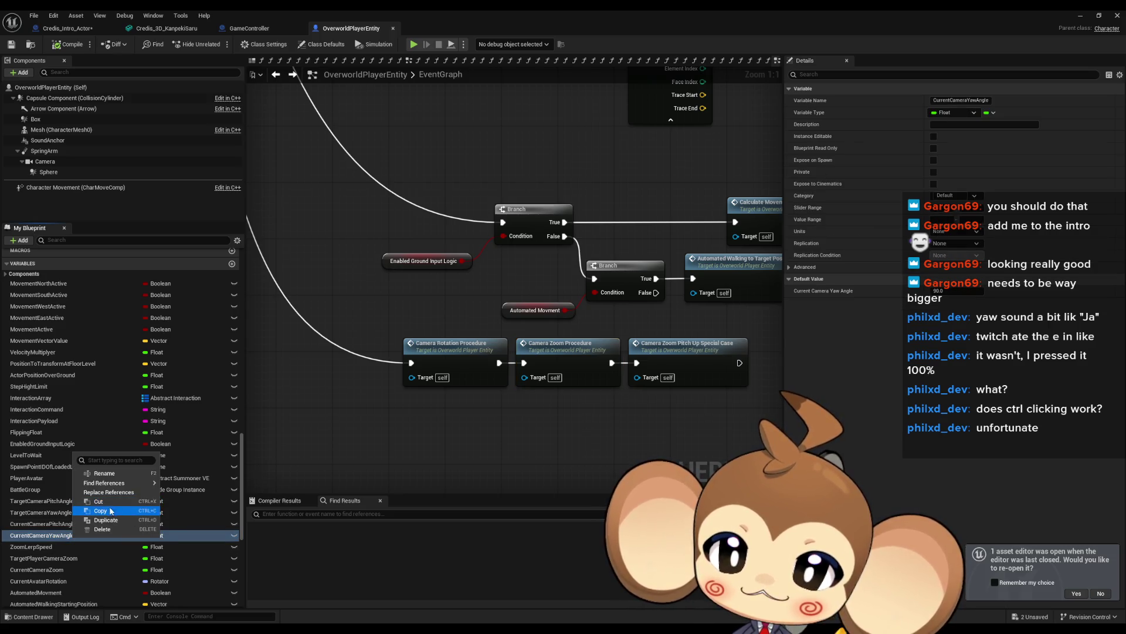
mouse_move(117, 483)
left_click(188, 506)
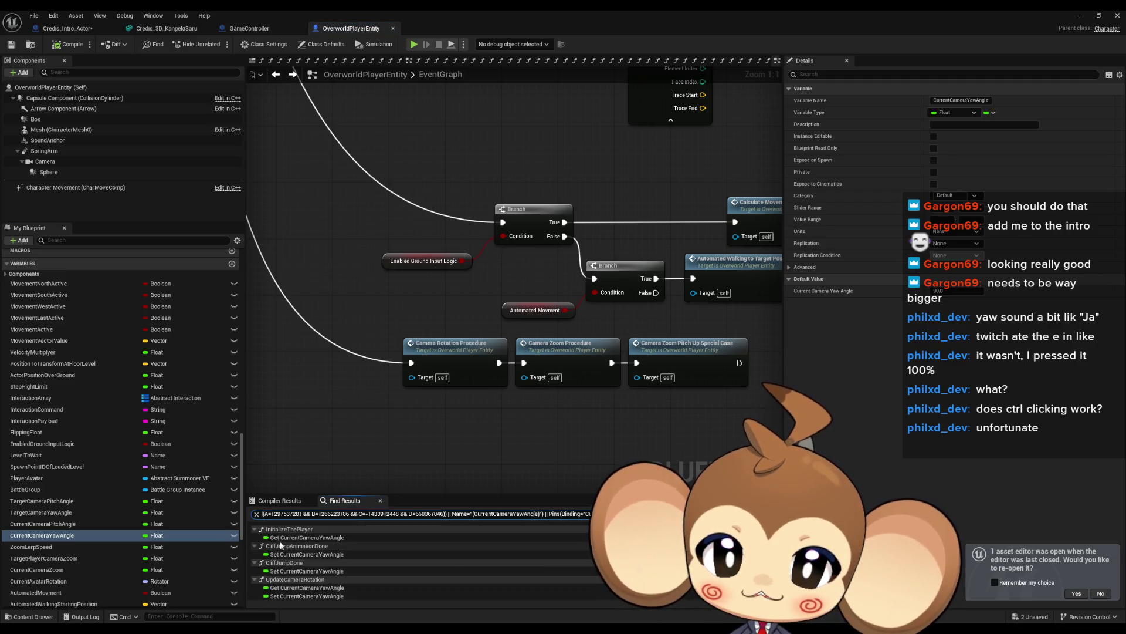
Browse the results and jump to where UpdateCameraRotation sets the yaw angle.
scroll(296, 573, "down", 2)
left_click(297, 560)
scroll(316, 568, "down", 2)
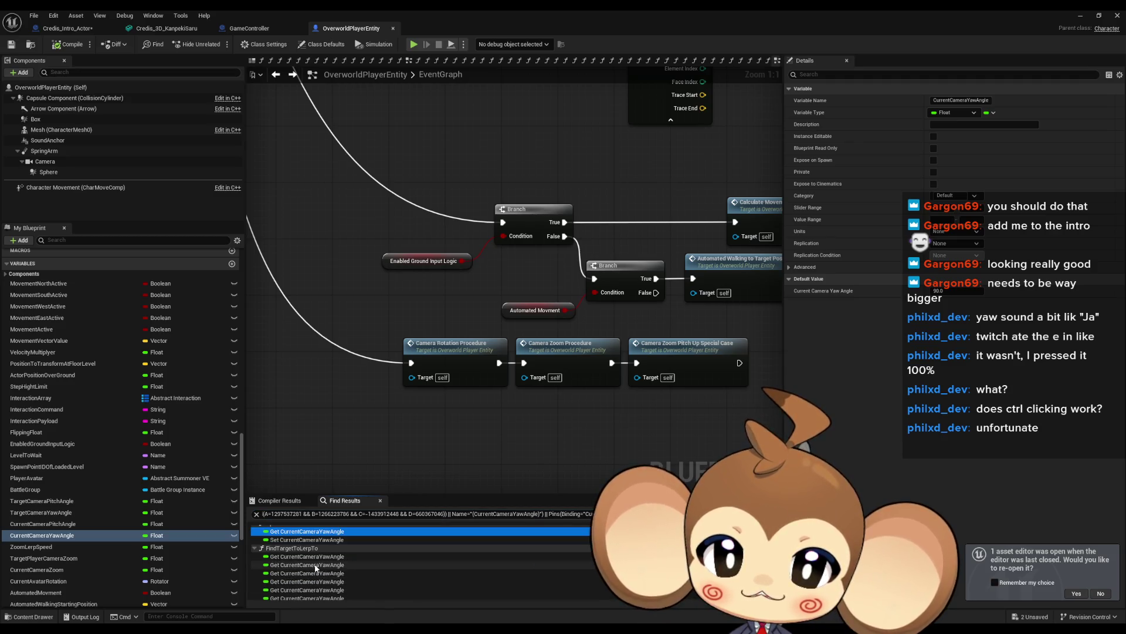
scroll(337, 568, "down", 1)
scroll(338, 567, "up", 3)
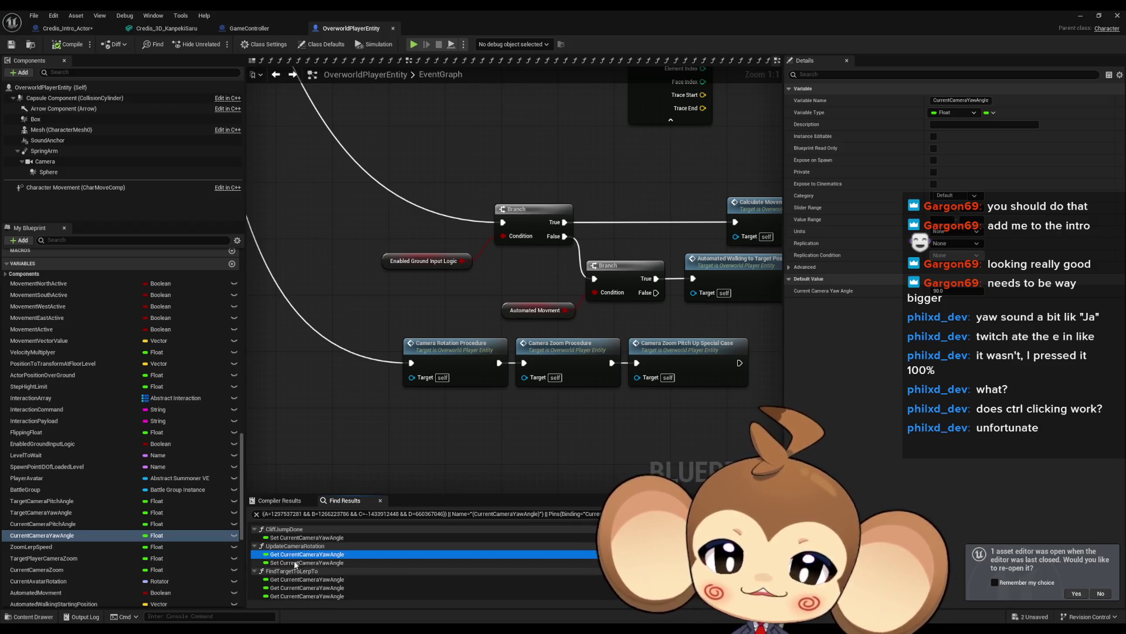
double_click(295, 564)
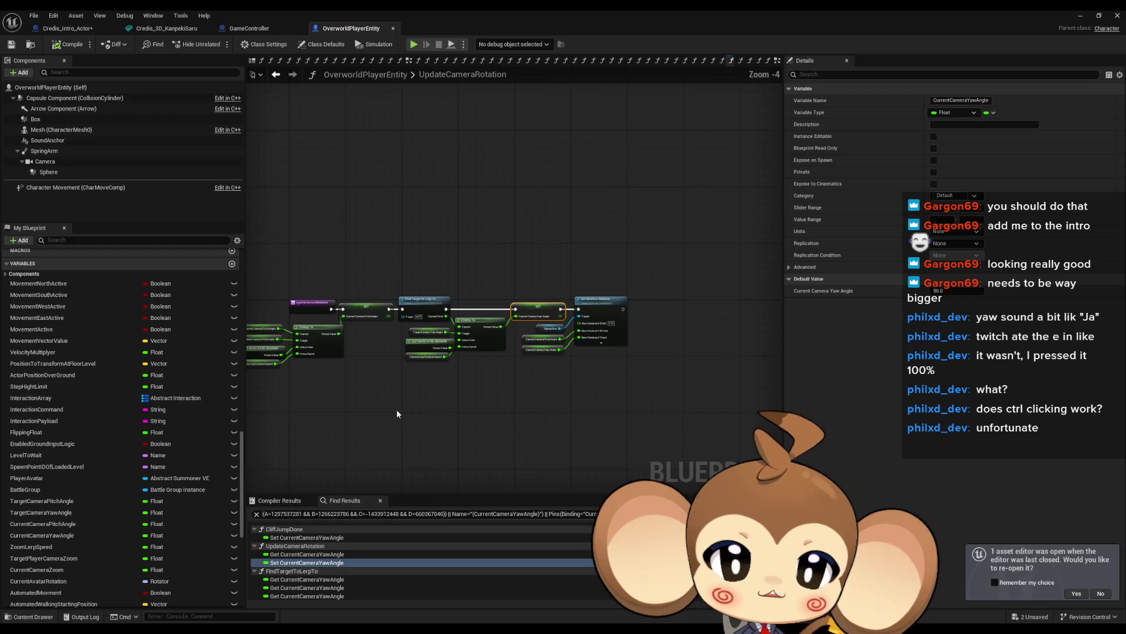
Inspect the FInterp To smoothing node, then return to the Credis_Intro_Actor blueprint.
left_click_drag(541, 393, 458, 292)
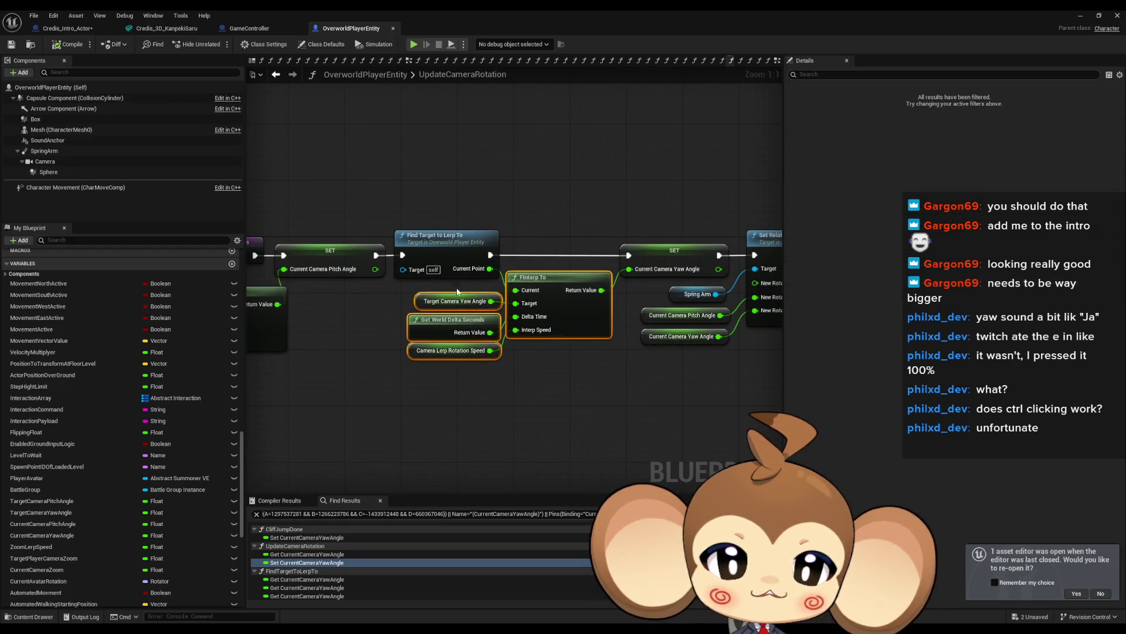
left_click(547, 285)
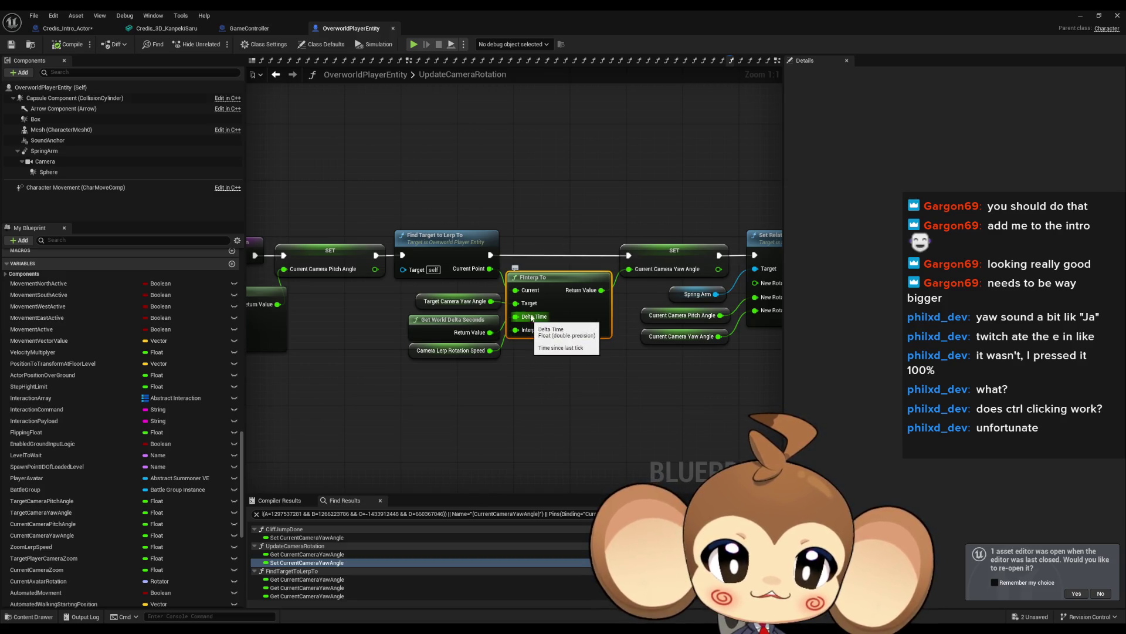
left_click_drag(532, 393, 508, 403)
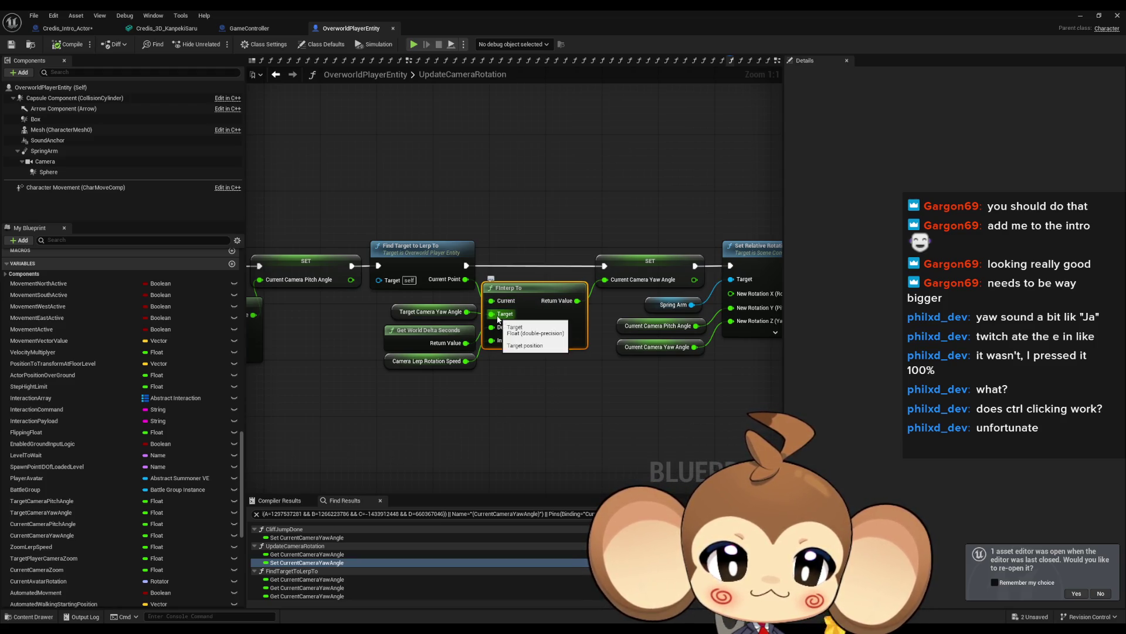
left_click(564, 456)
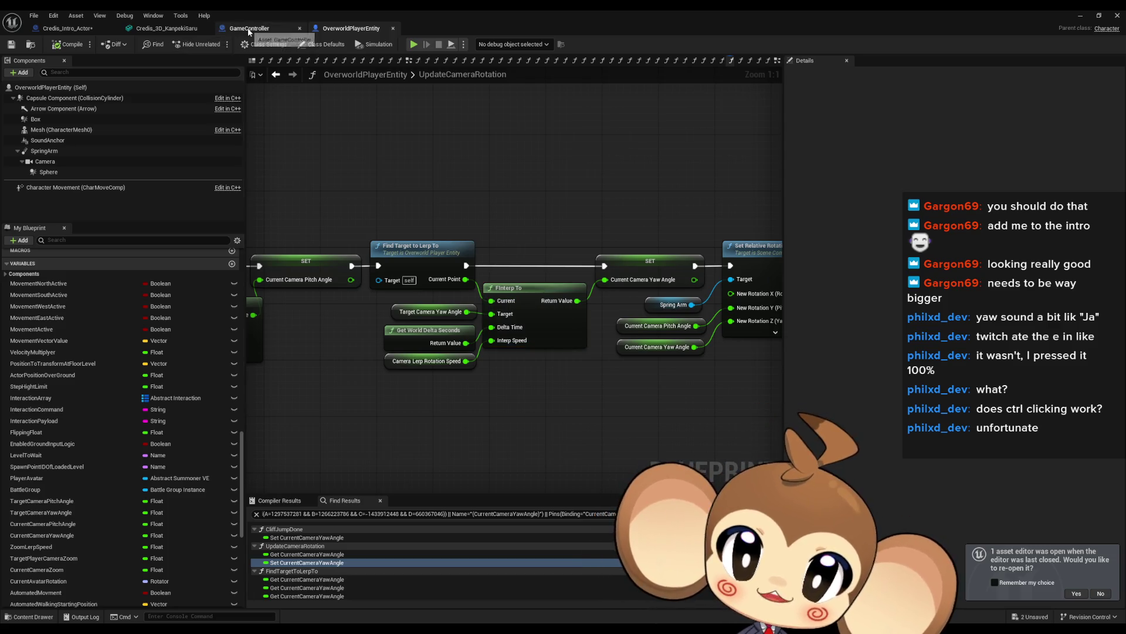
left_click(71, 28)
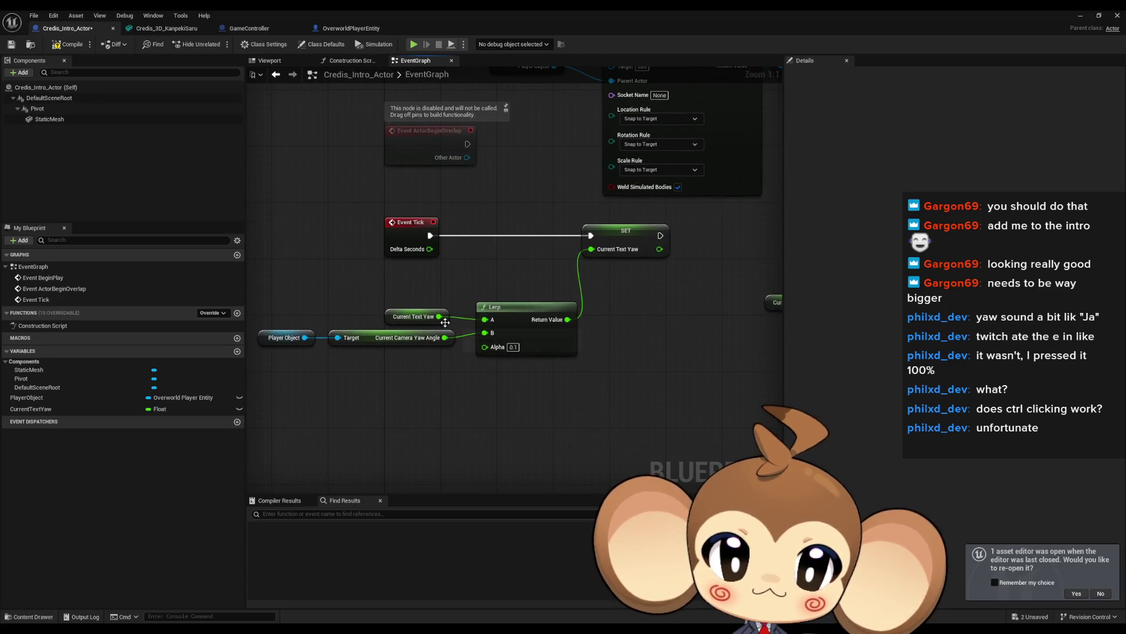
Add FInterp To off Current Text Yaw, target the camera yaw angle, and delete the Lerp.
left_click_drag(439, 316, 468, 411)
type("finter")
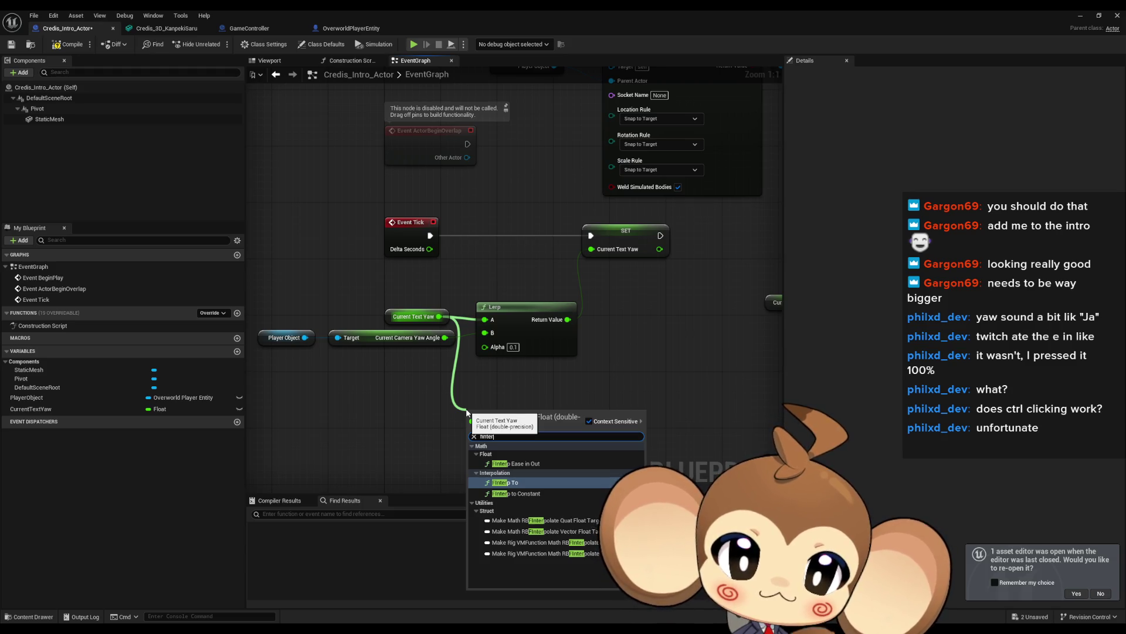
key("Return")
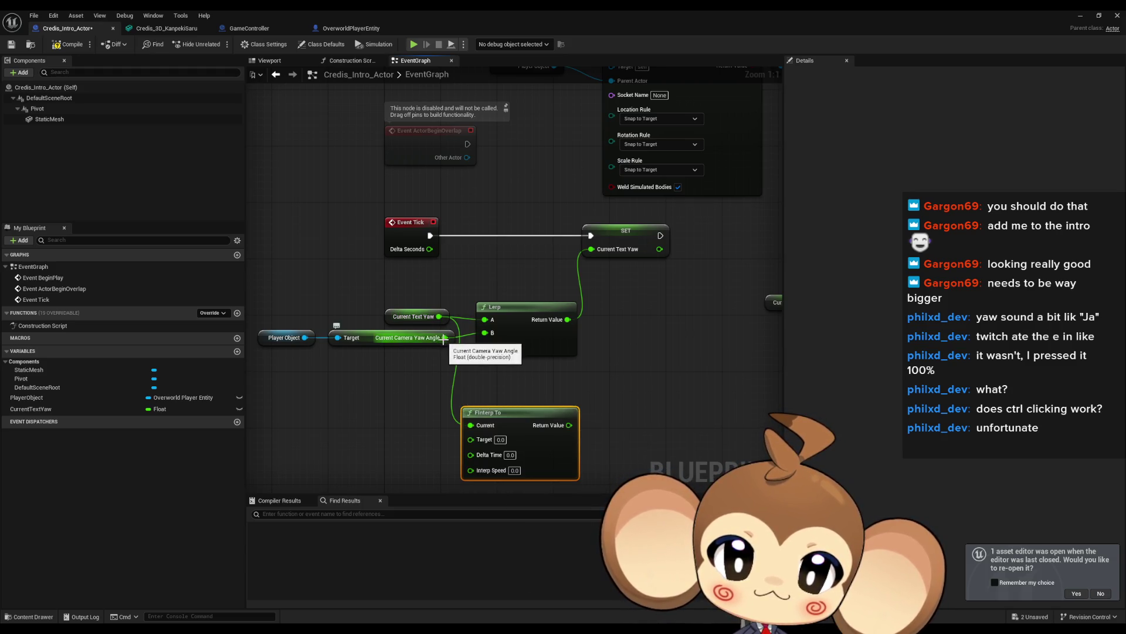
left_click_drag(469, 338, 494, 439)
left_click(529, 307)
key("Delete")
left_click_drag(548, 416, 562, 310)
Feed Get World Delta Seconds into Delta Time, set Interp Speed 100, and output to Current Text Yaw.
right_click(369, 395)
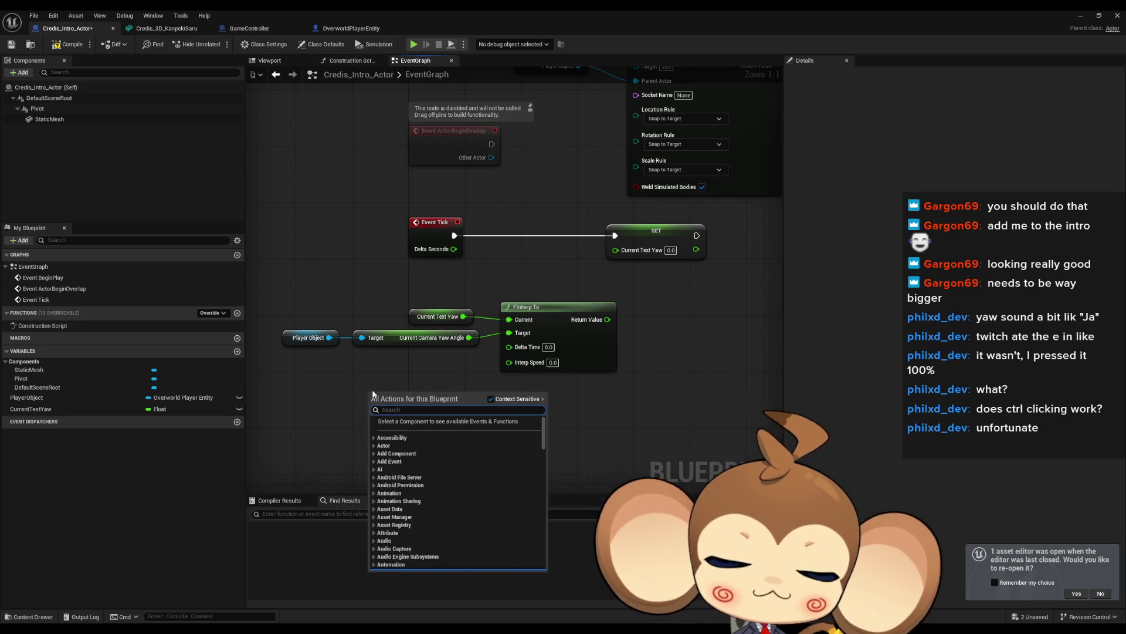
type("delta sec")
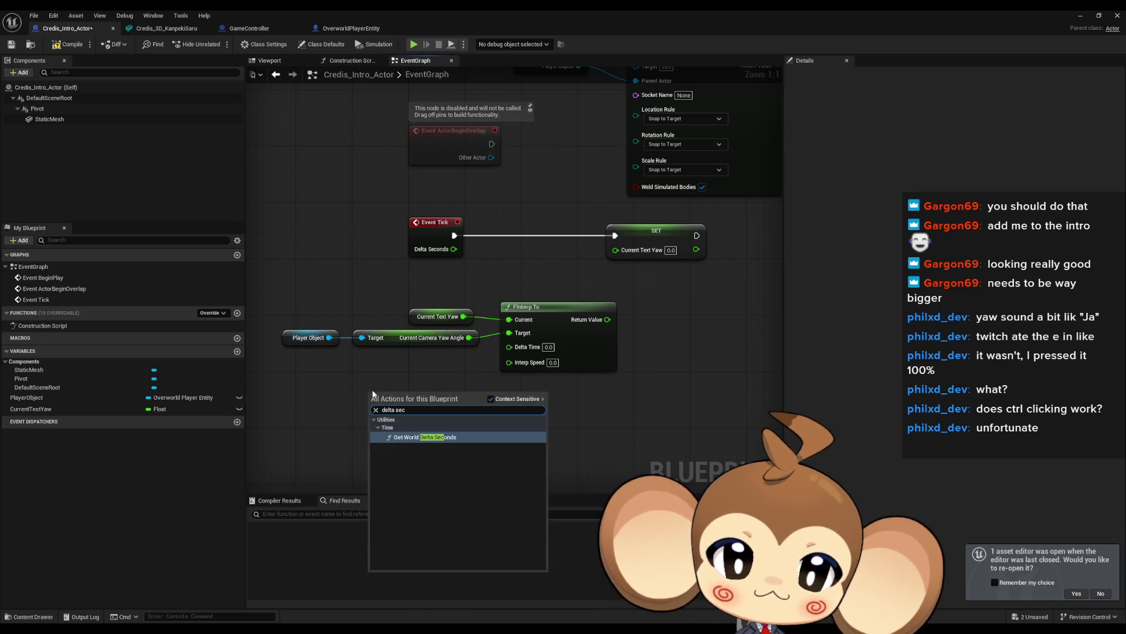
key("Return")
mouse_move(448, 404)
left_mouse_down()
mouse_move(513, 355)
mouse_move(451, 360)
left_mouse_up()
left_click(553, 360)
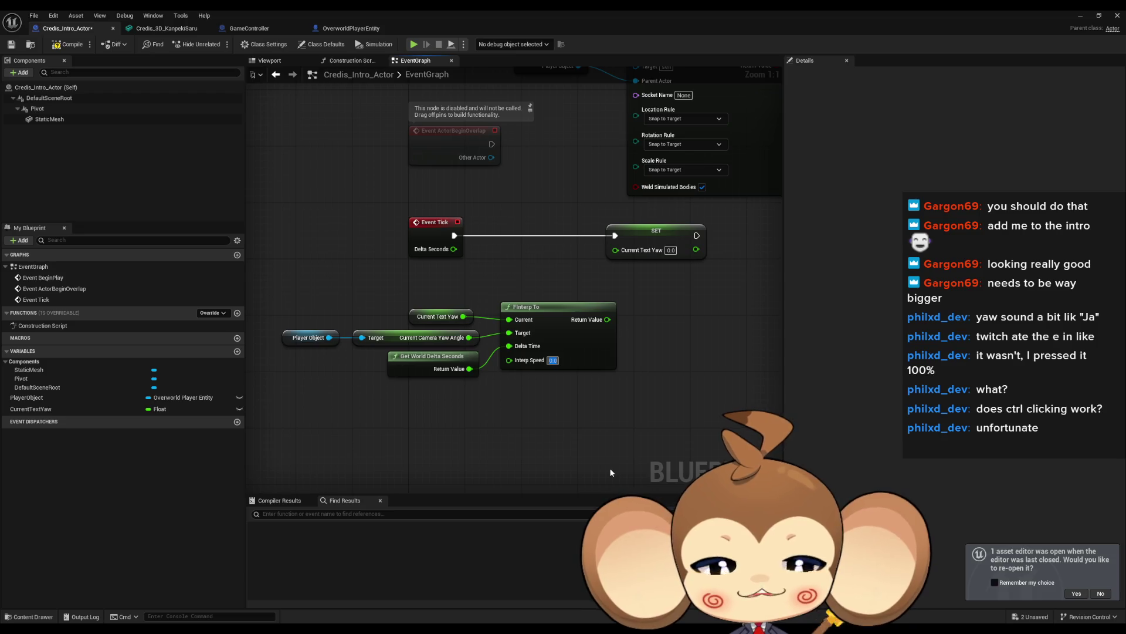
type("10")
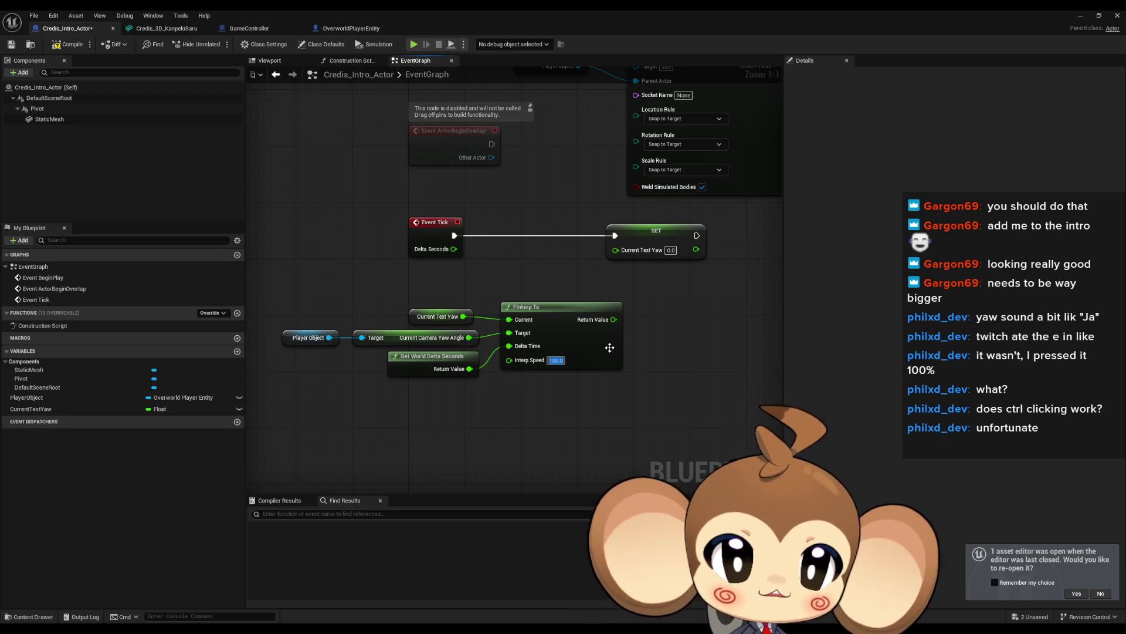
left_click_drag(613, 319, 618, 251)
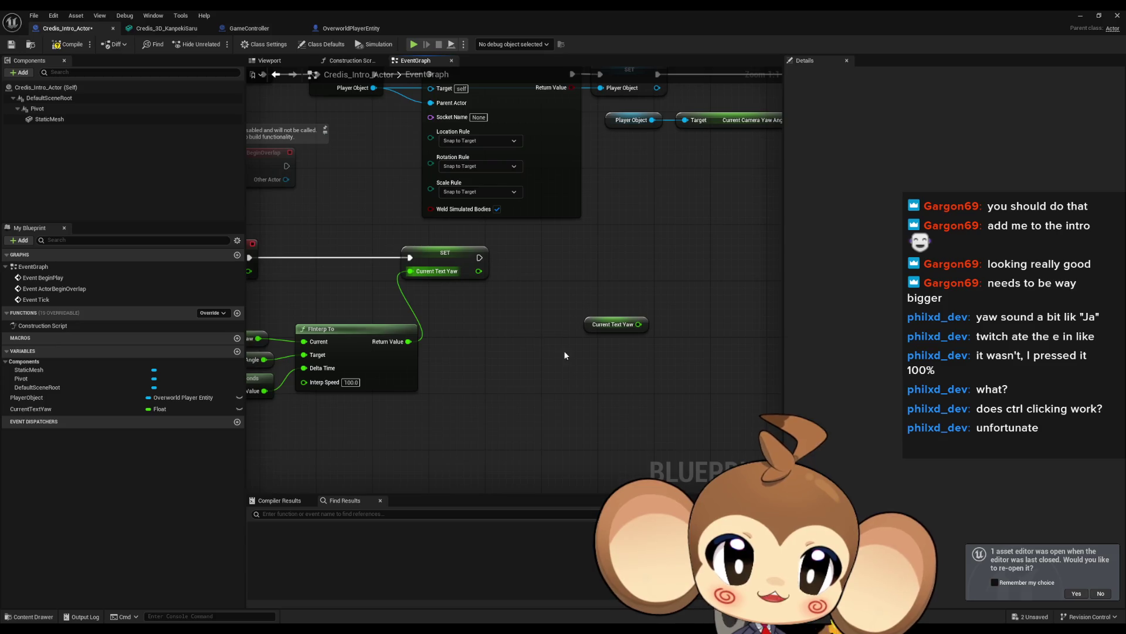
Add Set Actor Rotation and Get Actor Rotation nodes beside the Current Text Yaw SET.
left_click_drag(594, 331, 496, 373)
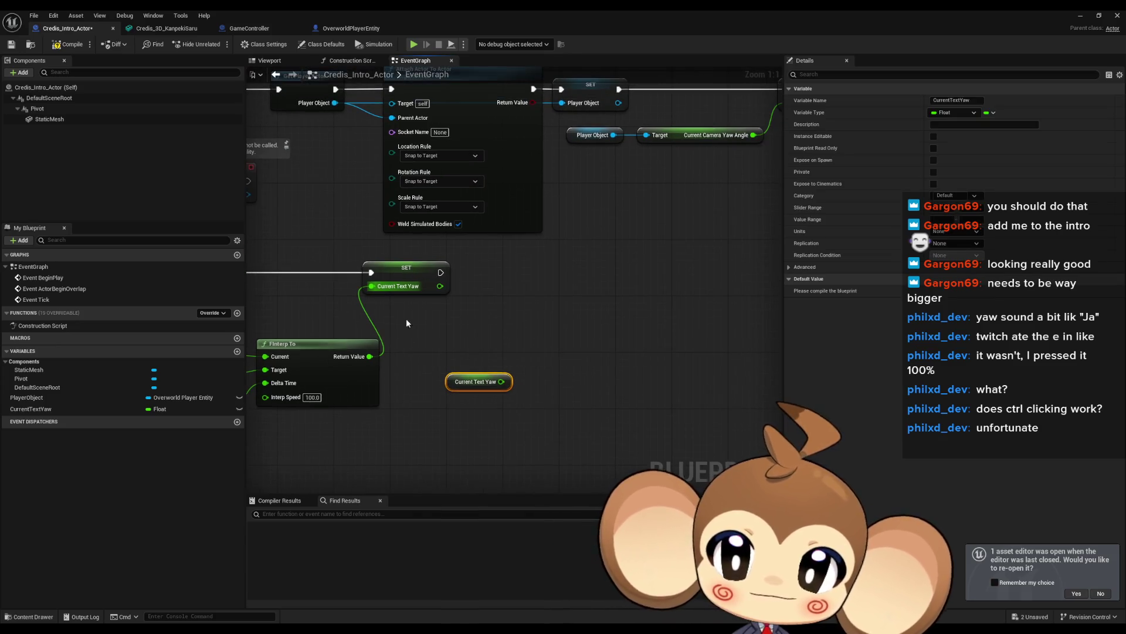
right_click(548, 310)
type("set")
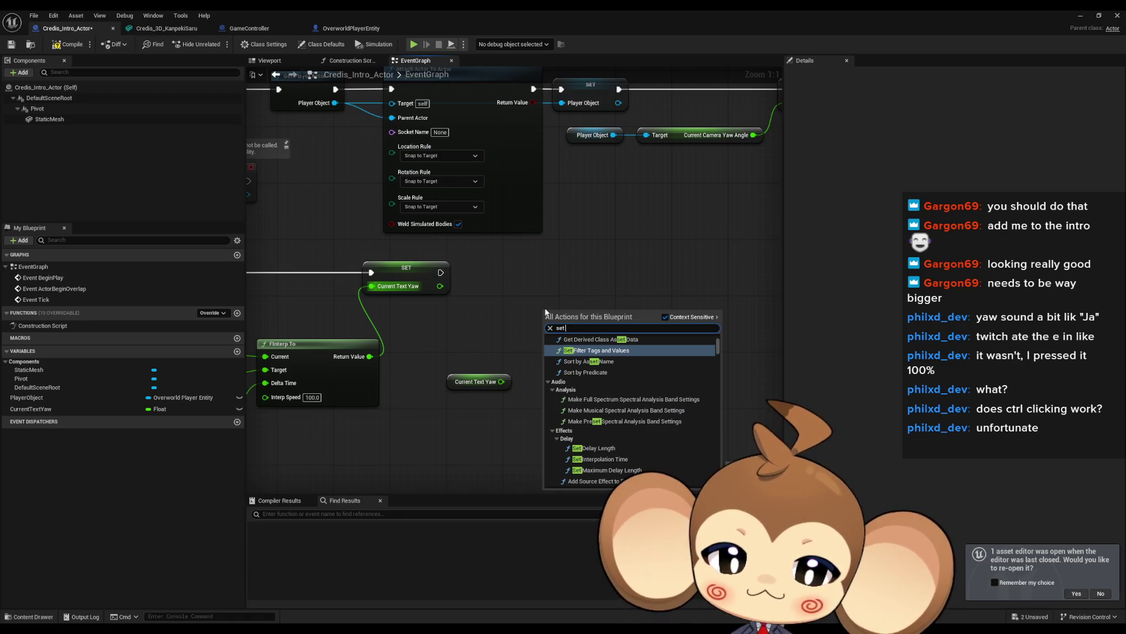
type(" rotation")
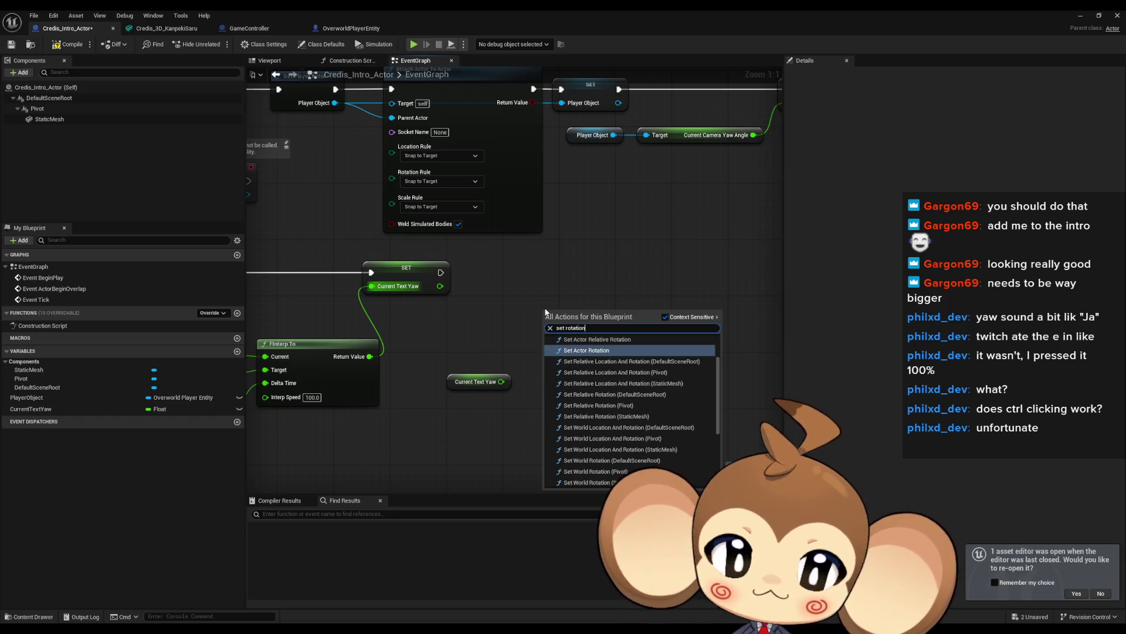
left_click(587, 415)
right_click(522, 329)
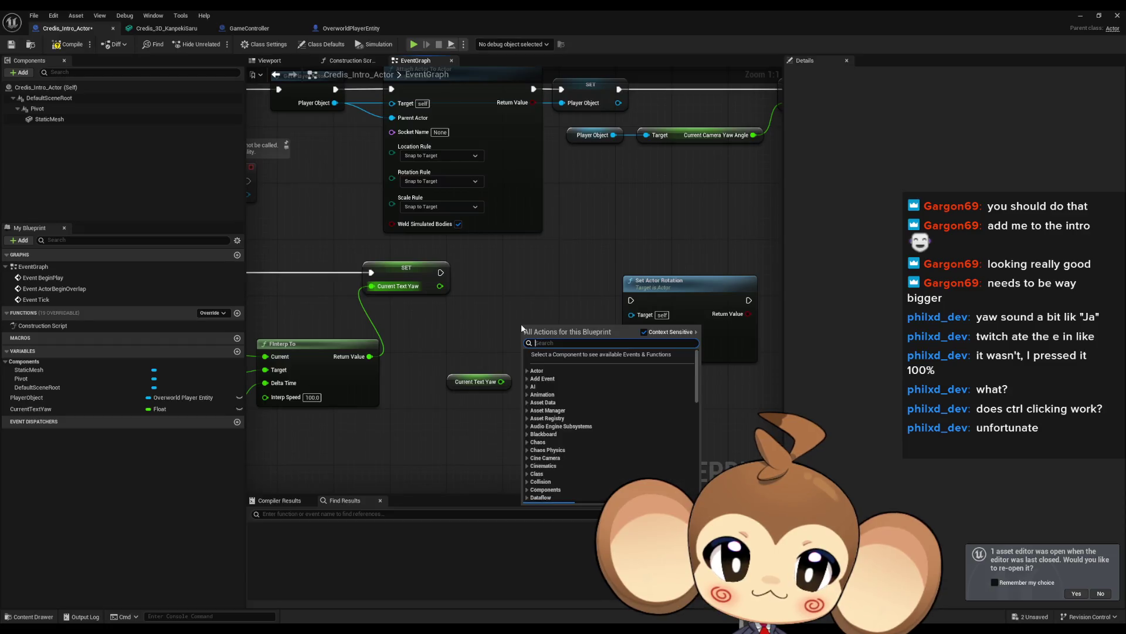
type("get rotation")
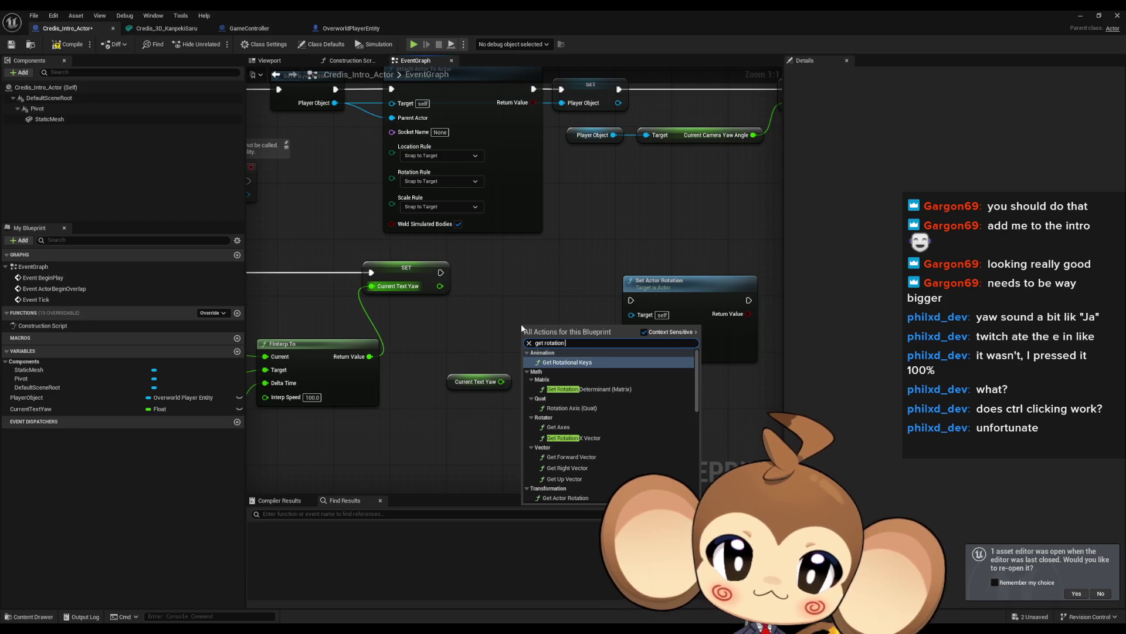
scroll(587, 411, "down", 2)
left_click(596, 354)
left_click_drag(596, 343, 561, 343)
Split both rotation pins, wire the current roll through, and run Set Actor Rotation after SET.
right_click(632, 333)
left_click(639, 362)
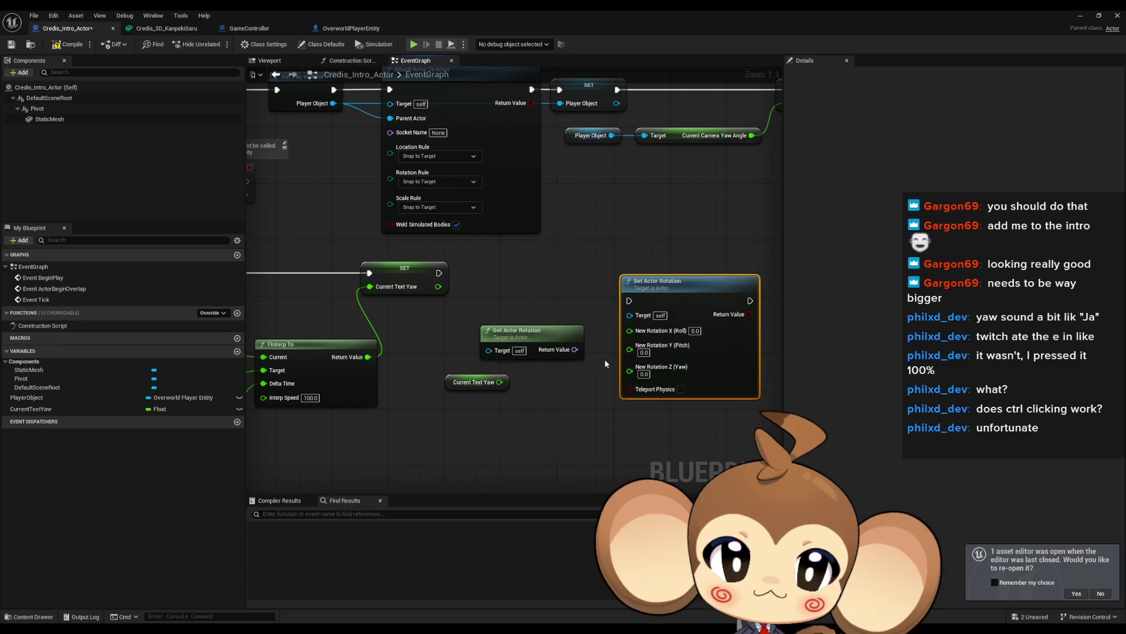
right_click(575, 349)
left_click(602, 388)
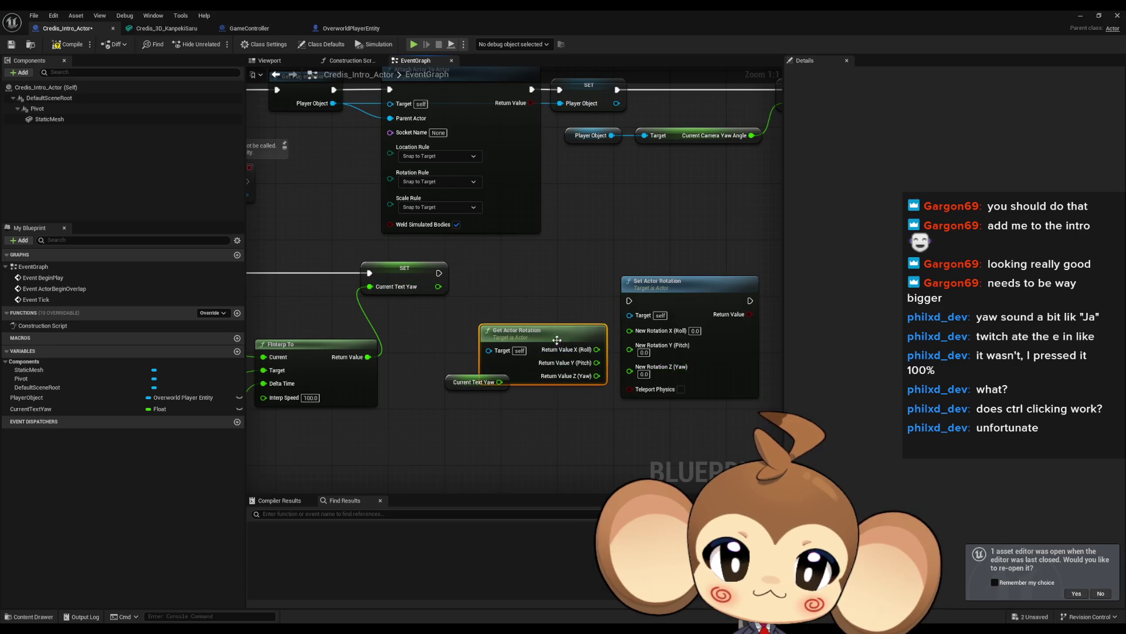
mouse_move(575, 328)
left_mouse_down()
mouse_move(630, 330)
mouse_move(578, 340)
mouse_move(499, 382)
left_mouse_up()
left_click_drag(632, 300, 439, 272)
mouse_move(674, 299)
left_mouse_down()
mouse_move(667, 271)
mouse_move(640, 368)
left_mouse_up()
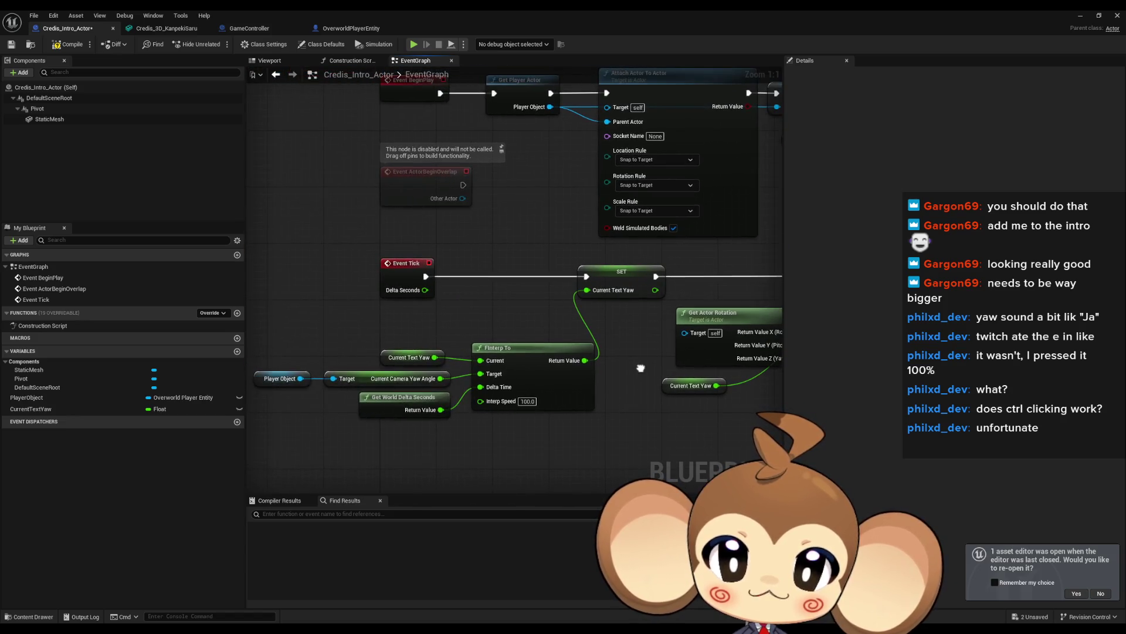
mouse_move(589, 467)
left_mouse_down()
mouse_move(495, 417)
mouse_move(205, 352)
left_mouse_up()
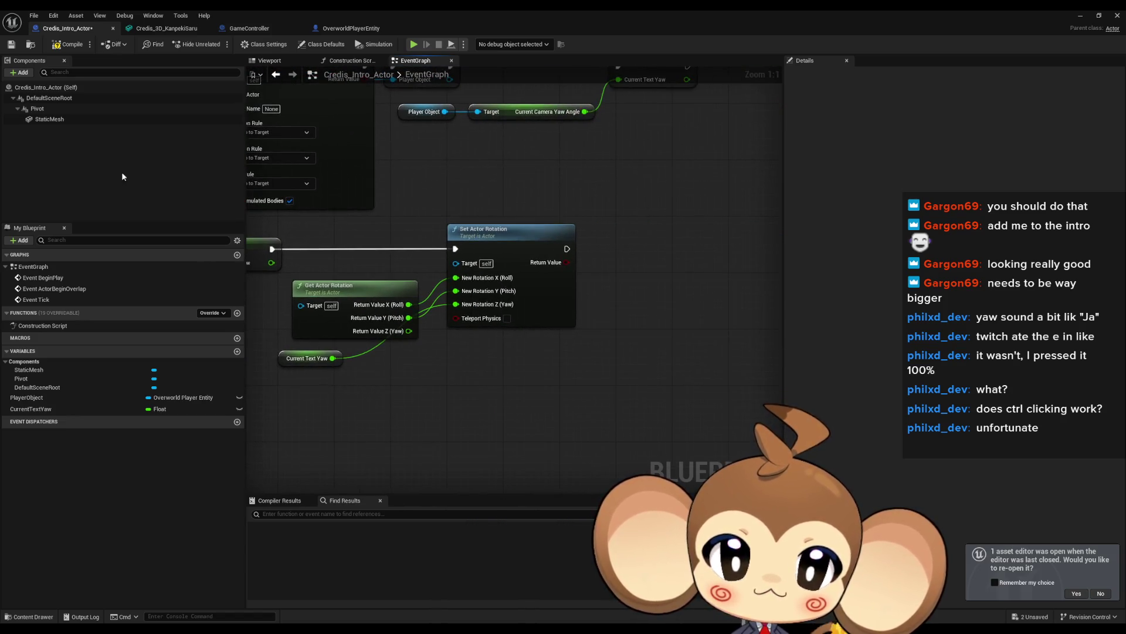
Compile and save the Credis_Intro_Actor blueprint and close its editor.
left_click(70, 46)
key("ctrl+s")
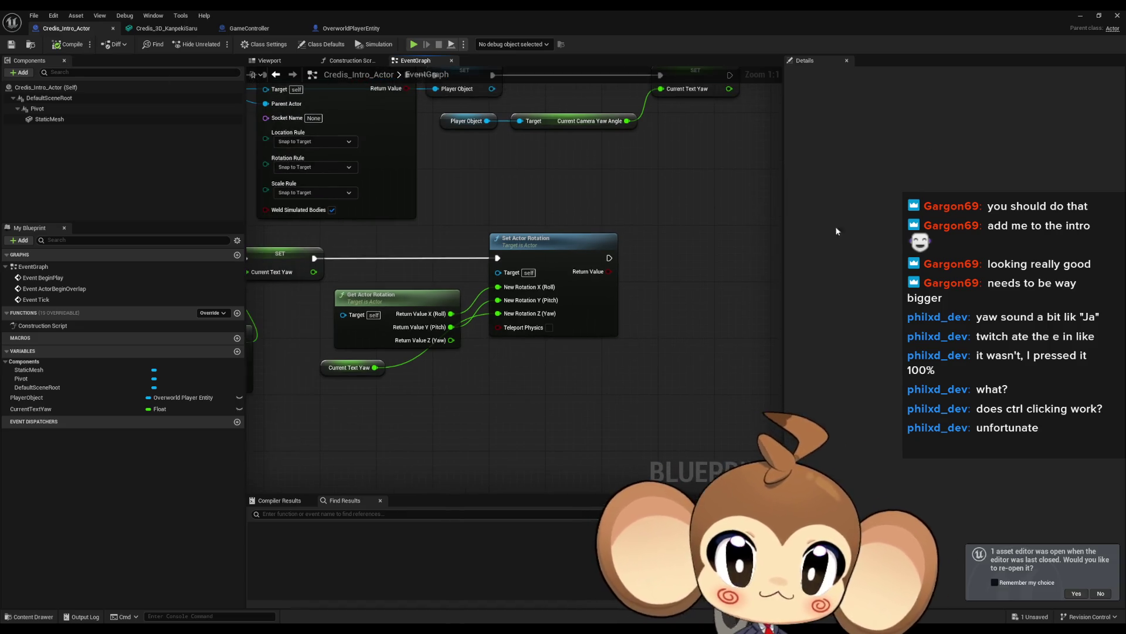
left_click(1117, 15)
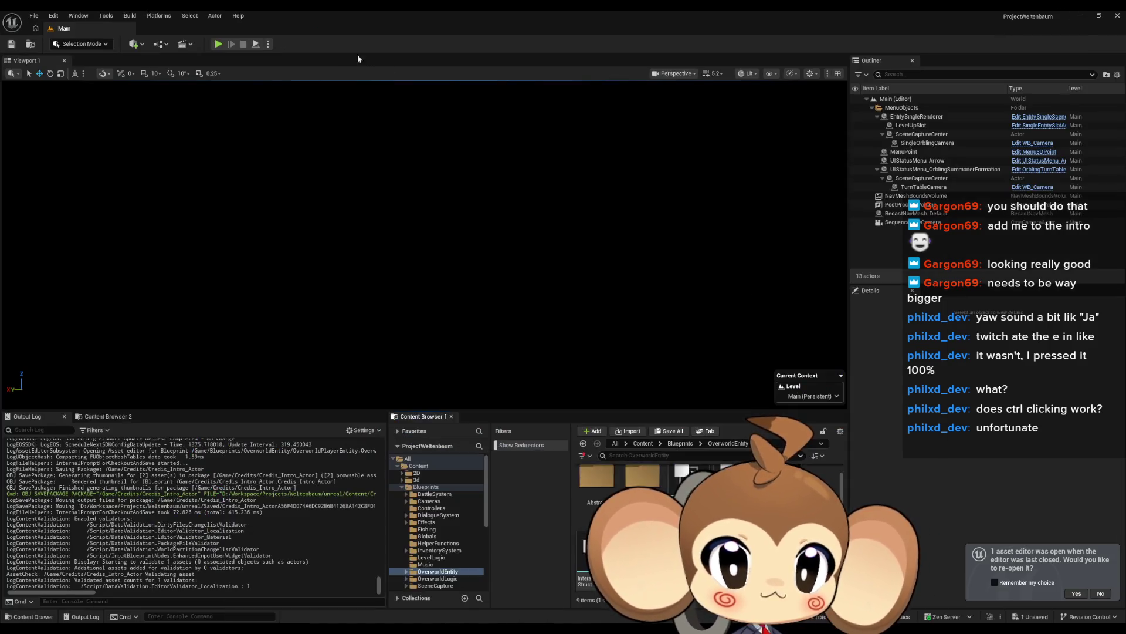
Test-play the intro, then reopen Credis_Intro_Actor and lower FInterp To Interp Speed to 10.
left_click(218, 44)
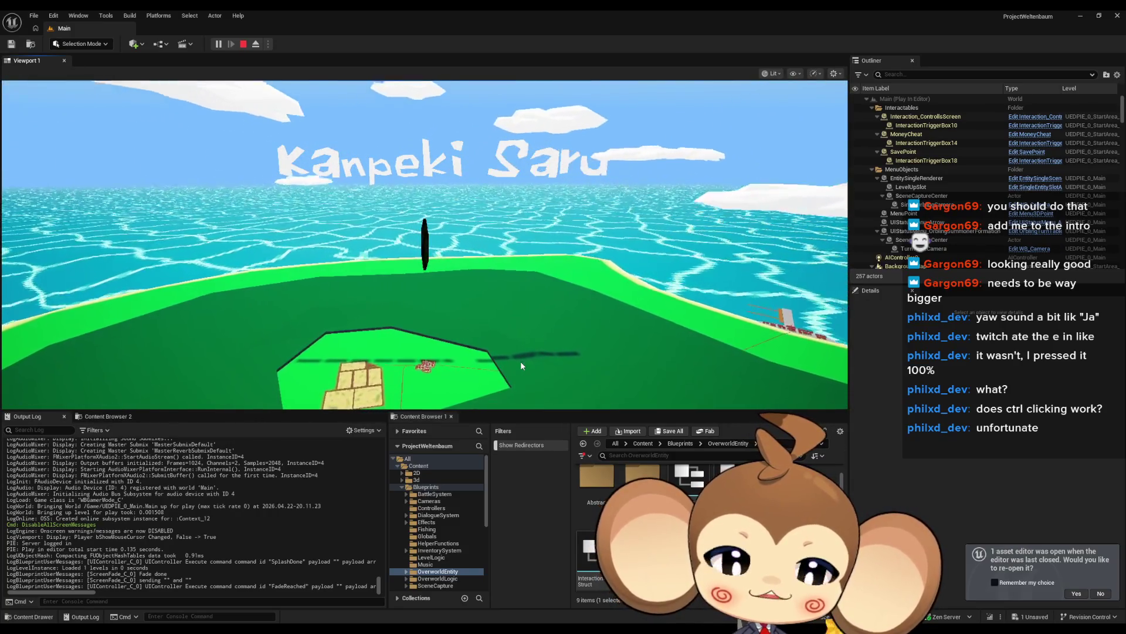
left_click(243, 43)
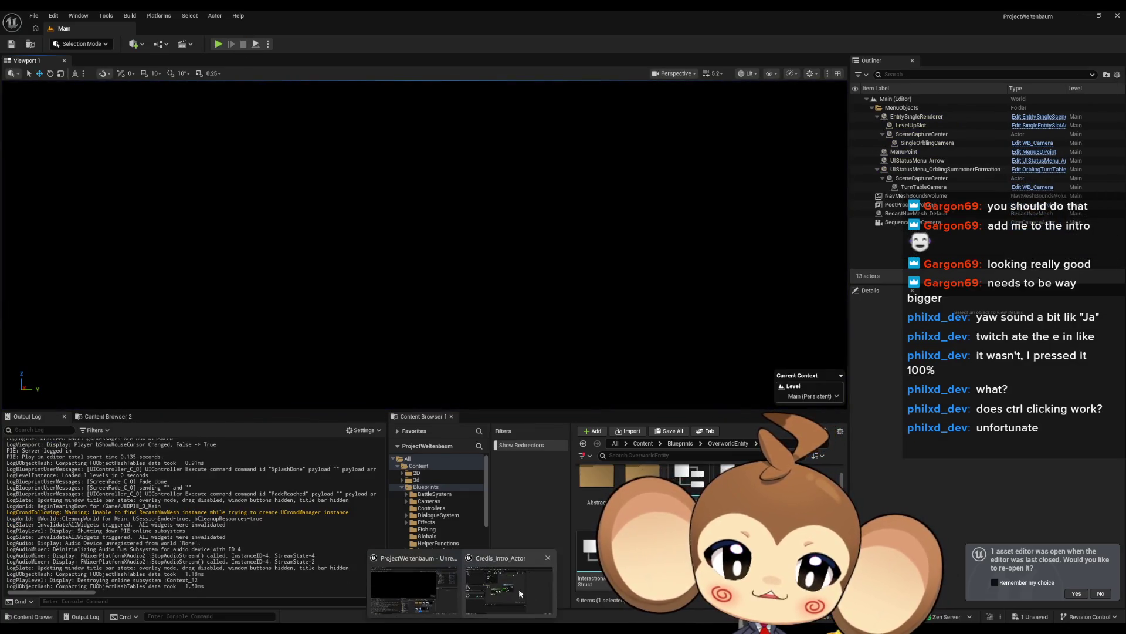
double_click(518, 589)
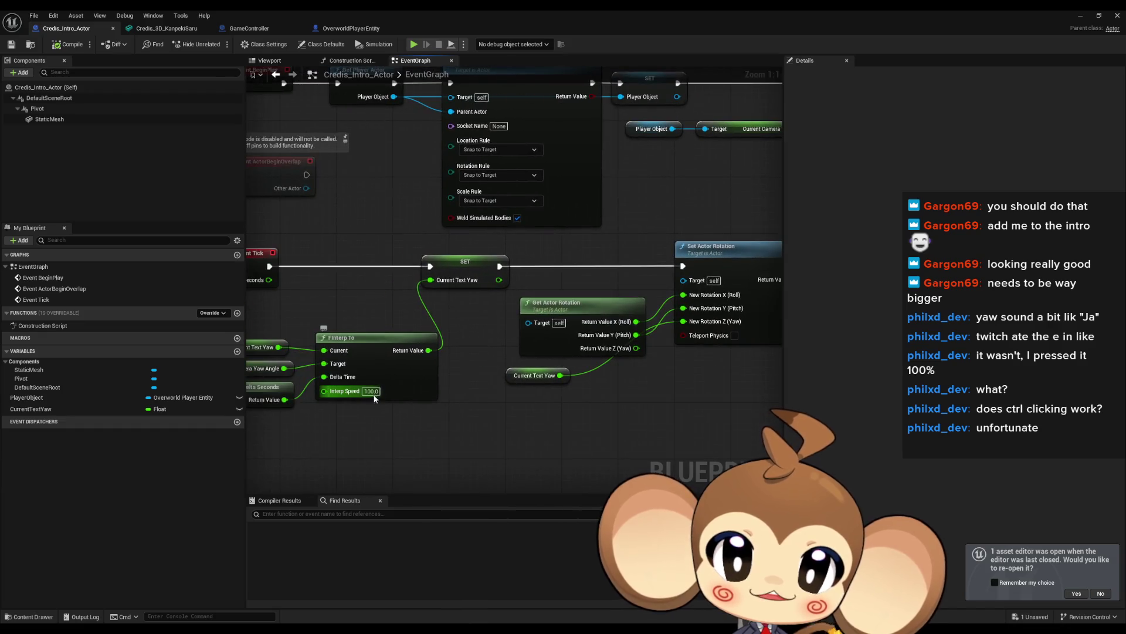
type("10")
key("Return")
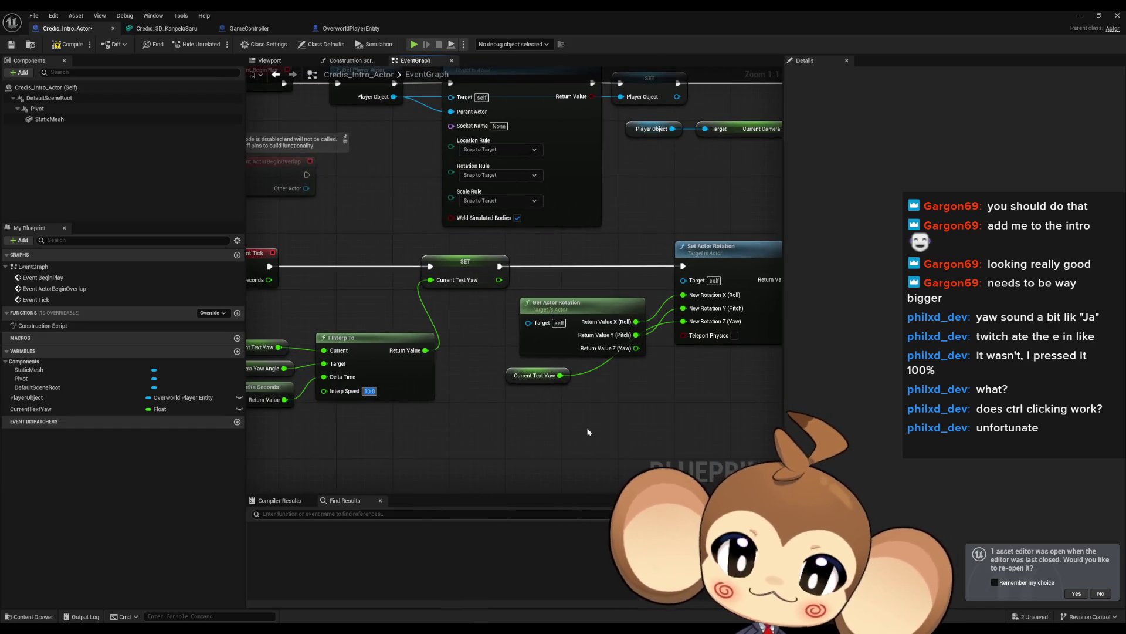
left_click(170, 27)
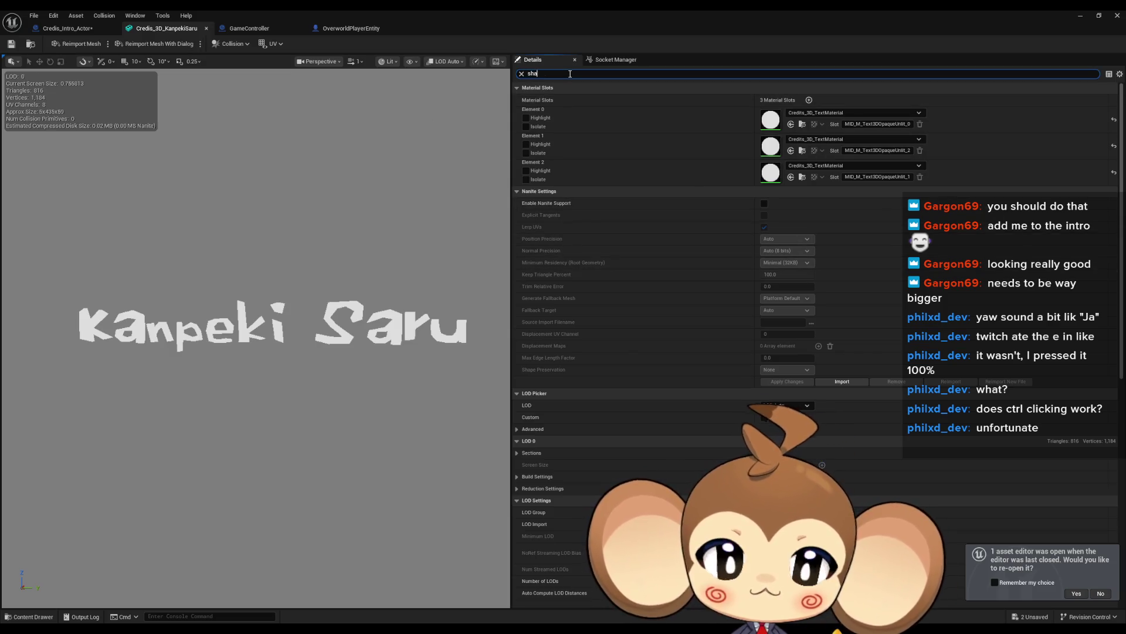
Clear the mesh search, return to Credis_Intro_Actor, and compile and save it.
type("dow")
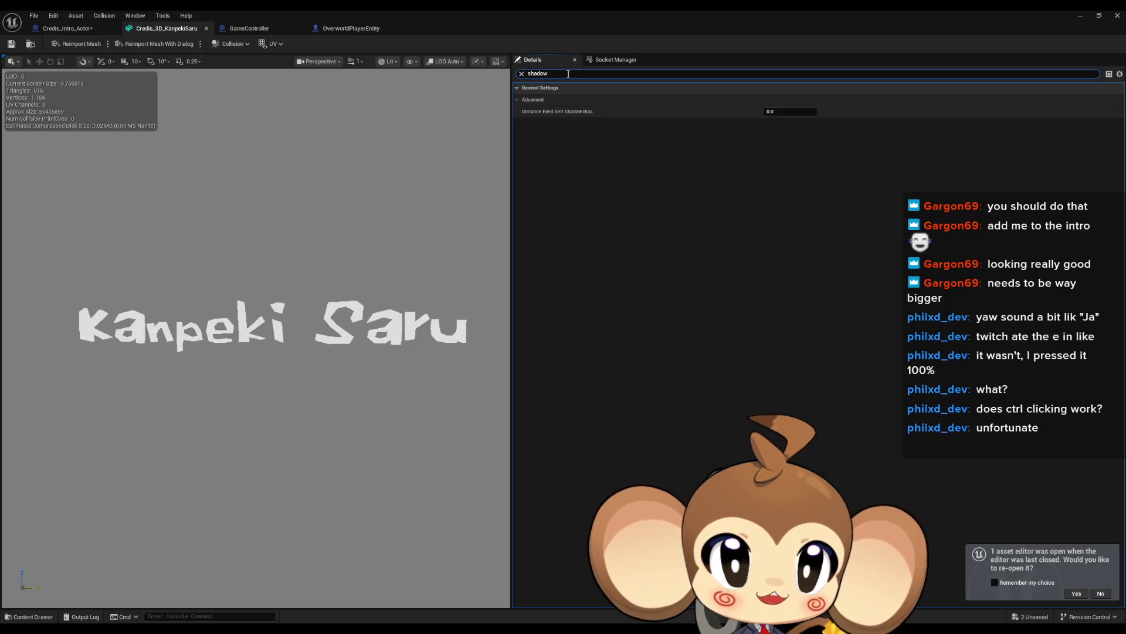
left_click(521, 74)
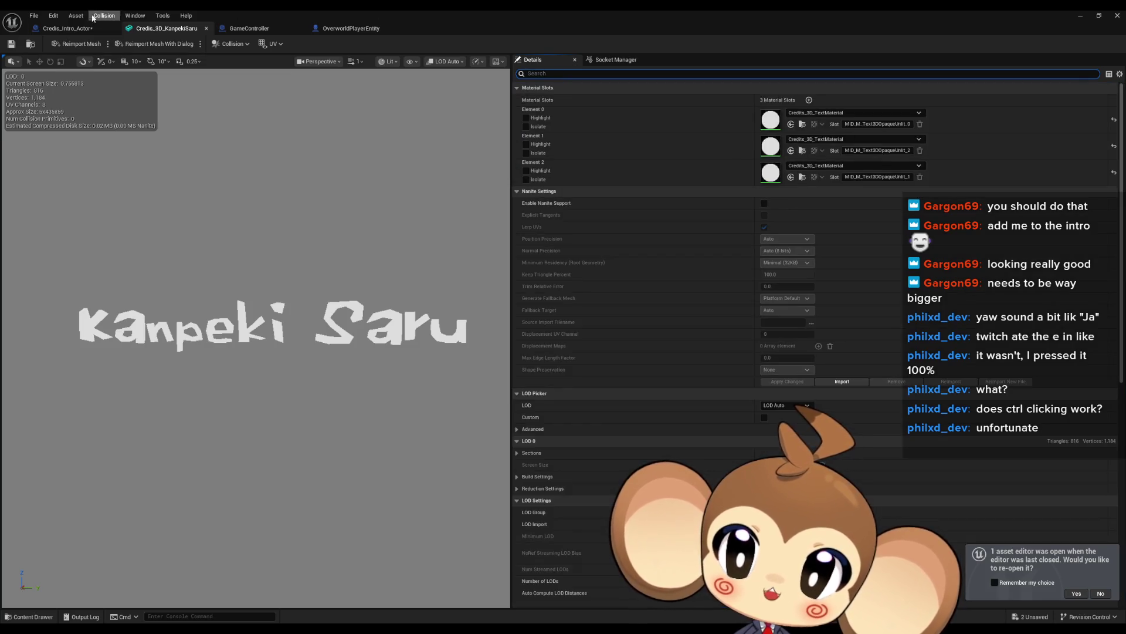
left_click(99, 28)
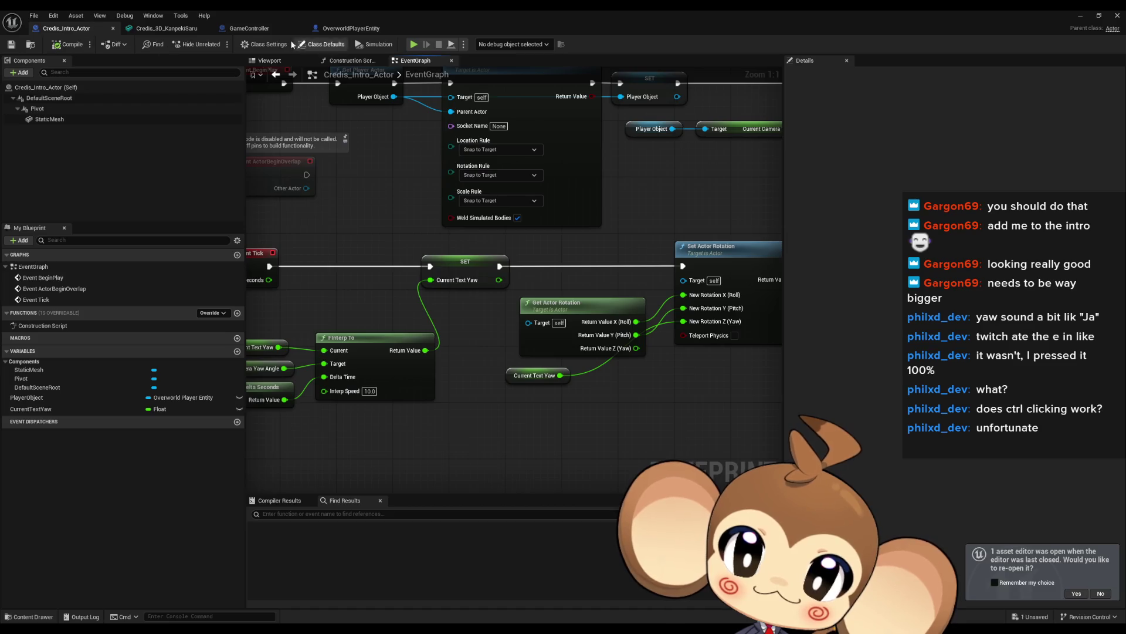
left_click(264, 44)
key("ctrl+s")
Search 'shad' on the StaticMesh component and untick Cast Shadow.
type("had")
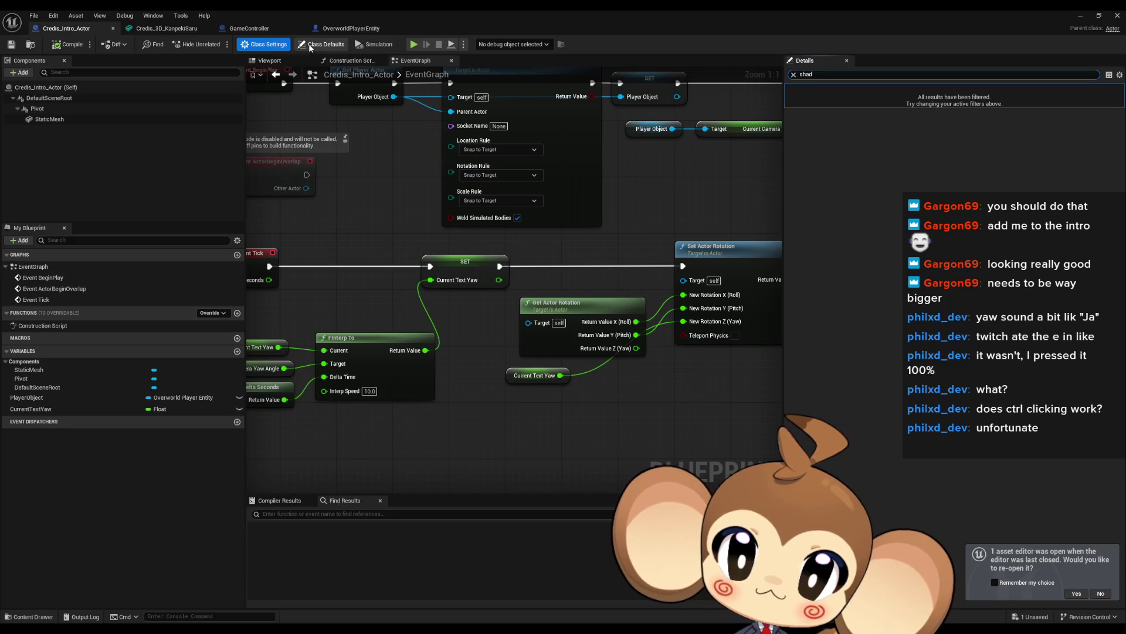
left_click(322, 44)
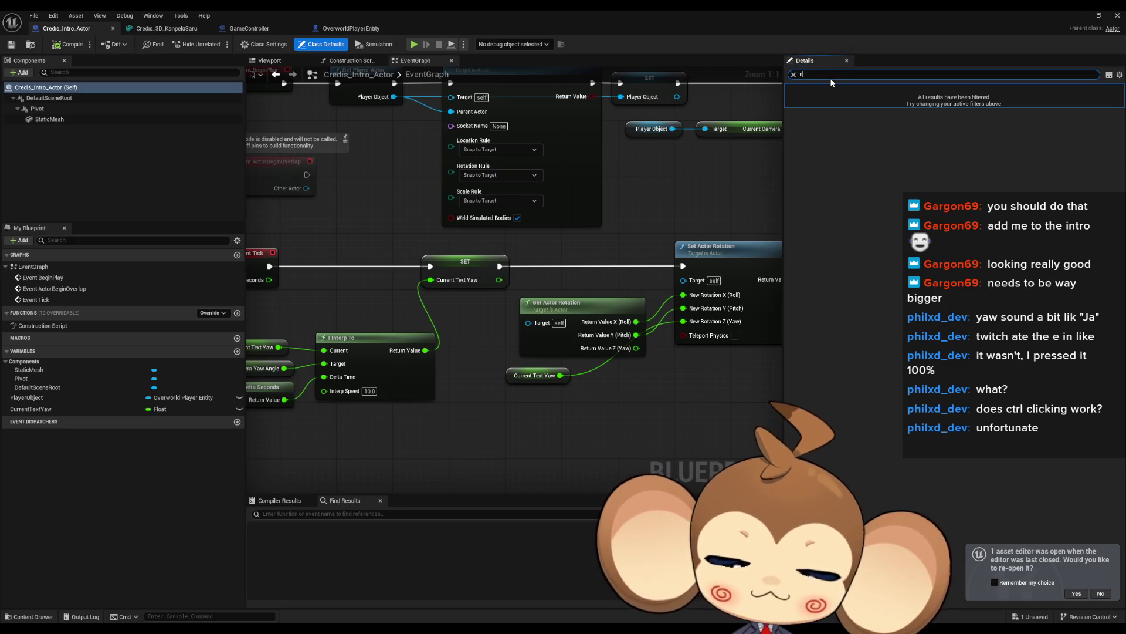
left_click(793, 74)
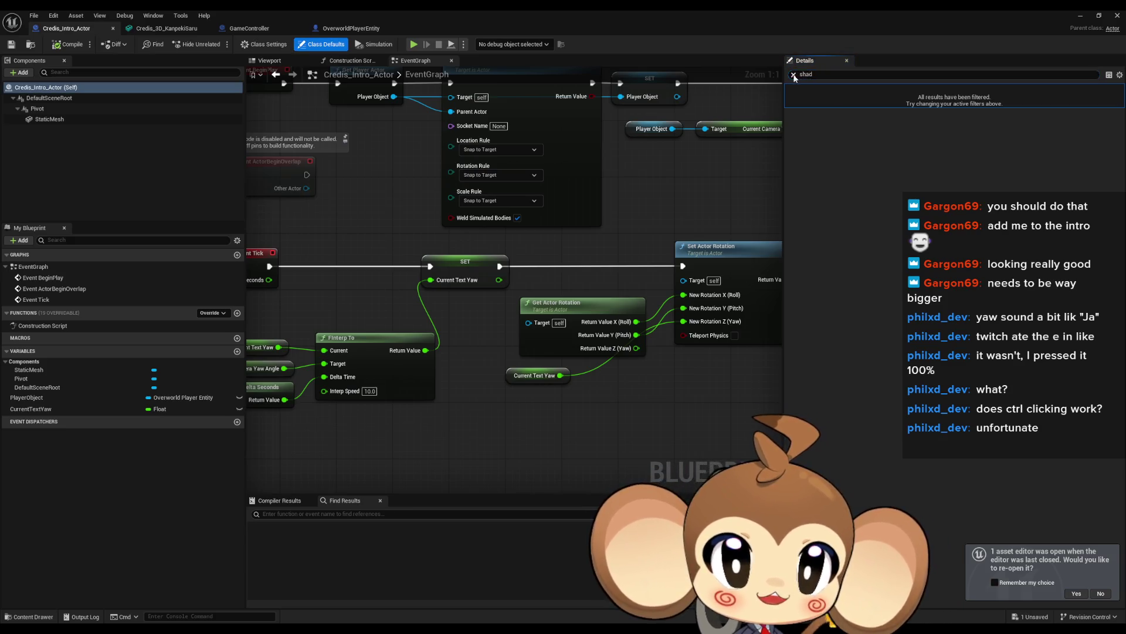
left_click(78, 121)
left_click(805, 75)
type("sha")
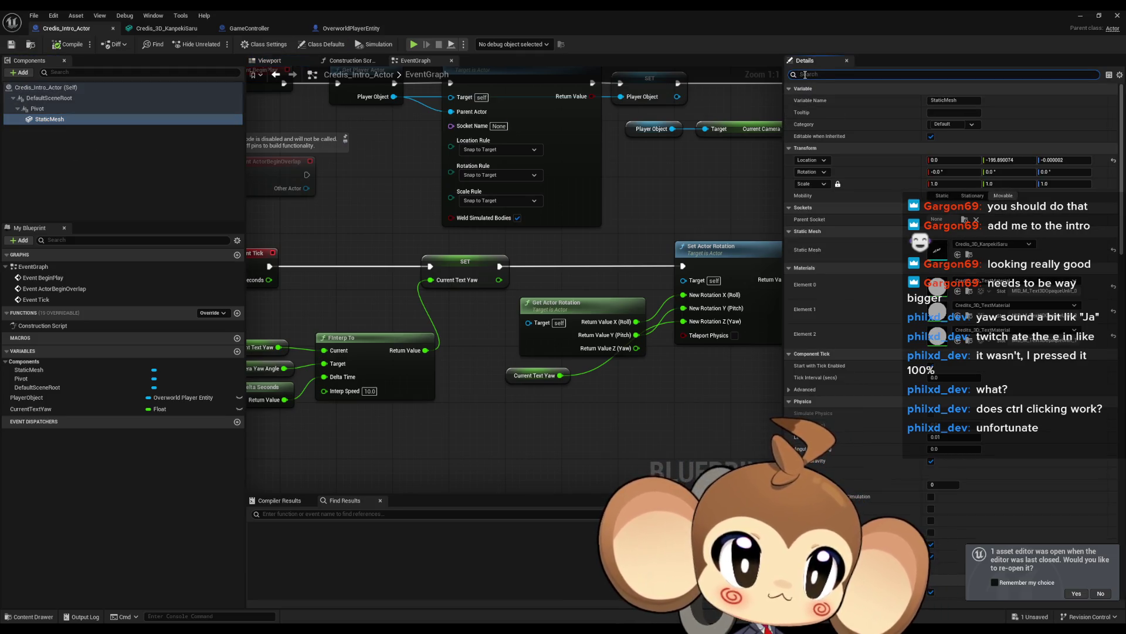
type("d")
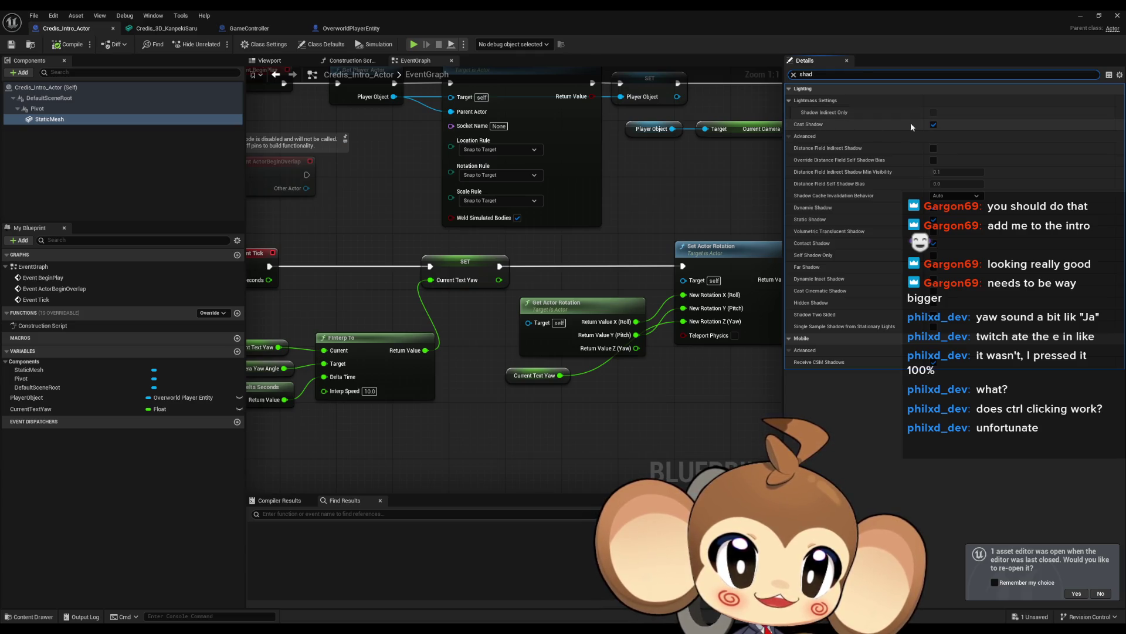
left_click(934, 124)
left_click(1088, 20)
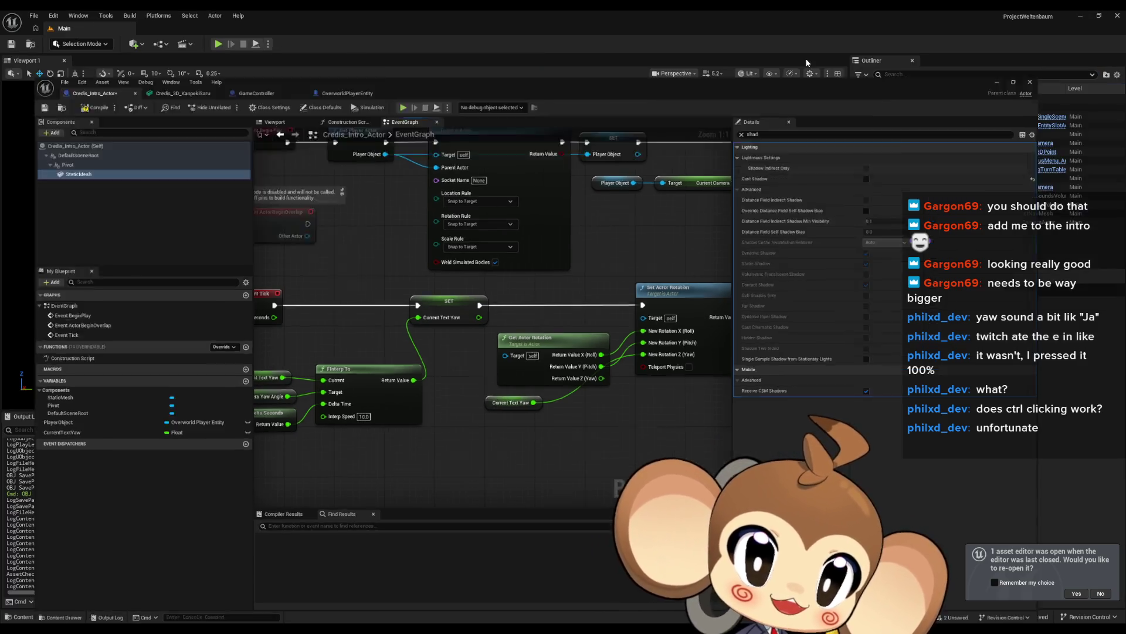
key("alt+p")
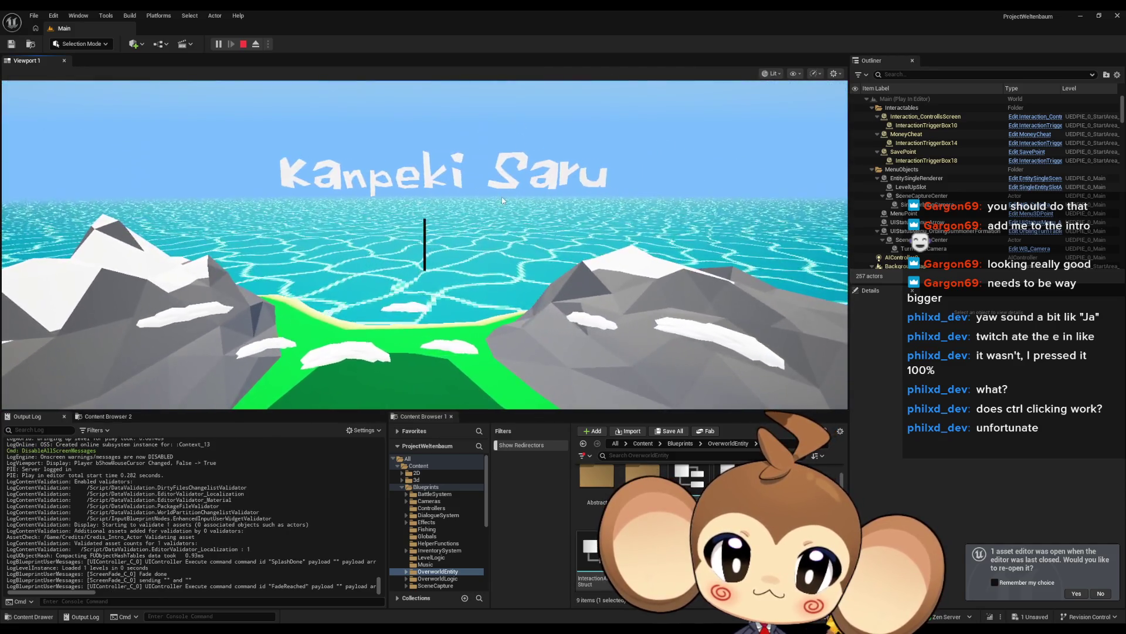
left_click(502, 201)
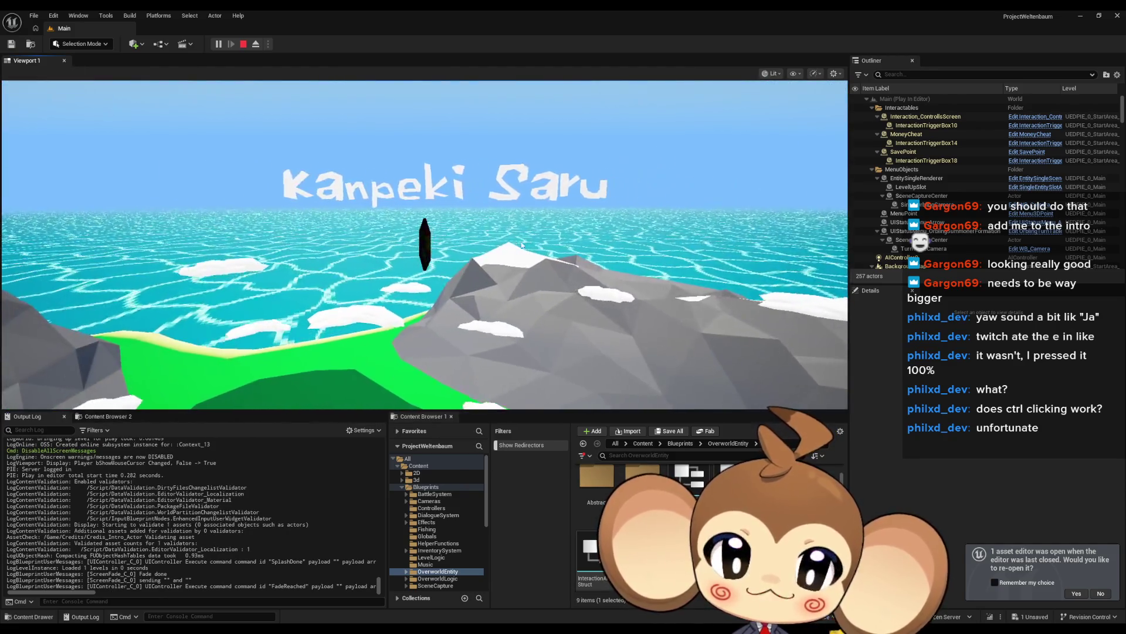
left_click(205, 82)
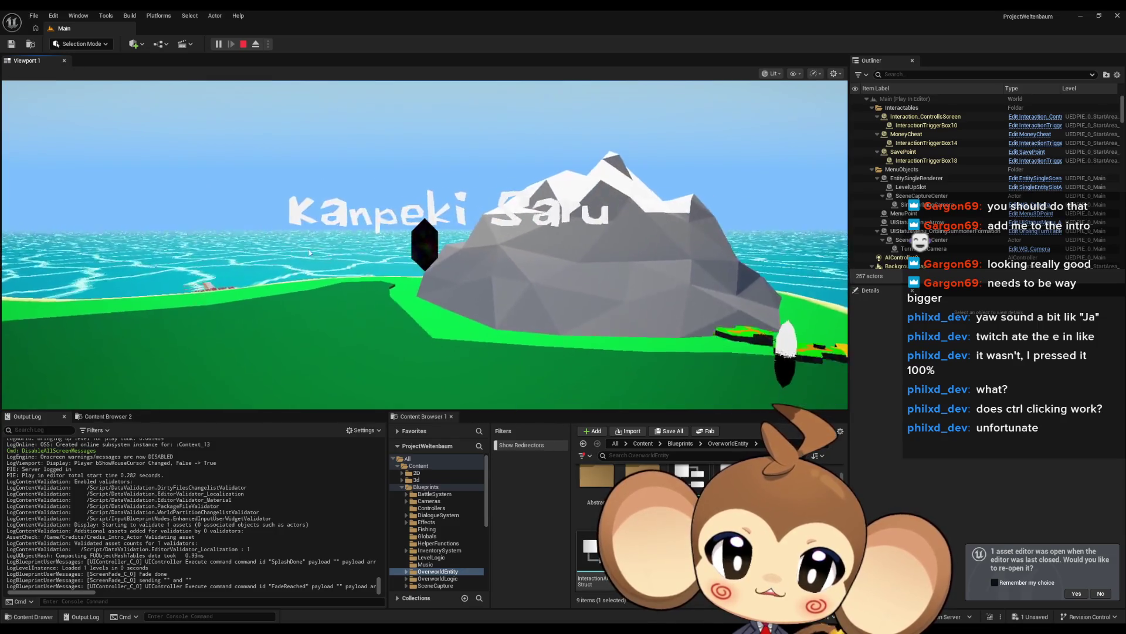
key("shift+F1")
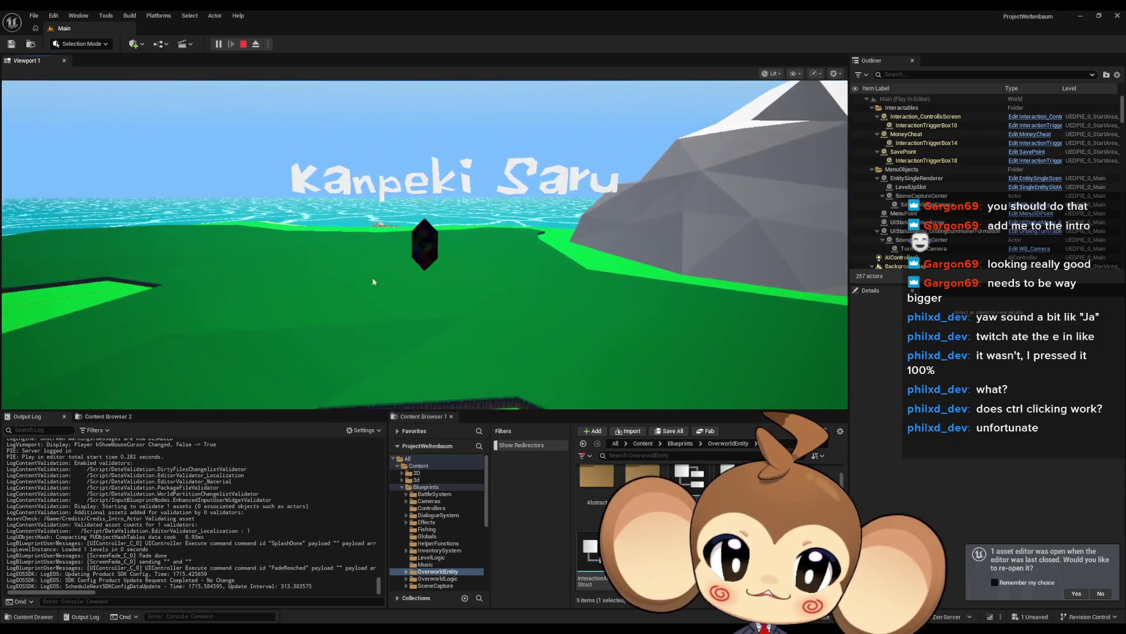
left_click(242, 45)
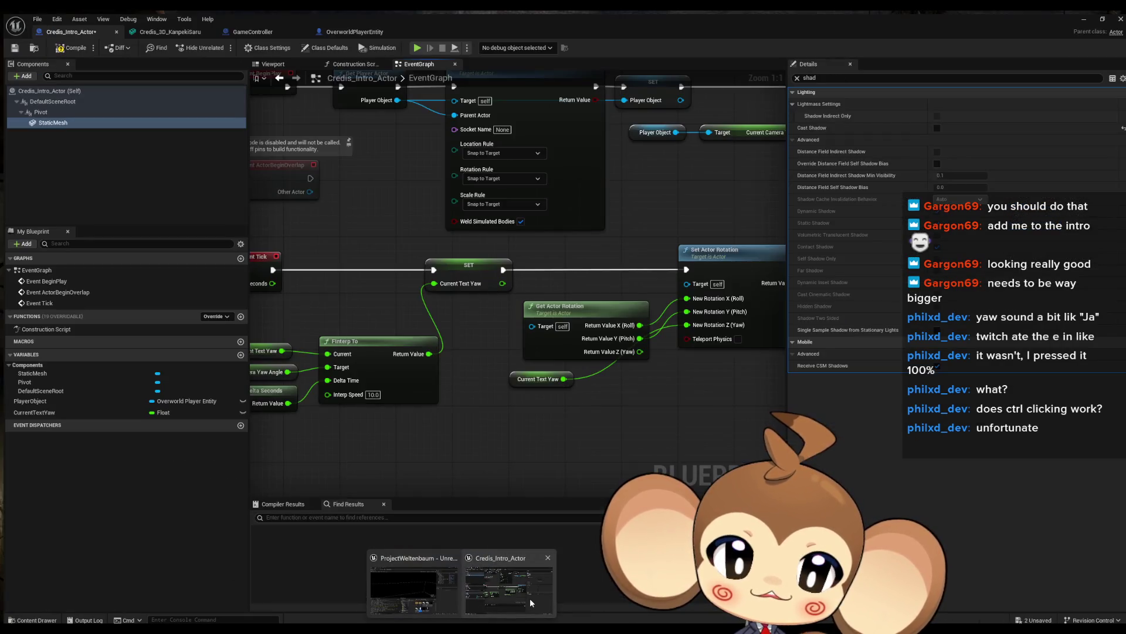
Set the FInterp To node's Interp Speed to 5.0 in the Credis_Intro_Actor EventGraph.
left_click(530, 598)
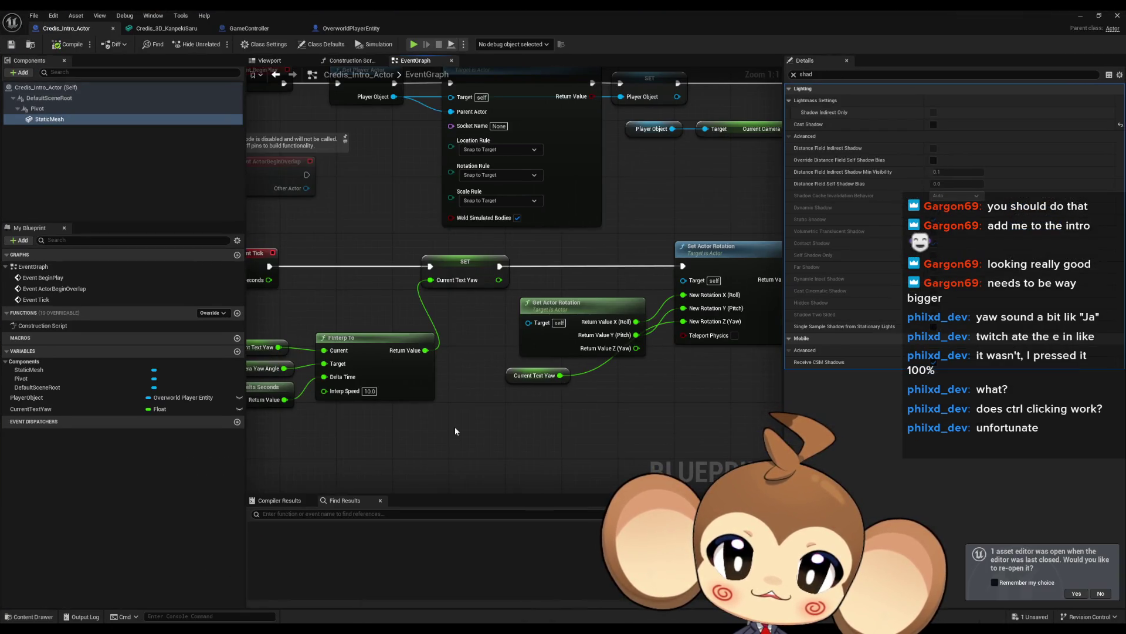
type("5")
key("Return")
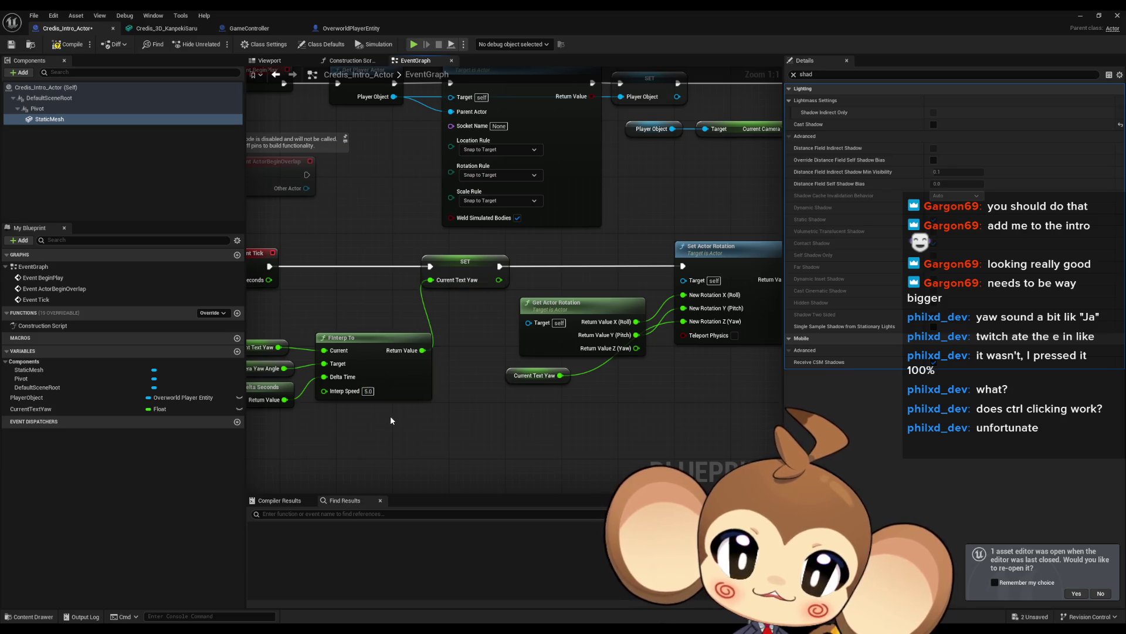
Rearrange the Current Text Yaw getter and SET node to make room after SET.
left_click_drag(530, 376, 603, 376)
left_click(457, 271)
left_click_drag(413, 295, 532, 300)
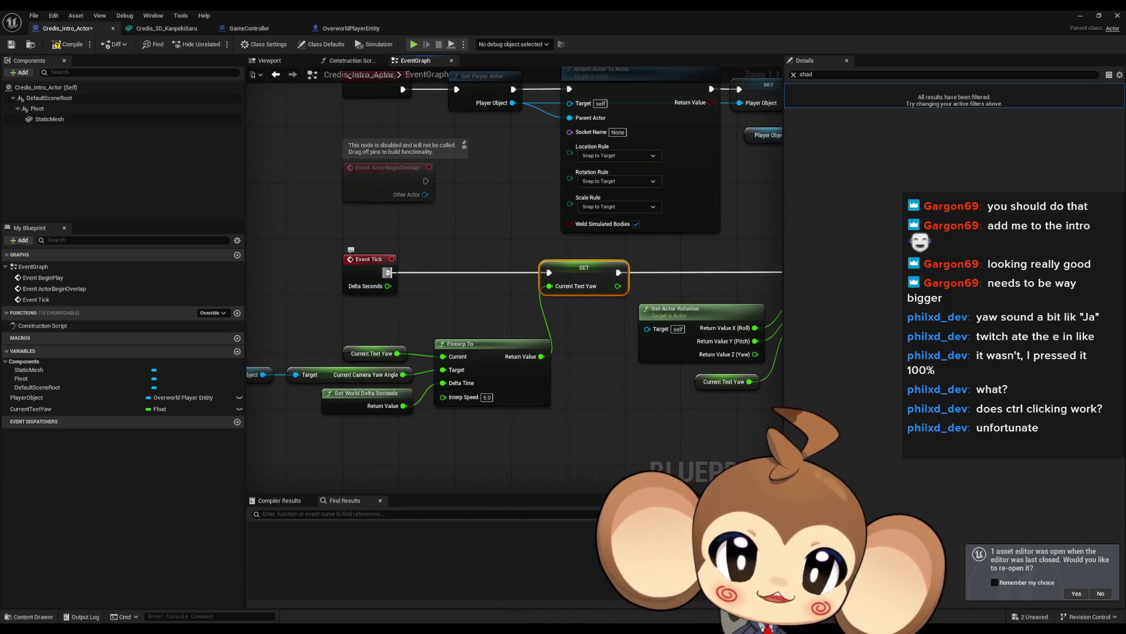
mouse_move(387, 272)
left_mouse_down()
mouse_move(466, 299)
mouse_move(498, 259)
mouse_move(549, 272)
left_mouse_up()
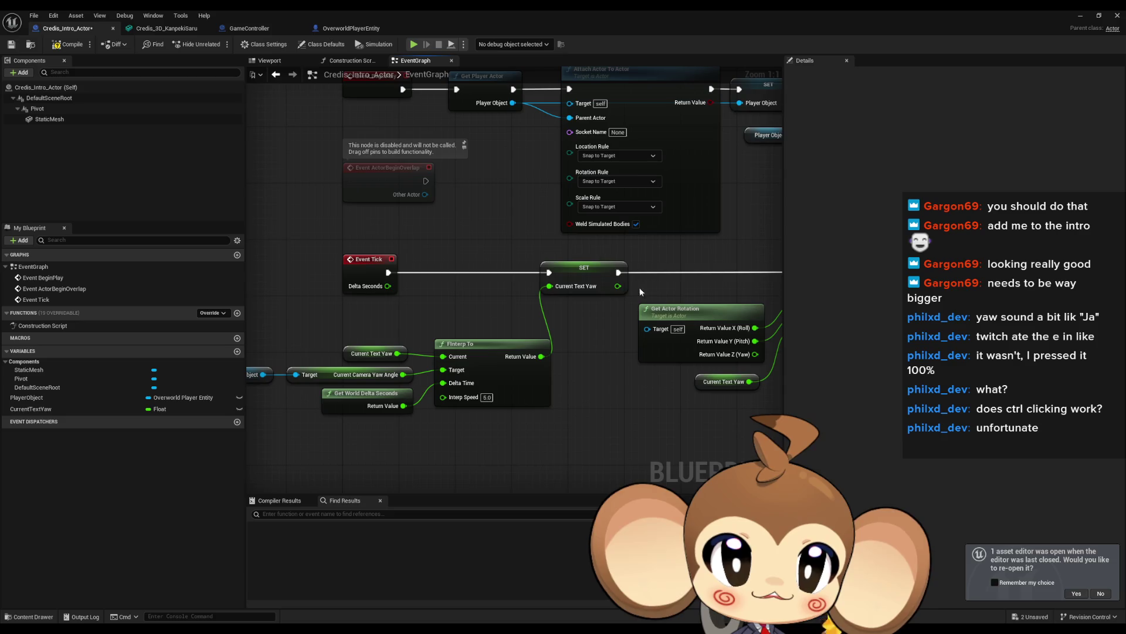
left_click(583, 281)
left_click_drag(621, 362, 558, 315)
Add a Print String after SET, fed by an Append node with a third C input.
mouse_move(555, 226)
left_mouse_down()
mouse_move(558, 315)
mouse_move(531, 367)
left_mouse_up()
type("print")
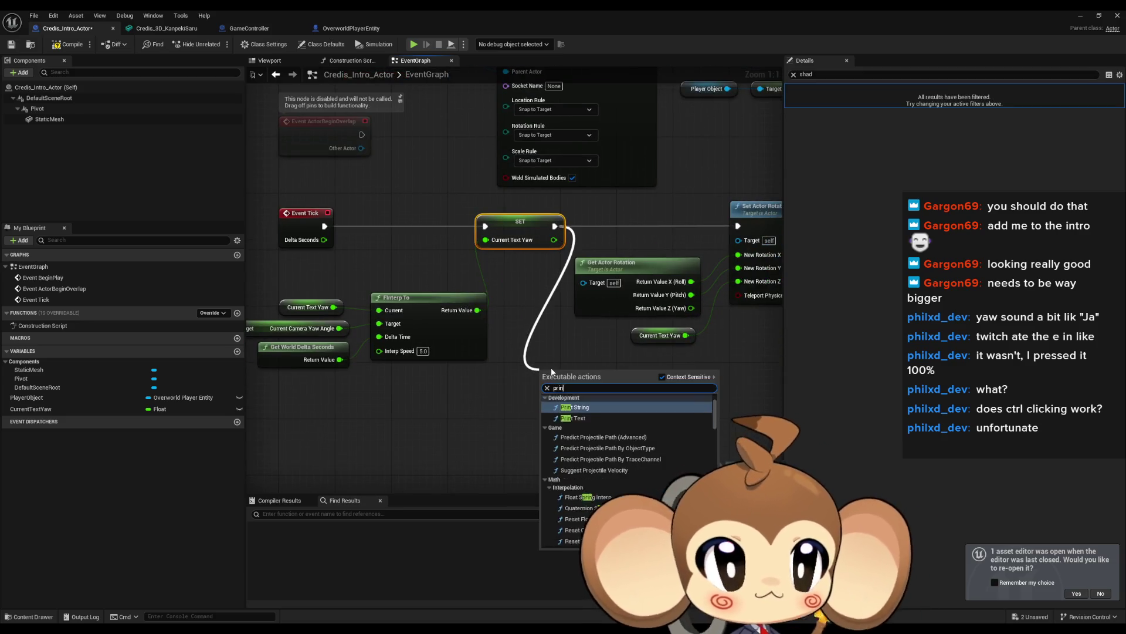
key("Return")
mouse_move(488, 349)
left_mouse_down()
mouse_move(545, 355)
mouse_move(492, 382)
mouse_move(405, 368)
left_mouse_up()
type("append")
key("Return")
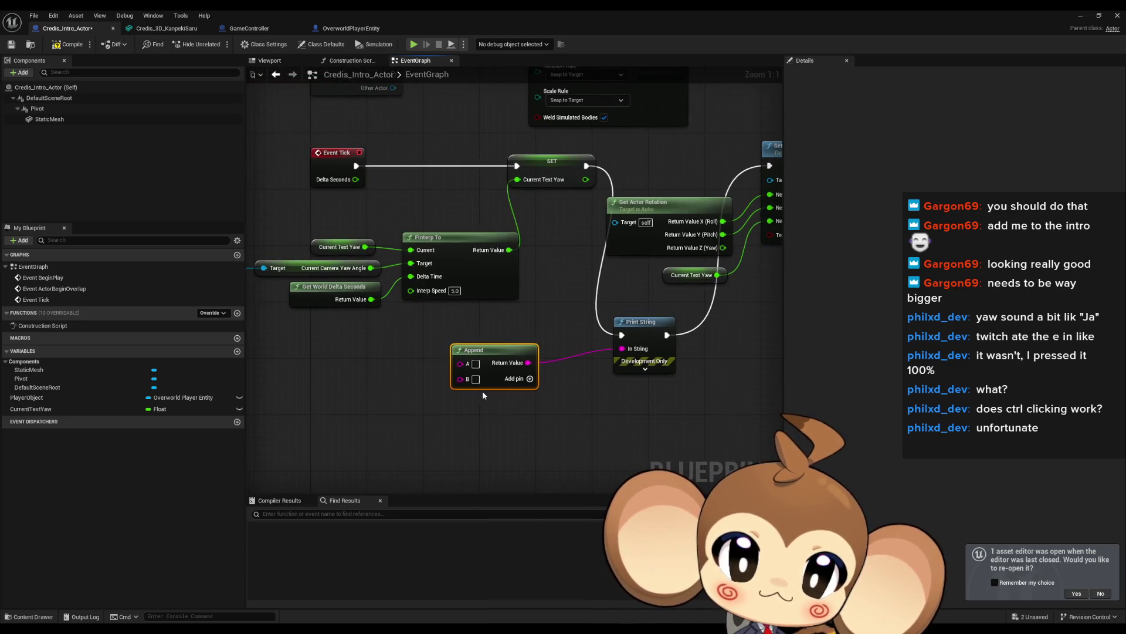
left_click(530, 379)
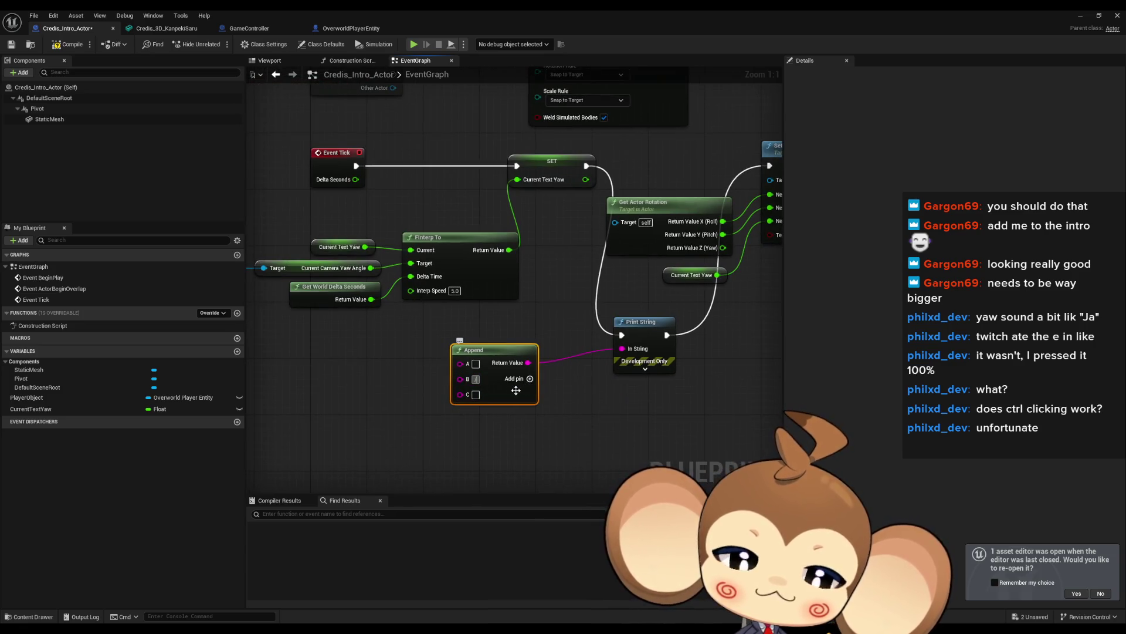
Wire converted Current Text Yaw and camera yaw into Append's A and C, then compile and save.
left_click_drag(460, 364, 365, 251)
left_click_drag(372, 299, 457, 390)
mouse_move(393, 288)
left_mouse_down()
mouse_move(404, 331)
mouse_move(381, 352)
mouse_move(376, 384)
left_mouse_up()
mouse_move(423, 339)
left_mouse_down()
mouse_move(374, 362)
mouse_move(473, 330)
left_mouse_up()
left_click(500, 387, "shift")
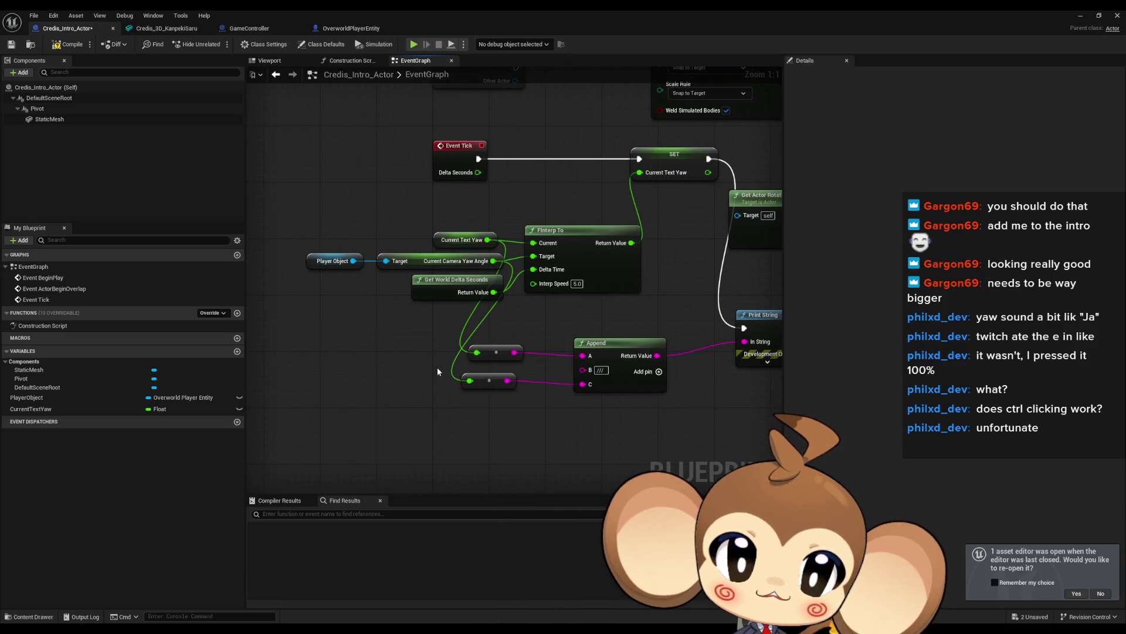
key("ctrl+s")
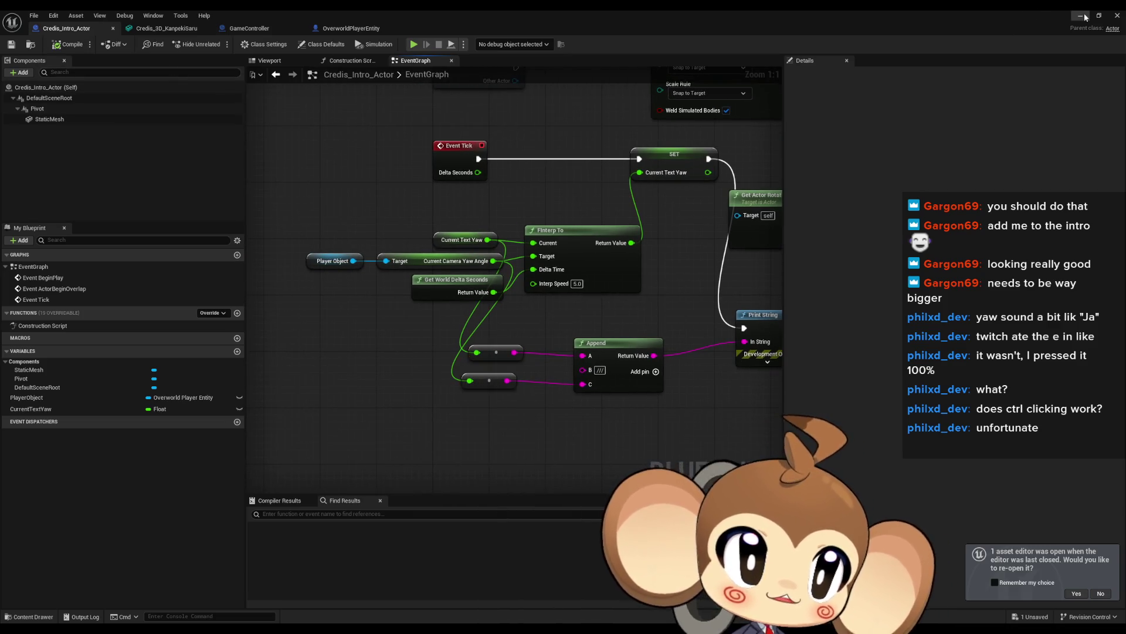
left_click(1081, 17)
Run a test play of the intro, watch the logged yaw values, then stop it.
left_click(226, 44)
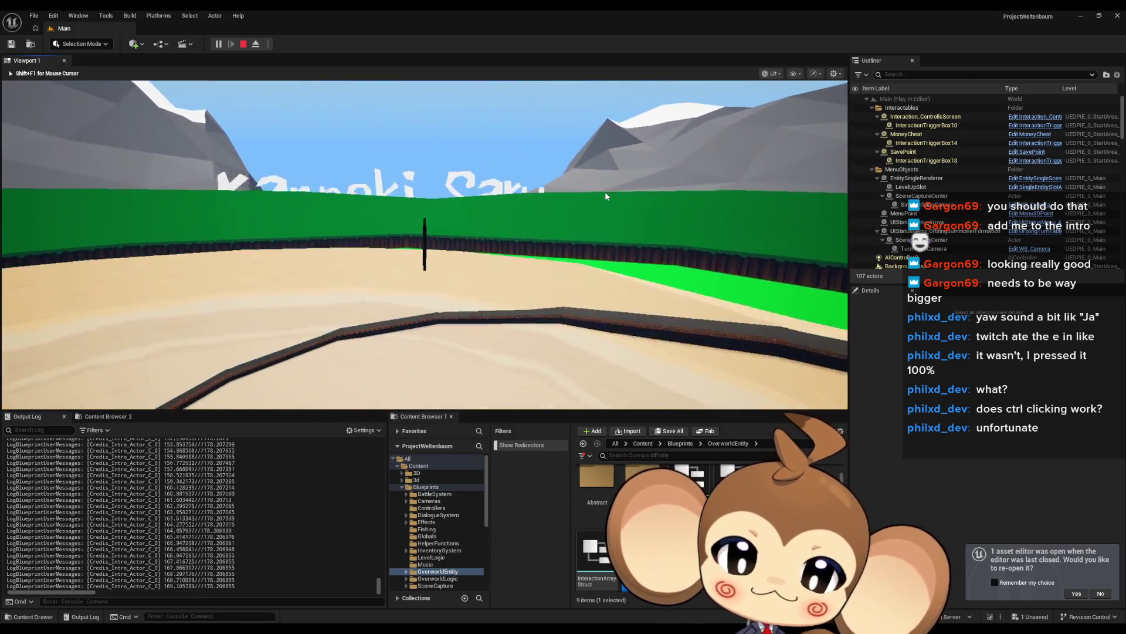
left_click(243, 44)
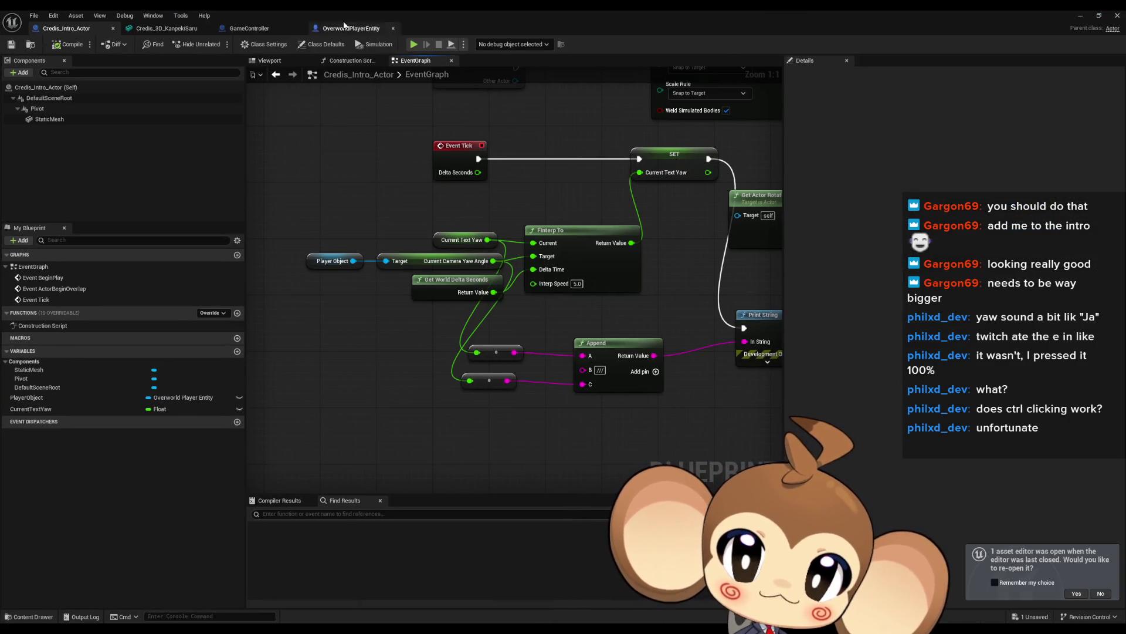
In OverworldPlayerEntity, locate the camera rotation nodes and the Find Target to Lerp To call.
left_click(344, 27)
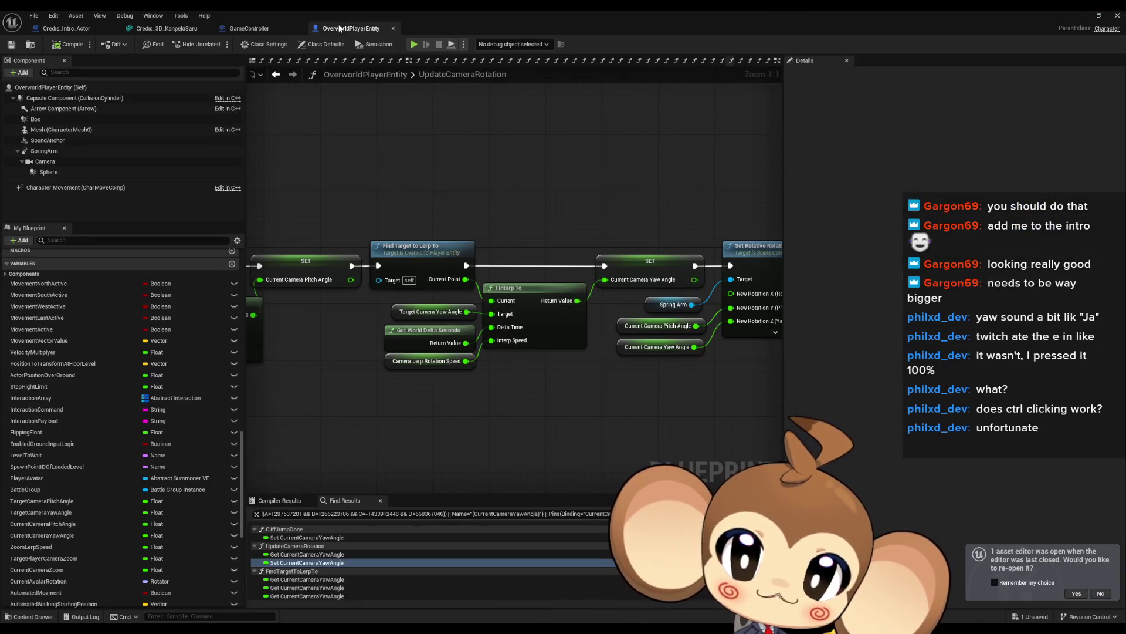
scroll(584, 343, "down", 2)
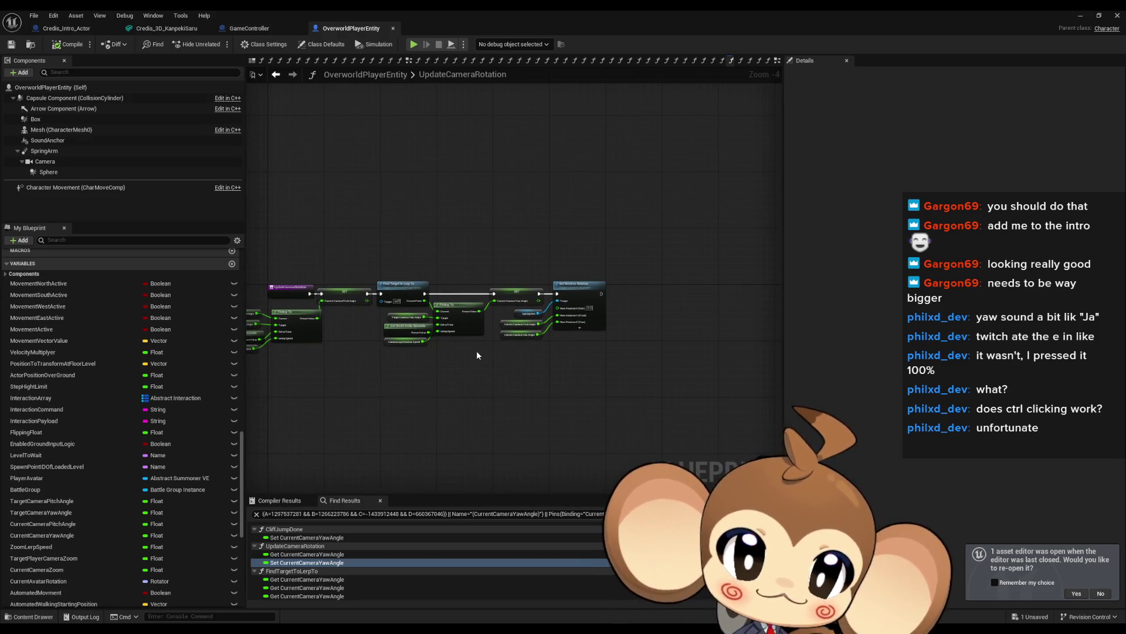
scroll(477, 350, "up", 2)
left_click_drag(475, 356, 587, 357)
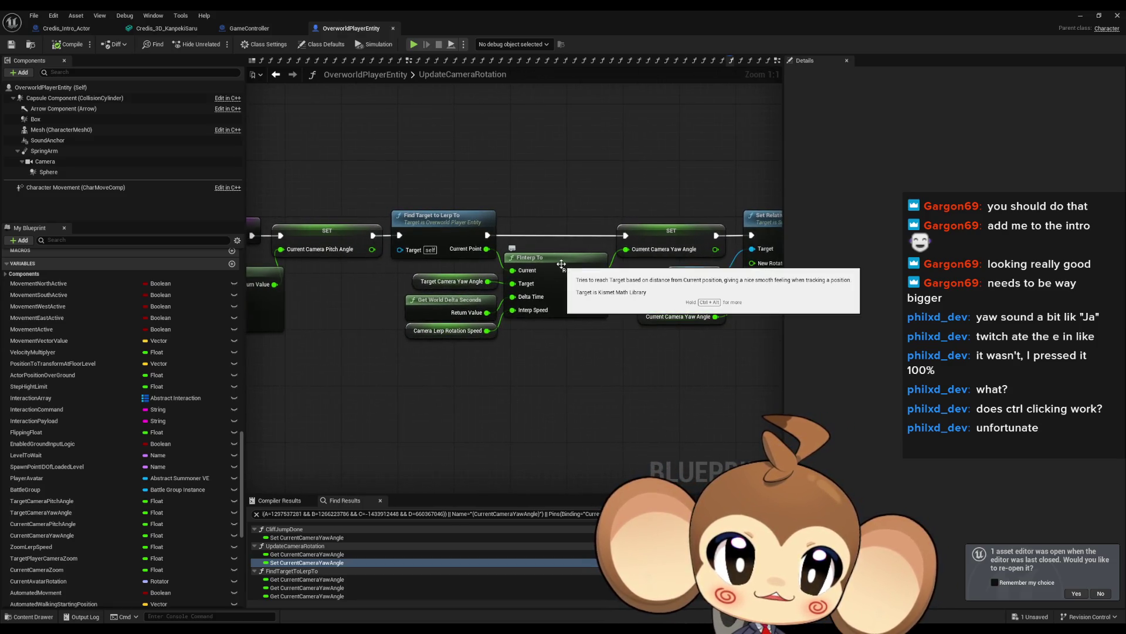
left_click_drag(458, 329, 548, 323)
left_click(541, 276)
left_click(572, 216)
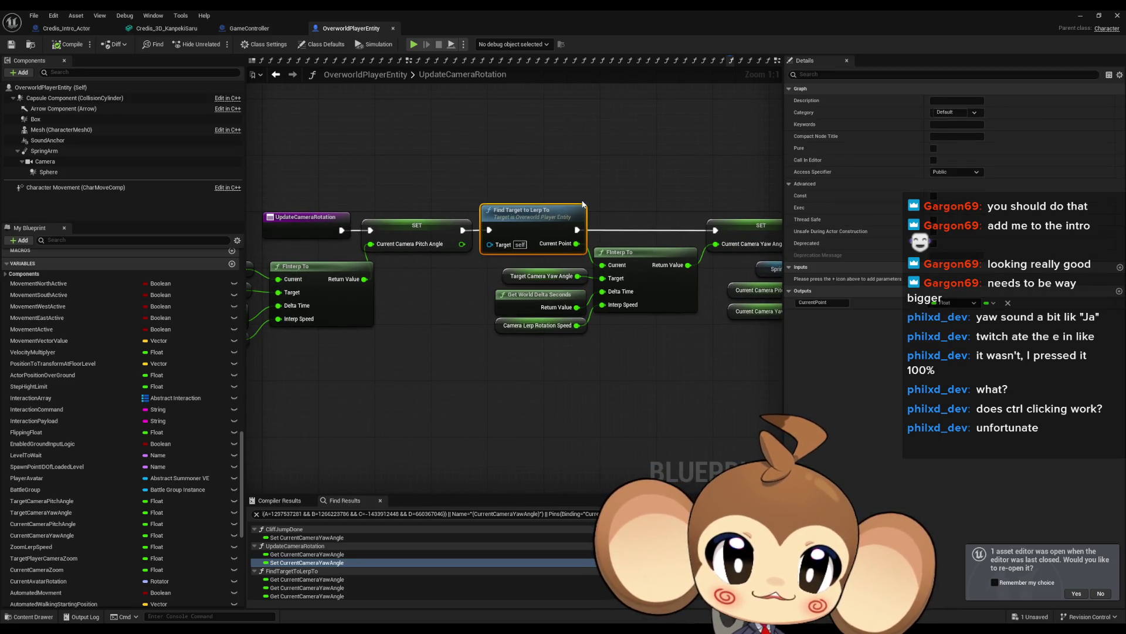
Open the FindTargetToLerpTo function graph and scan through its nodes.
double_click(531, 220)
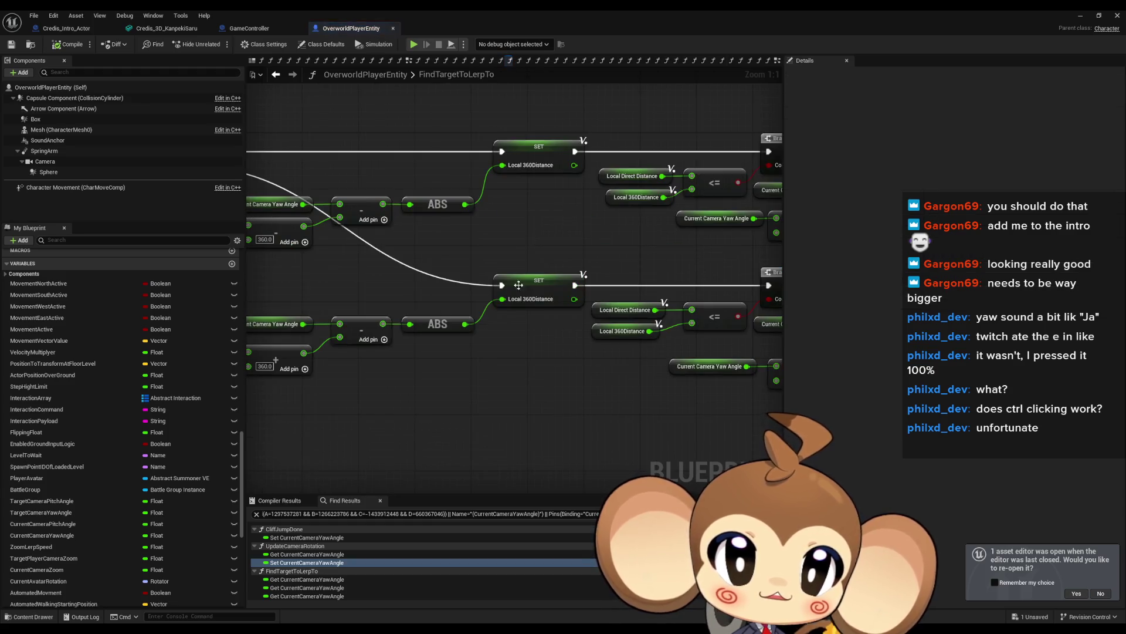
scroll(347, 294, "up", 3)
left_click_drag(562, 318, 623, 331)
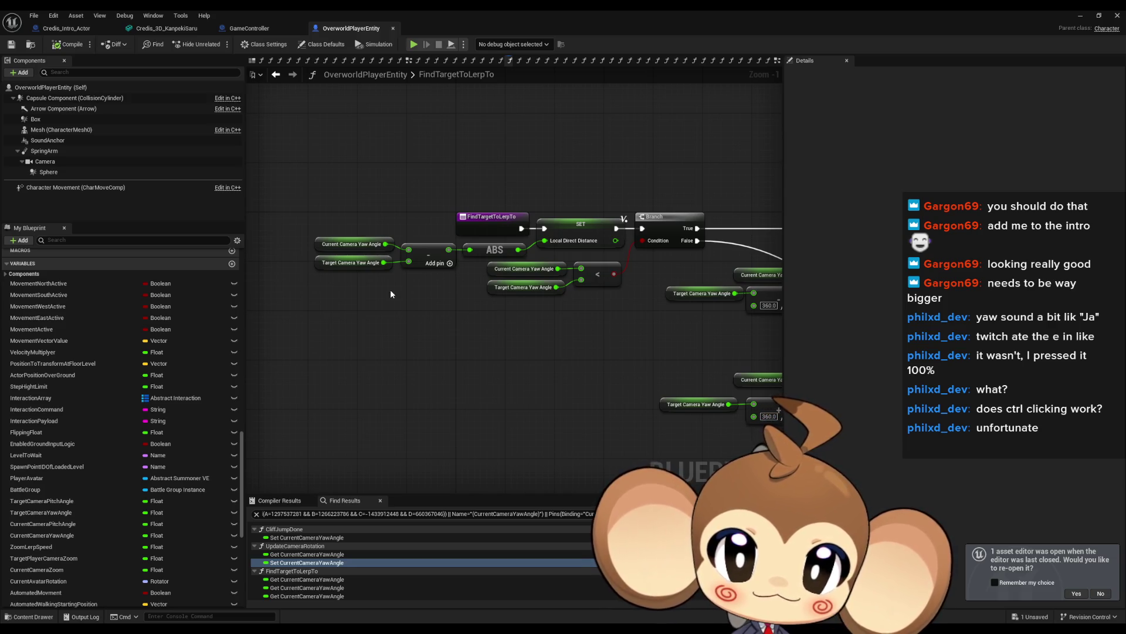
left_click_drag(684, 286, 266, 269)
scroll(266, 269, "down", 3)
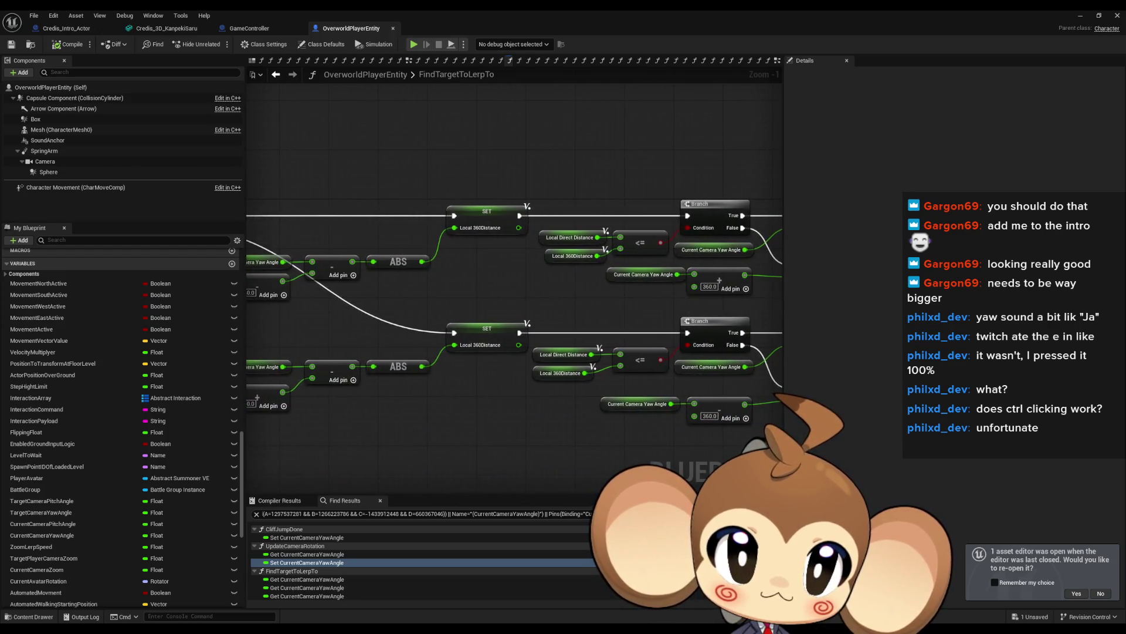
scroll(266, 268, "up", 3)
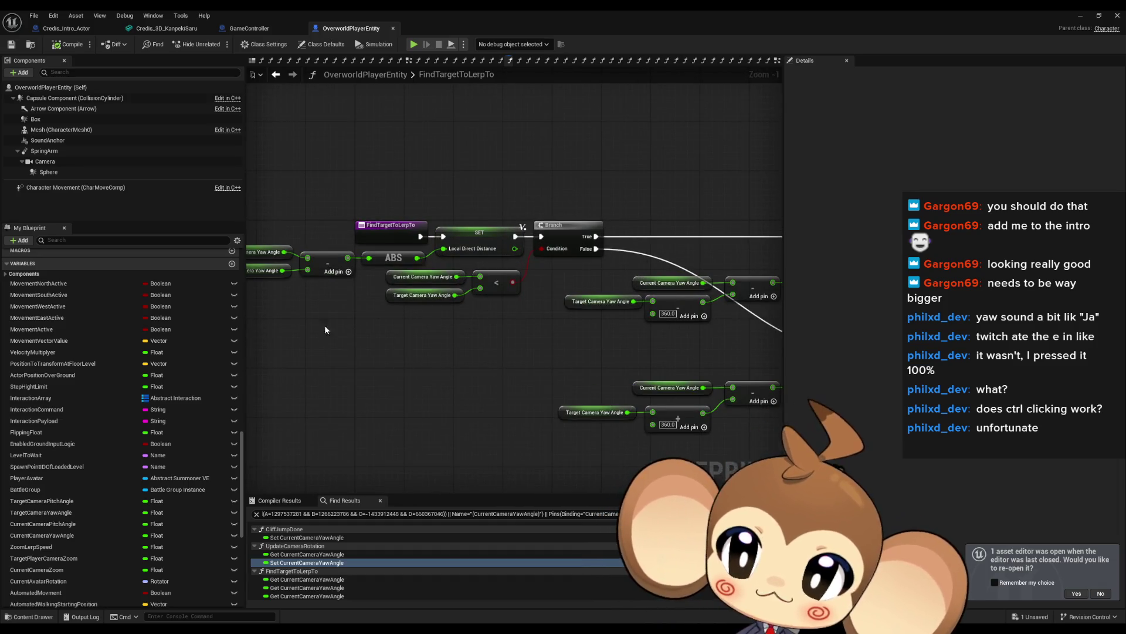
scroll(216, 358, "up", 1)
left_click_drag(252, 222, 415, 240)
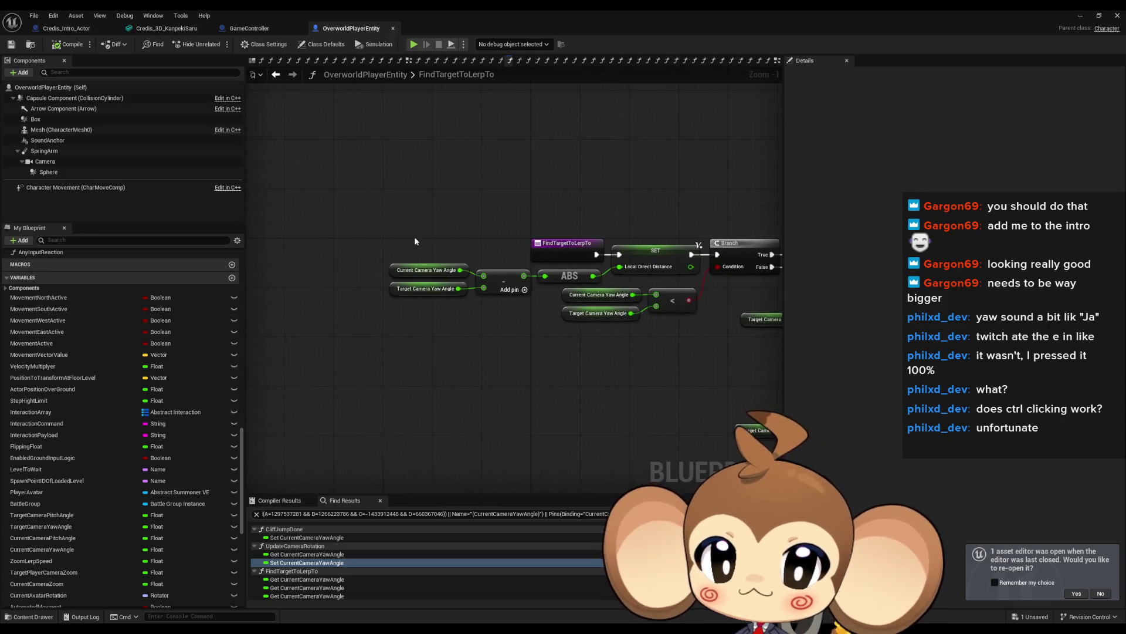
Inspect its camera yaw and Local 360Distance variables, then select FindTargetToLerpTo for copying into Credis_Intro_Actor.
left_click(436, 275)
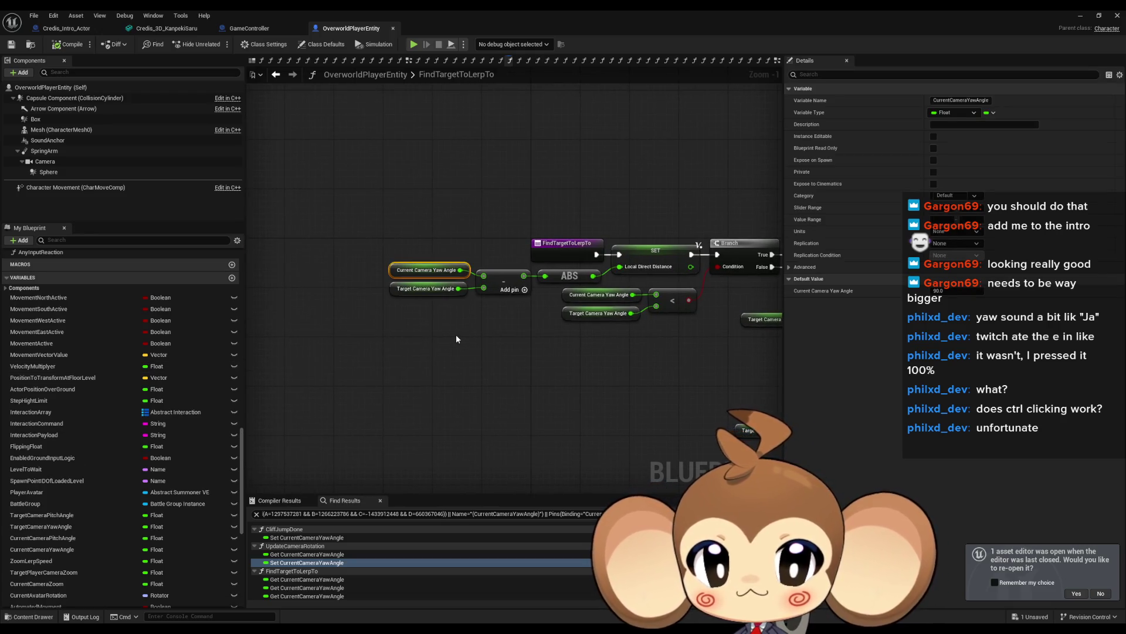
scroll(448, 326, "up", 1)
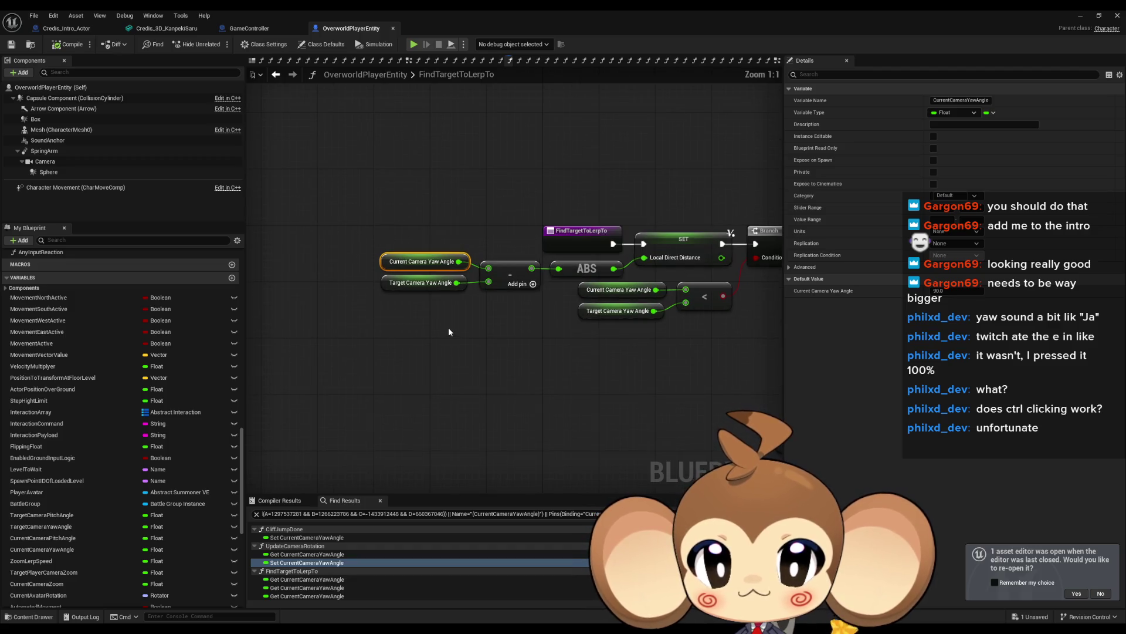
left_click(434, 284)
left_click_drag(463, 318, 269, 301)
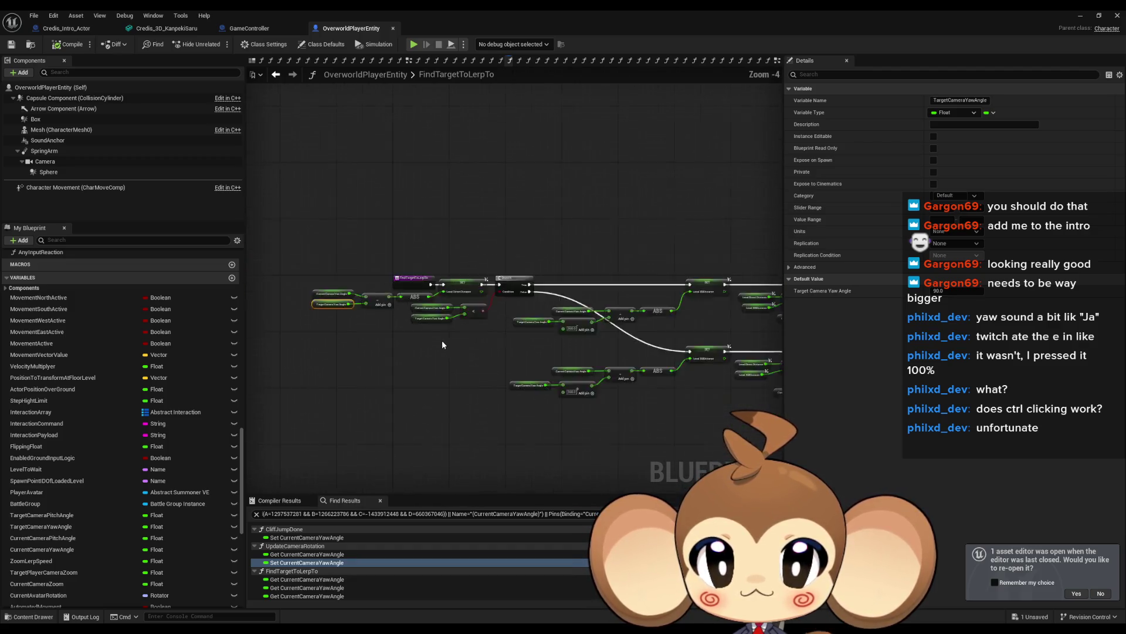
left_click_drag(442, 340, 531, 326)
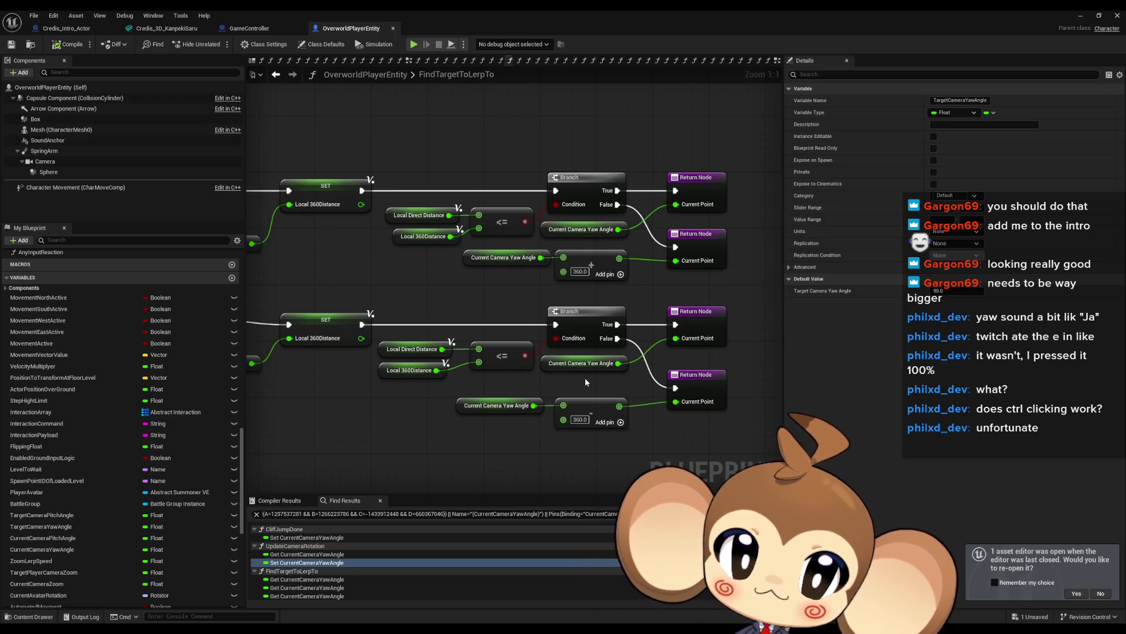
left_click_drag(578, 375, 556, 374)
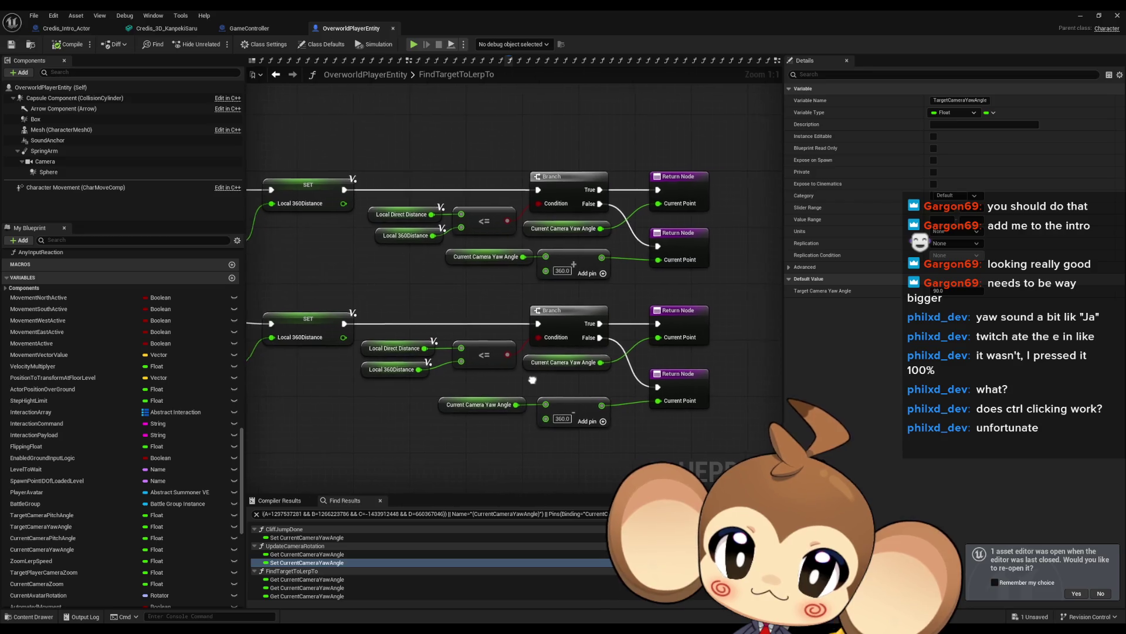
left_click(390, 369)
left_click_drag(372, 401, 851, 420)
scroll(111, 403, "up", 5)
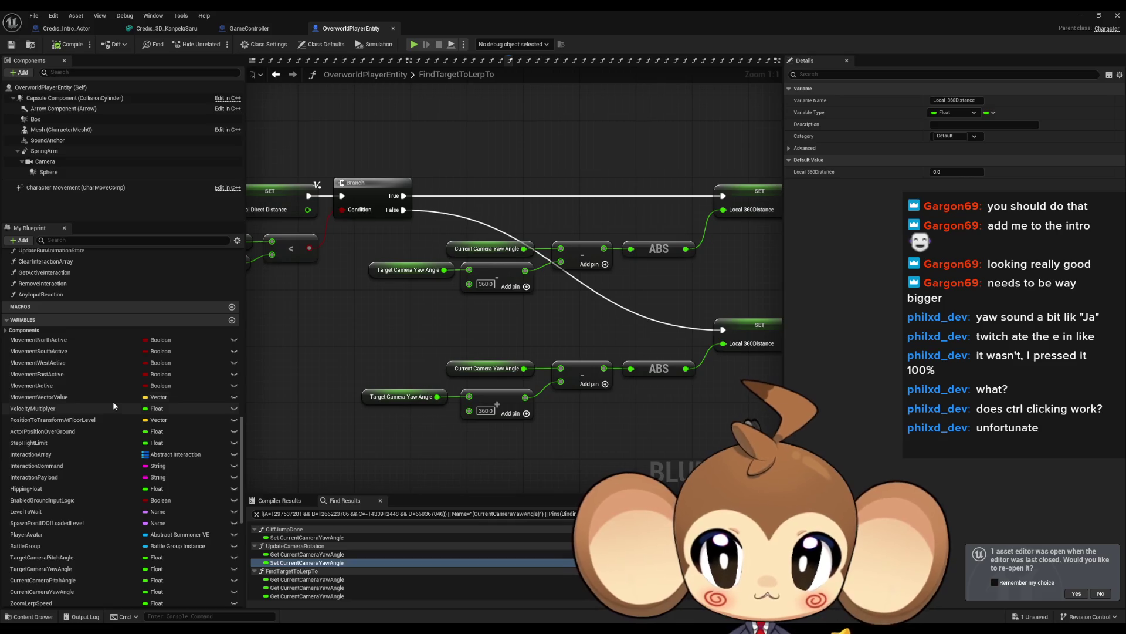
scroll(107, 396, "up", 3)
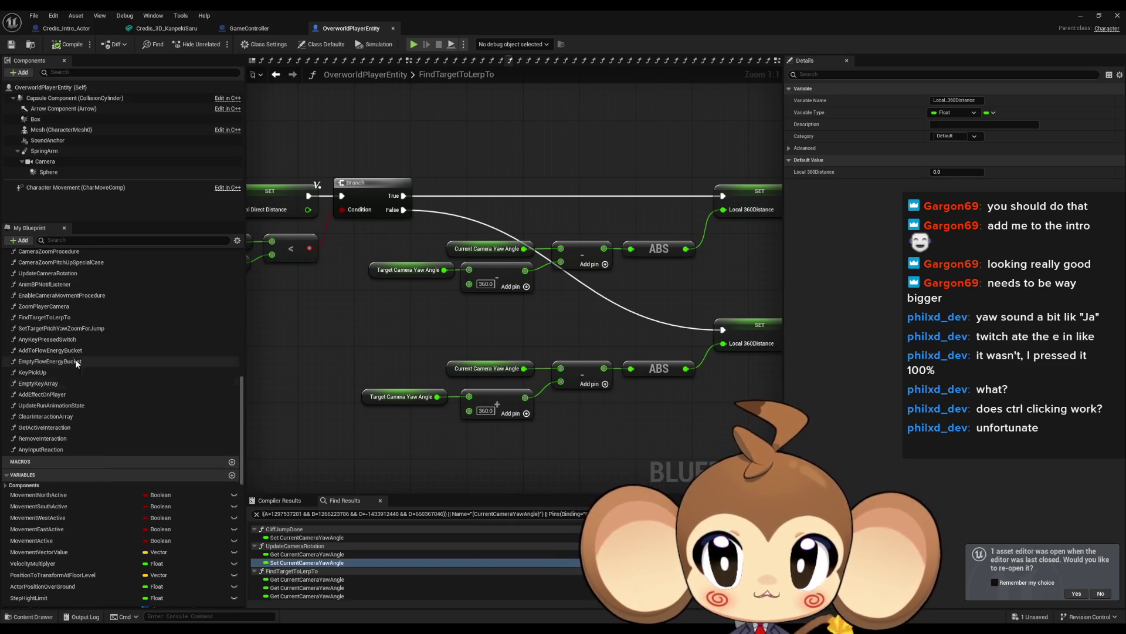
left_click(71, 319)
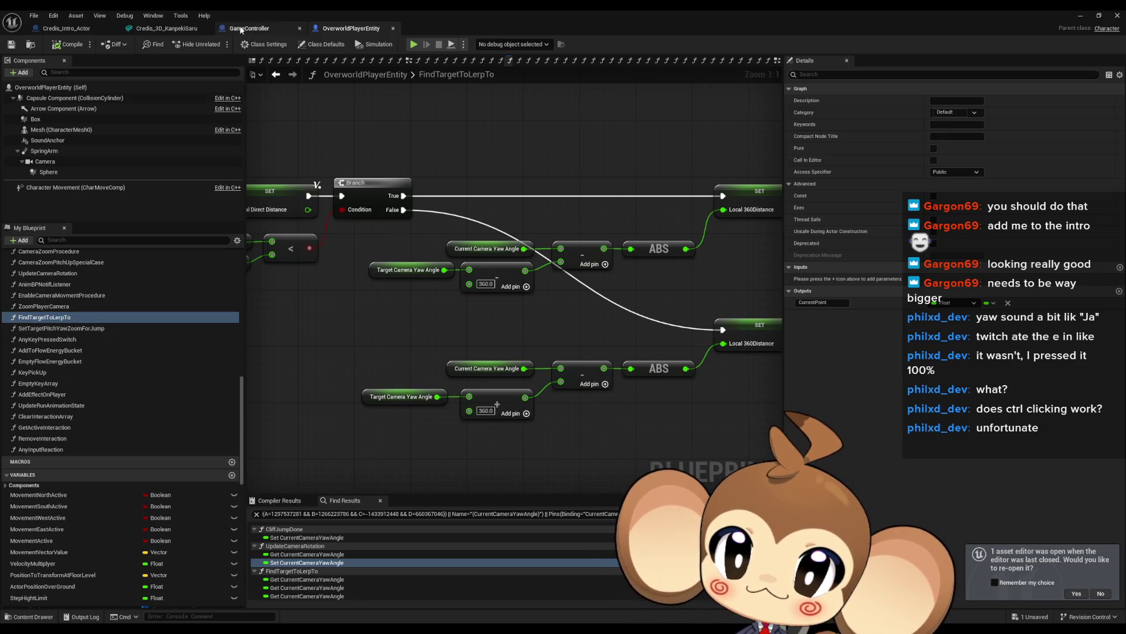
left_click(66, 28)
Paste the FindTargetToLerpTo function into Credis_Intro_Actor, keeping its name.
key("ctrl+v")
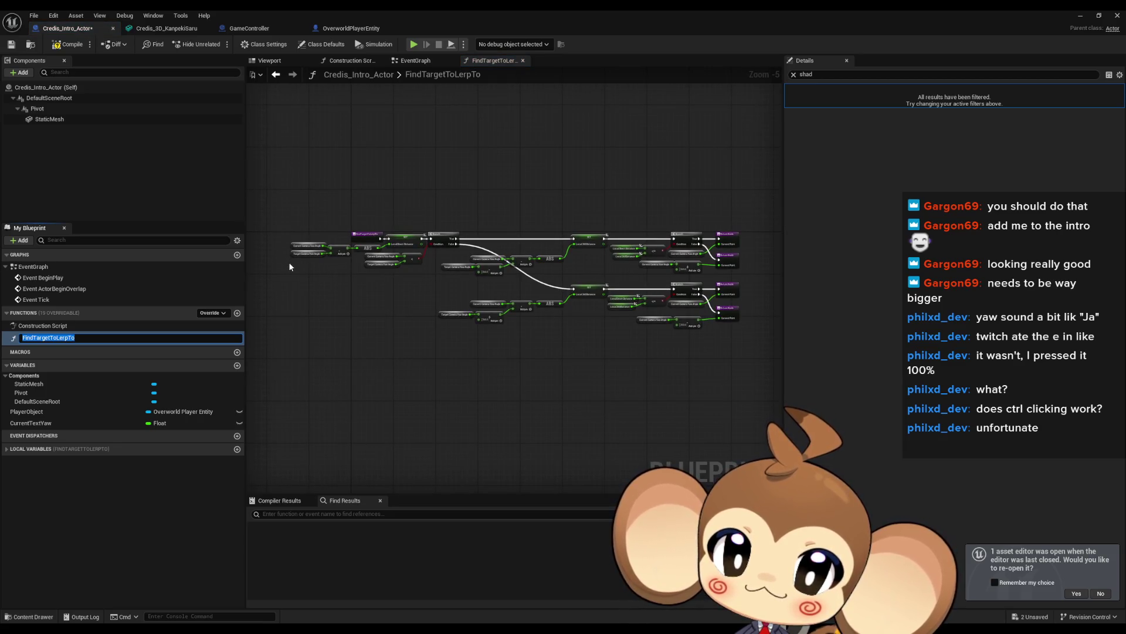
key("Return")
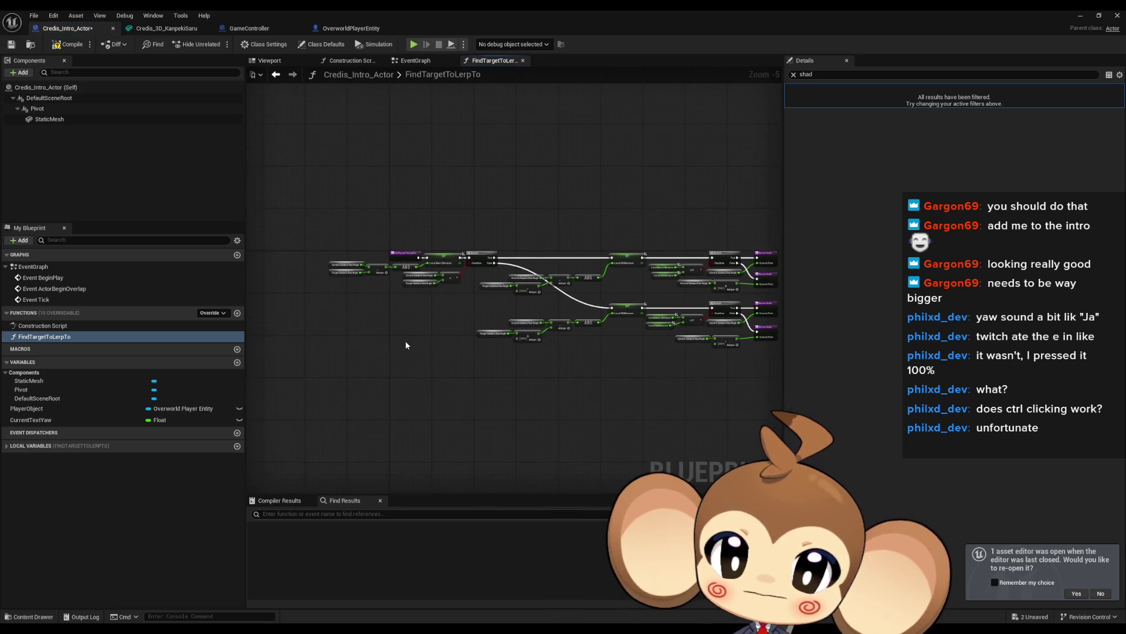
scroll(411, 347, "up", 6)
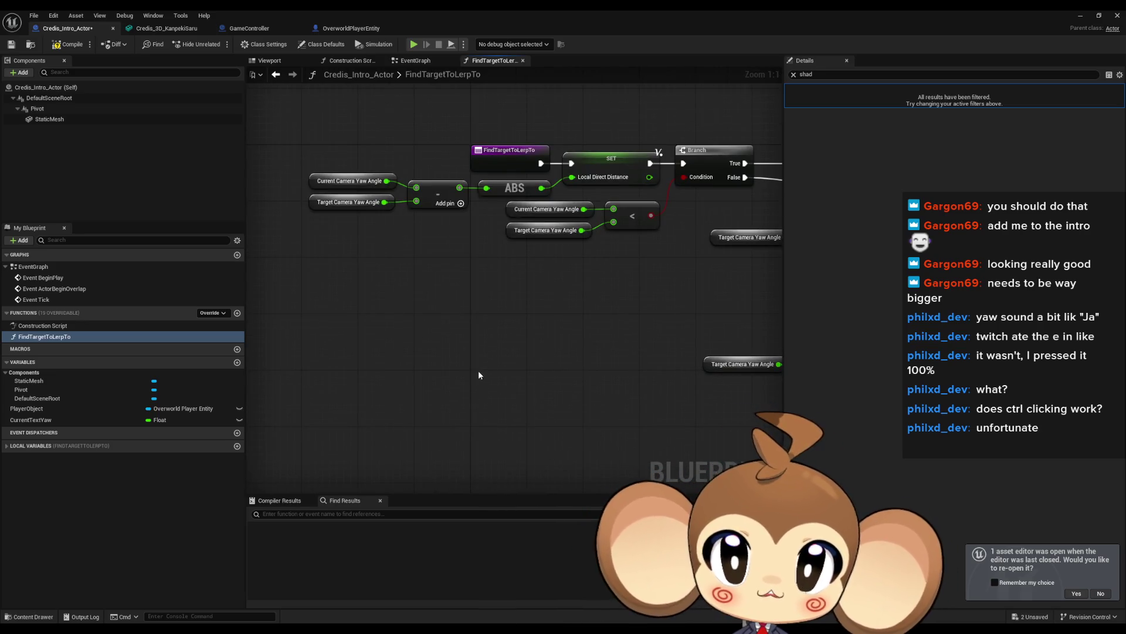
Add a Current Text Yaw getter and wire copies into the first subtract and the < compare.
mouse_move(63, 425)
left_mouse_down()
mouse_move(167, 415)
mouse_move(369, 302)
left_mouse_up()
mouse_move(315, 154)
left_mouse_down()
mouse_move(402, 225)
mouse_move(365, 156)
mouse_move(434, 224)
left_mouse_up()
left_click(346, 165)
left_click(352, 140)
left_click(342, 160)
key("ctrl+c")
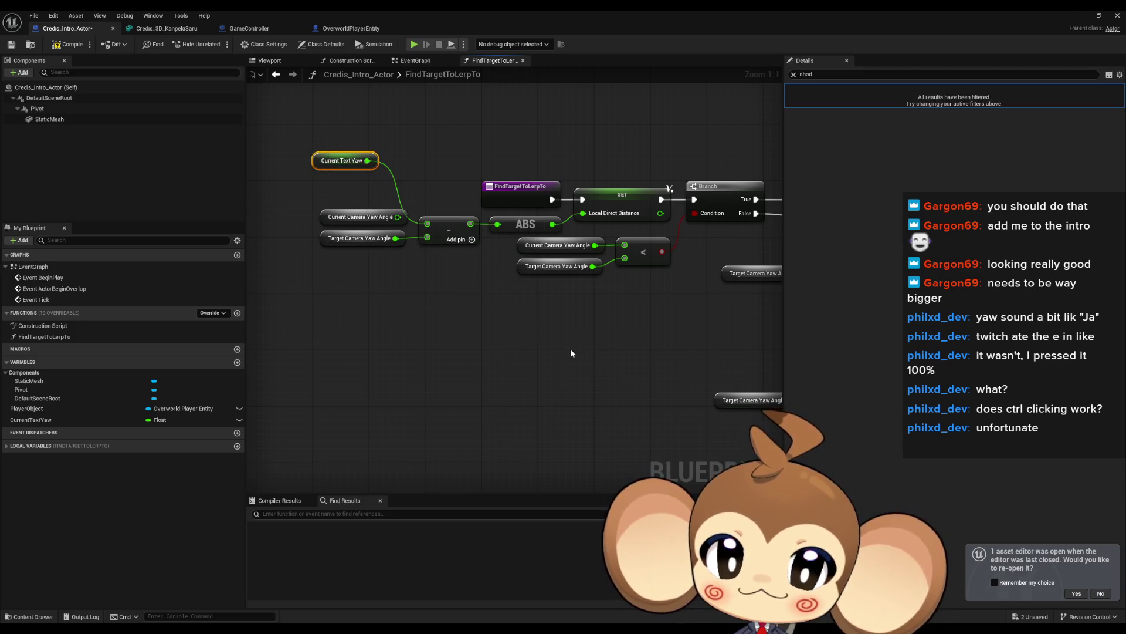
key("ctrl+v")
left_click_drag(470, 336, 558, 272)
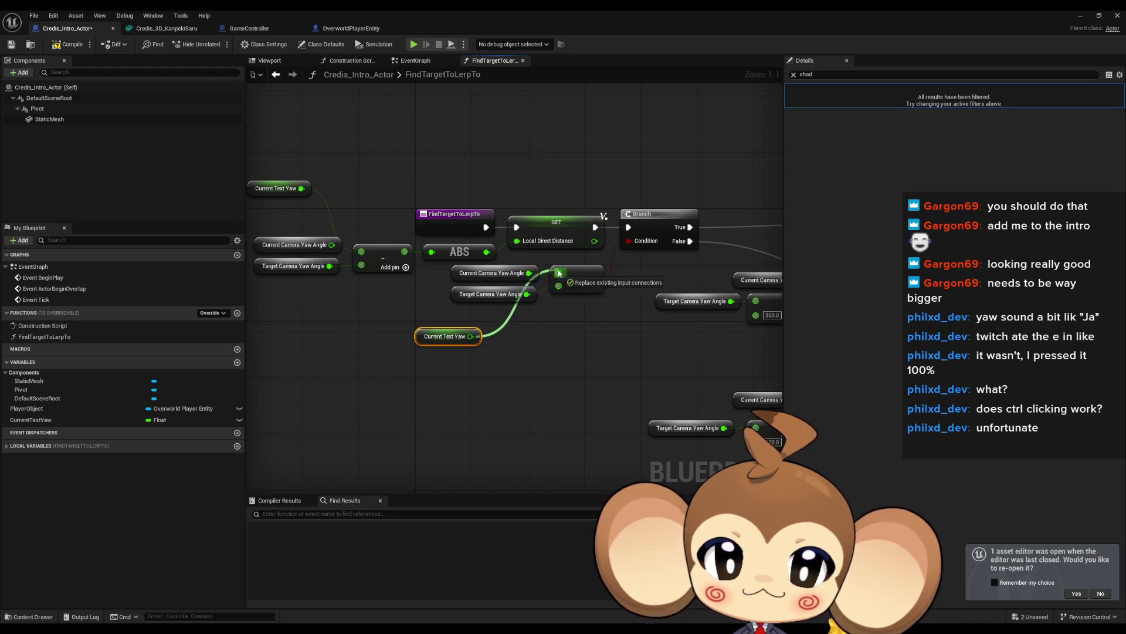
Feed Current Text Yaw copies into the upper and lower subtracts and a Return Node's Current Point.
left_click_drag(666, 313, 448, 318)
key("ctrl+v")
left_click_drag(583, 250, 629, 286)
key("ctrl+v")
mouse_move(597, 376)
left_mouse_down()
mouse_move(619, 382)
mouse_move(629, 405)
mouse_move(176, 346)
left_mouse_up()
key("ctrl+v")
mouse_move(534, 431)
left_mouse_down()
mouse_move(601, 396)
mouse_move(715, 393)
mouse_move(719, 332)
left_mouse_up()
key("ctrl+v")
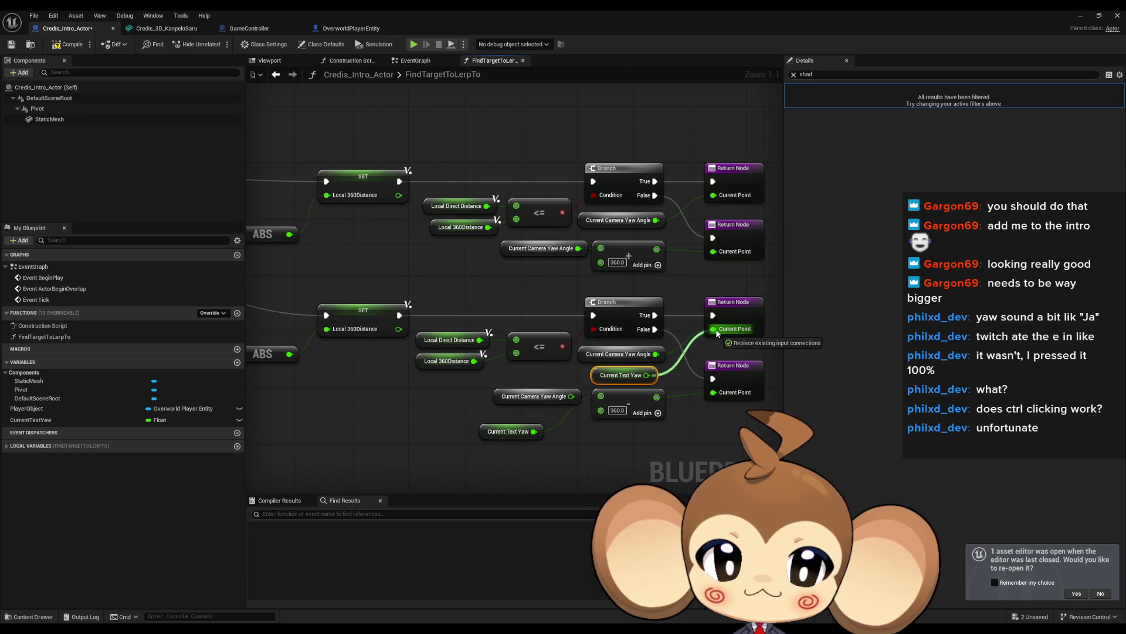
left_click_drag(718, 332, 718, 333)
Wire further Current Text Yaw copies into the Add node and the top Return Node's Current Point.
key("ctrl+v")
mouse_move(562, 276)
left_mouse_down()
mouse_move(606, 258)
mouse_move(600, 249)
left_mouse_up()
key("ctrl+v")
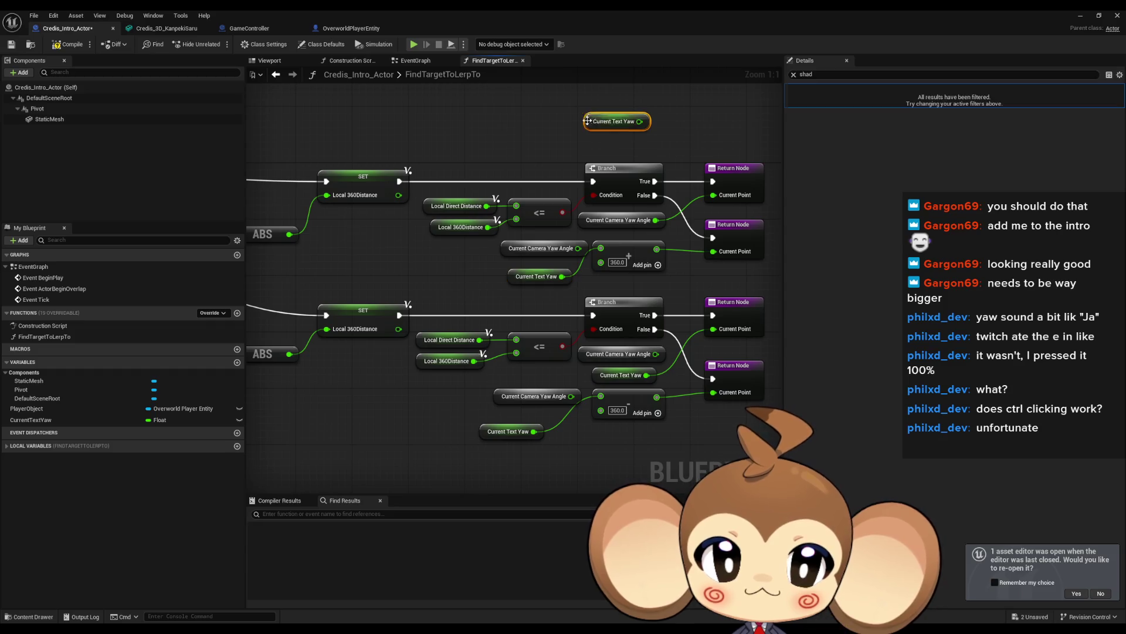
left_click_drag(715, 195, 640, 122)
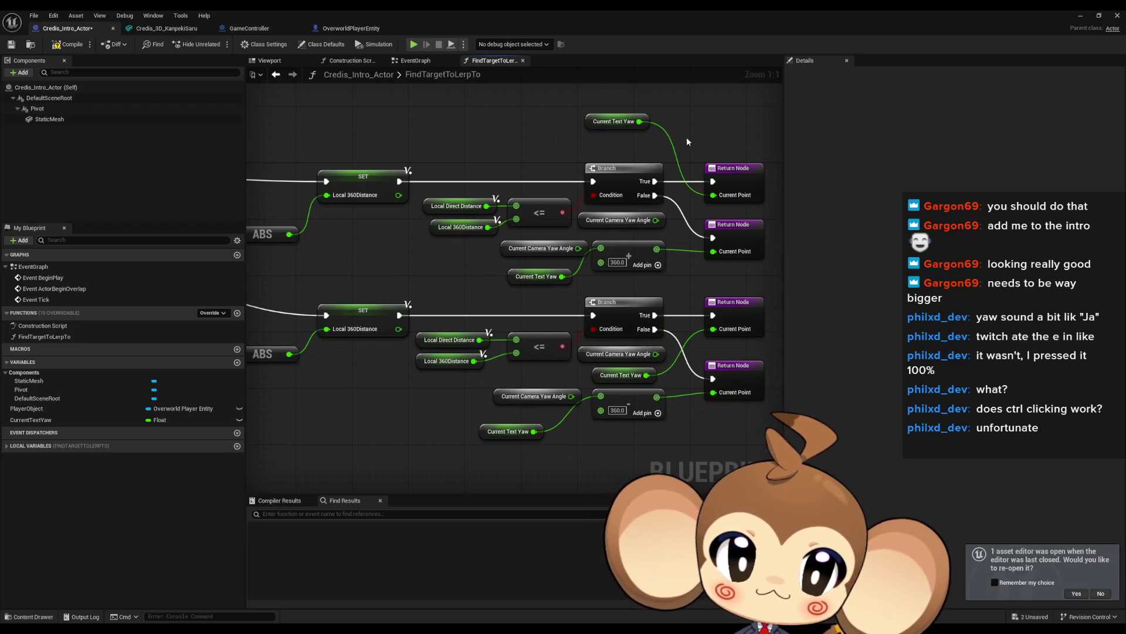
mouse_move(728, 188)
left_mouse_down()
mouse_move(771, 223)
mouse_move(634, 204)
left_mouse_up()
left_click_drag(660, 258, 701, 271)
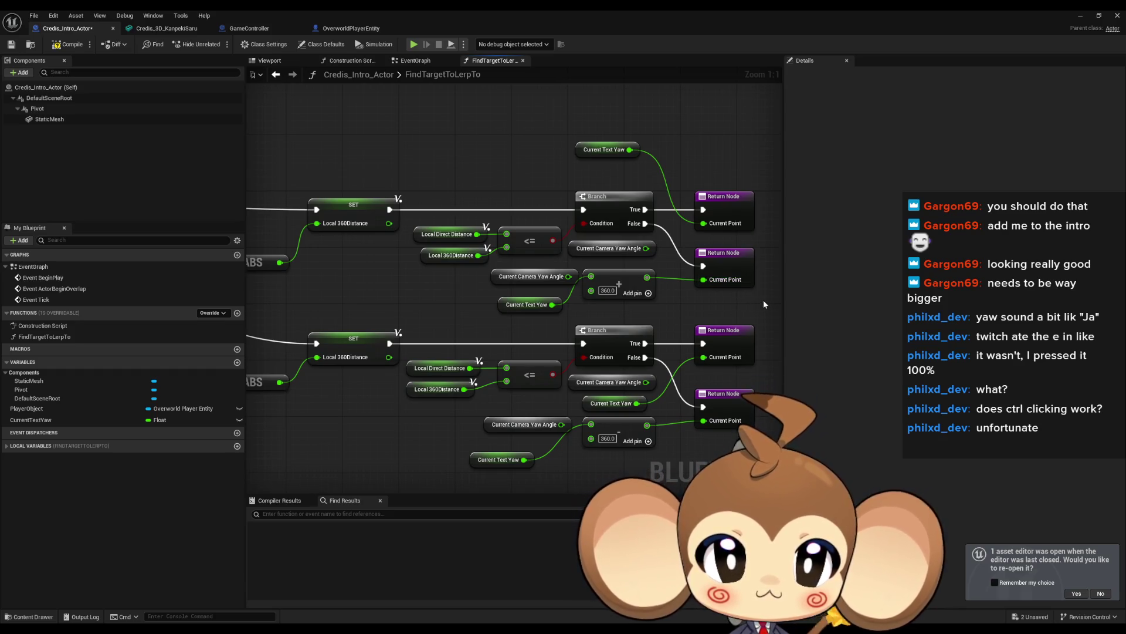
left_click(355, 30)
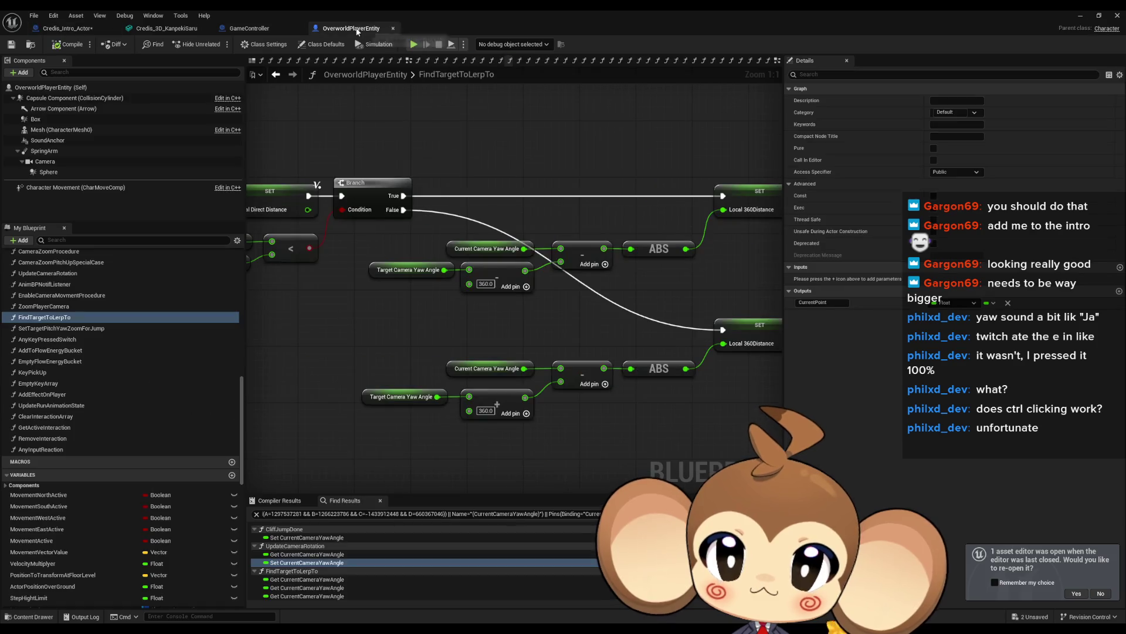
left_click(276, 74)
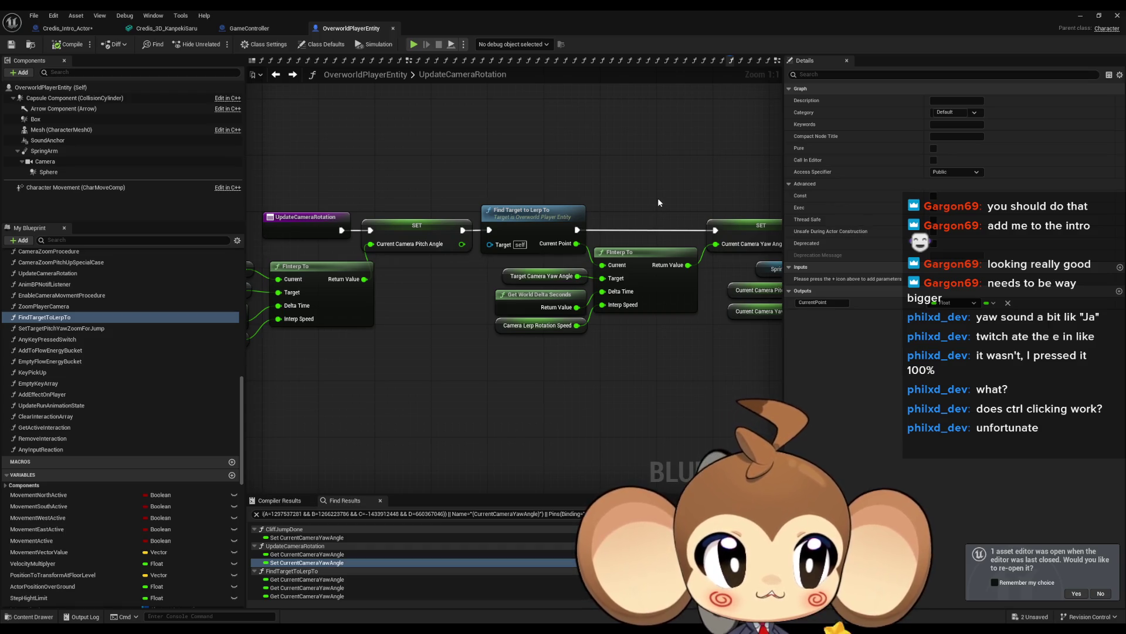
left_click(85, 28)
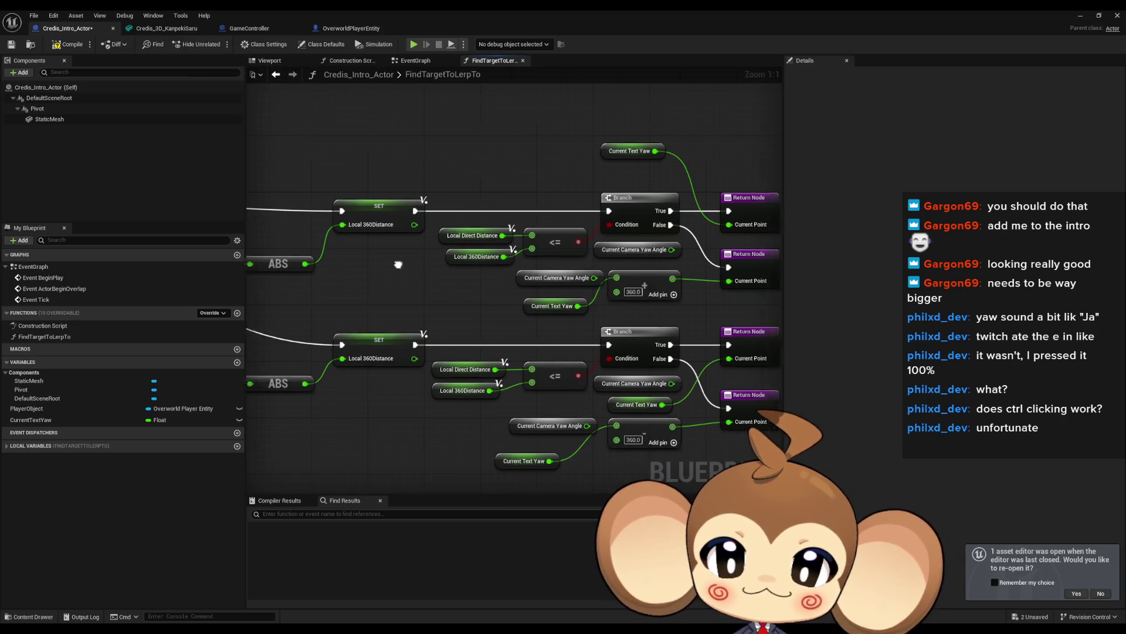
Copy Player Object and Current Camera Yaw Angle into FindTargetToLerpTo, wiring it into the first subtract.
left_click(275, 78)
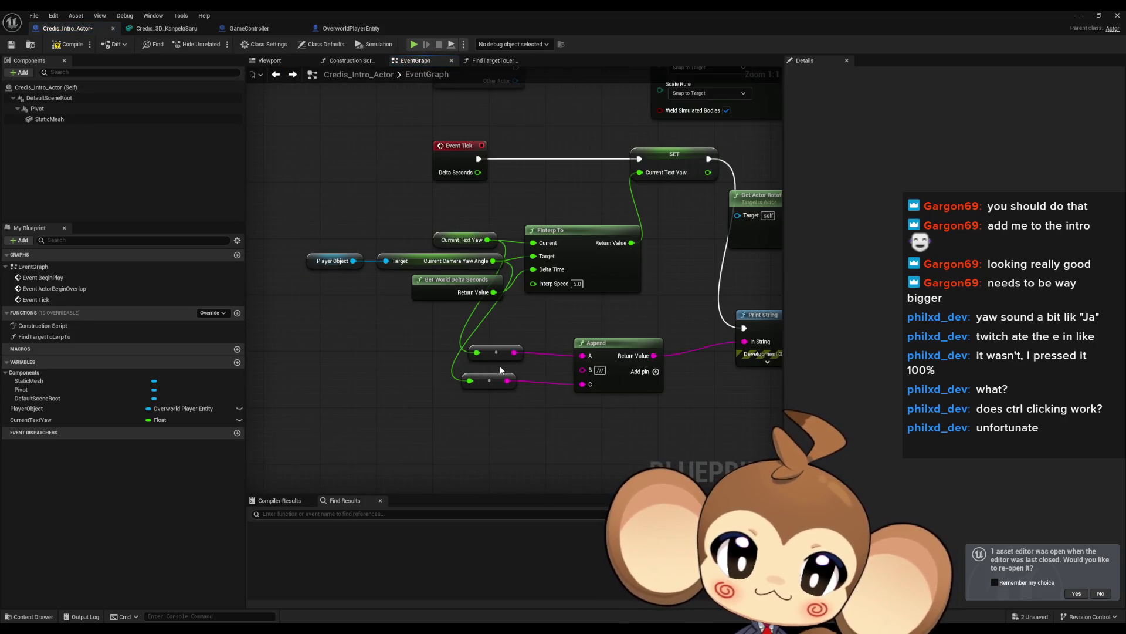
left_click_drag(395, 279, 396, 280)
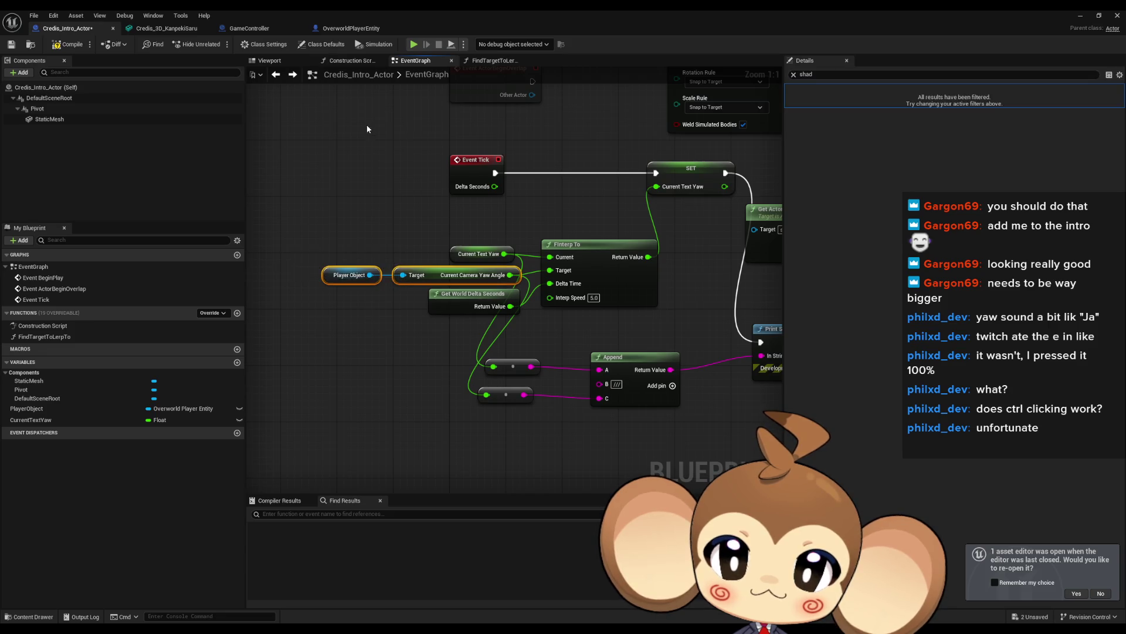
left_click(297, 76)
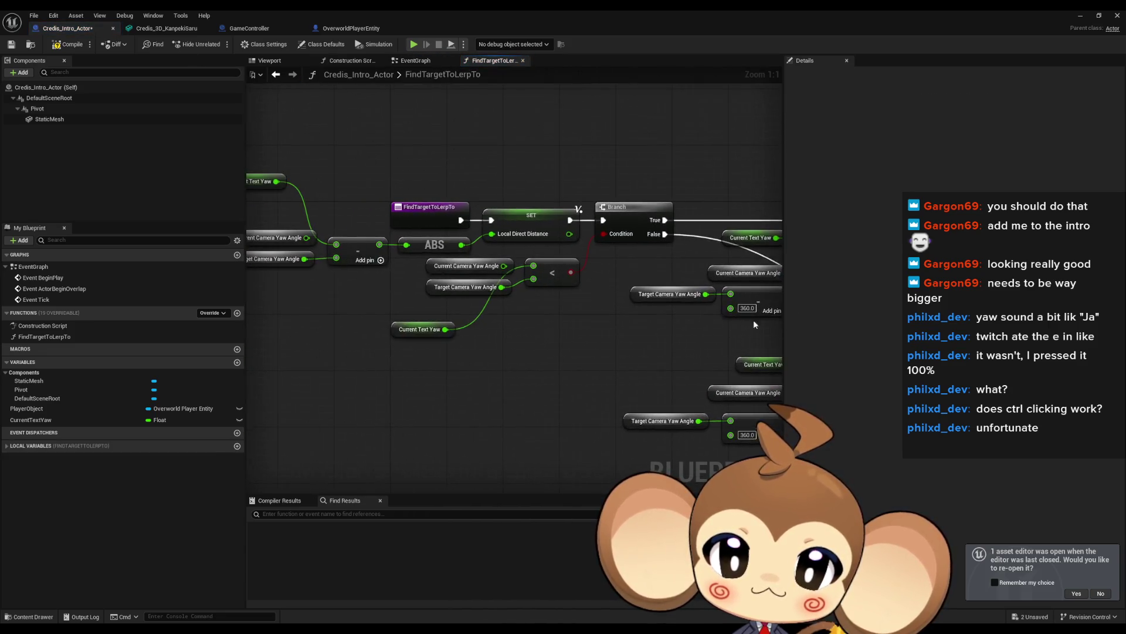
key("ctrl+v")
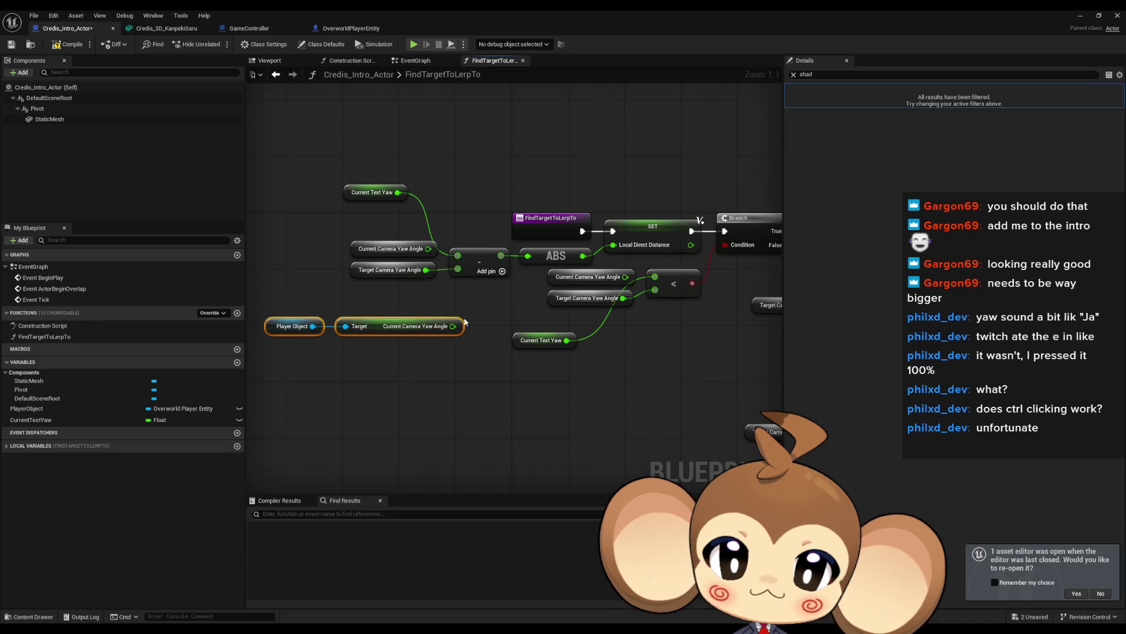
left_click_drag(459, 272, 457, 270)
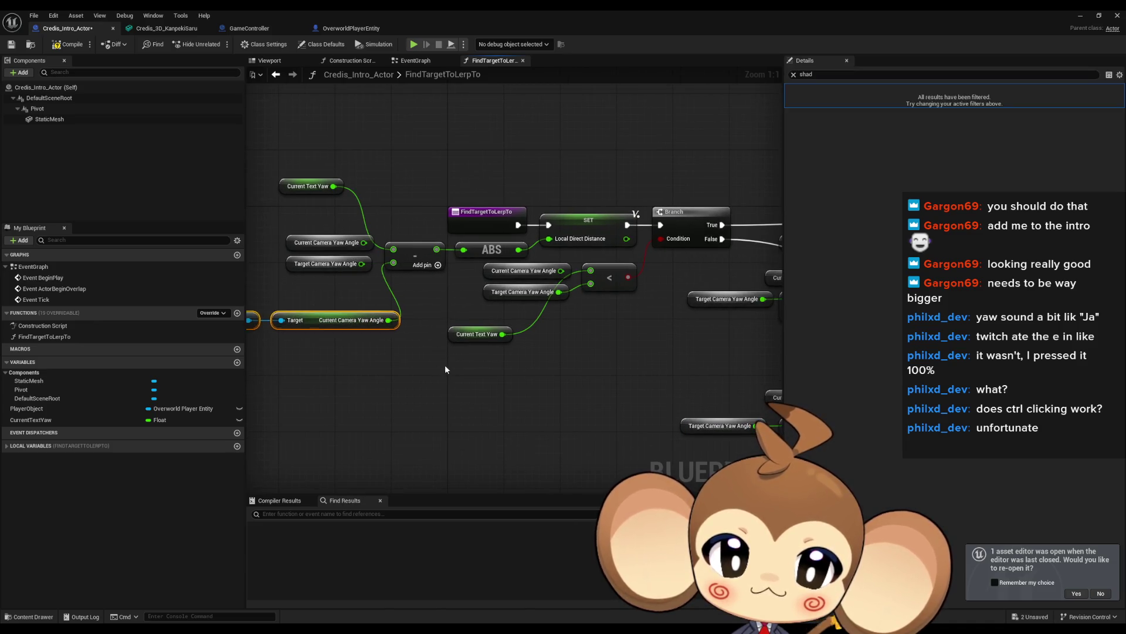
key("ctrl+v")
Place further pasted Player Object camera yaw pairs beside the next and lower subtract nodes.
mouse_move(557, 362)
left_mouse_down()
mouse_move(774, 352)
mouse_move(553, 334)
mouse_move(554, 309)
left_mouse_up()
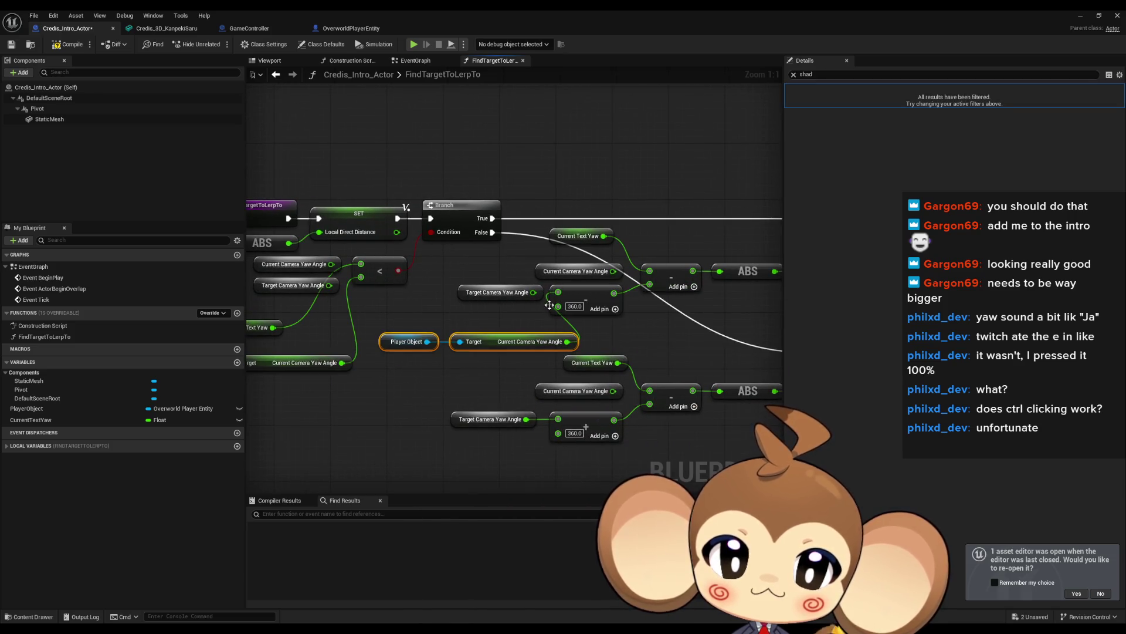
key("ctrl+v")
mouse_move(644, 452)
left_mouse_down()
mouse_move(216, 358)
mouse_move(409, 356)
left_mouse_up()
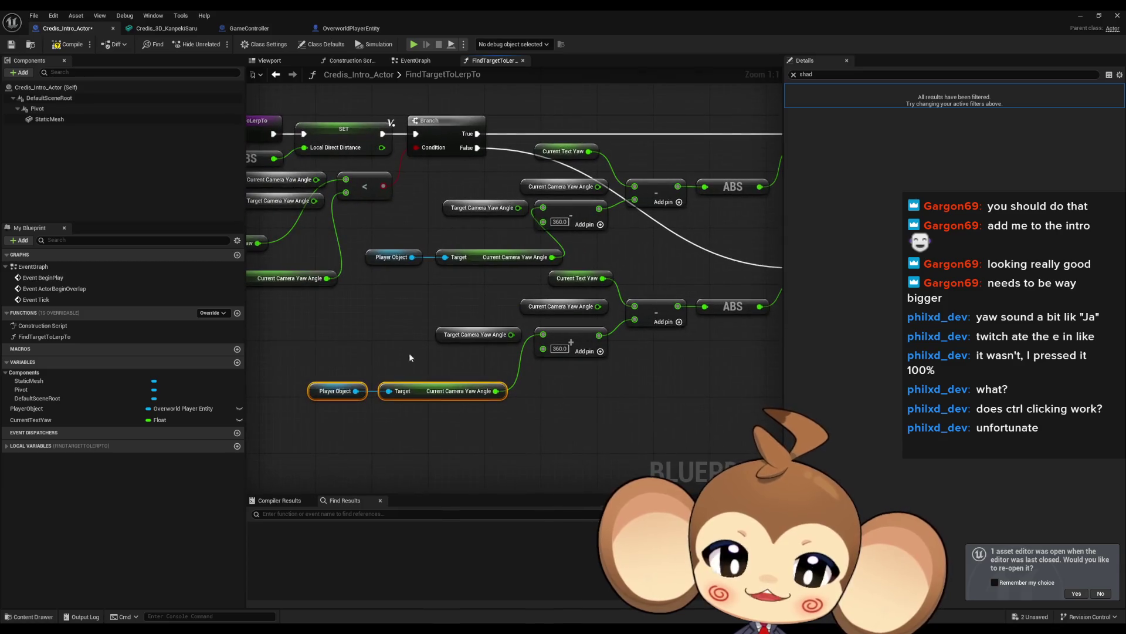
left_click_drag(445, 399, 655, 454)
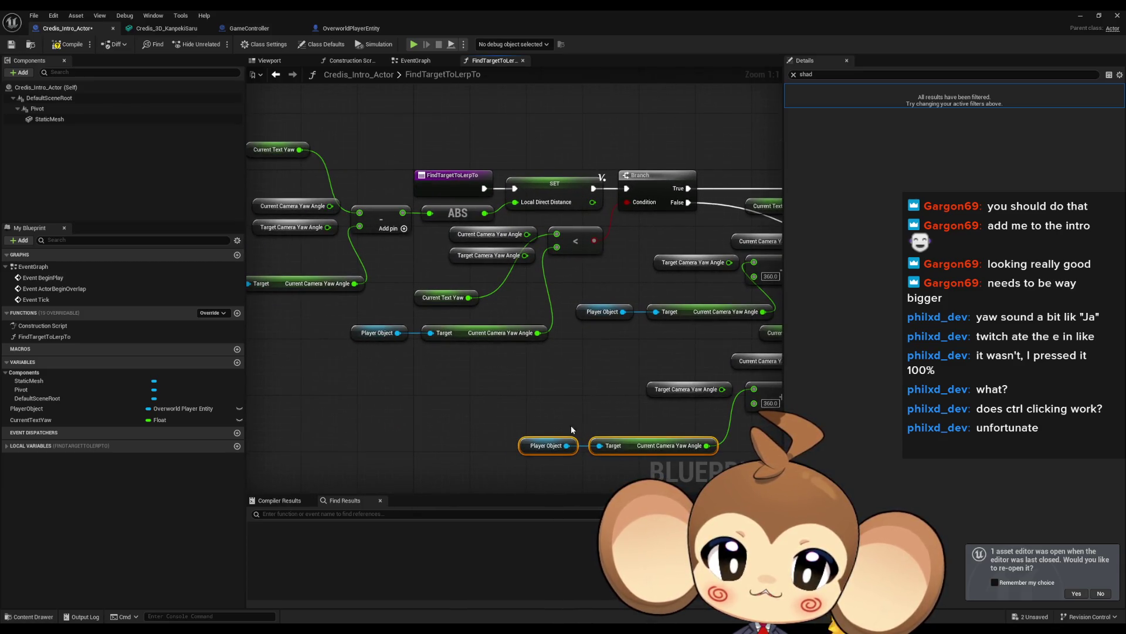
left_click(464, 401)
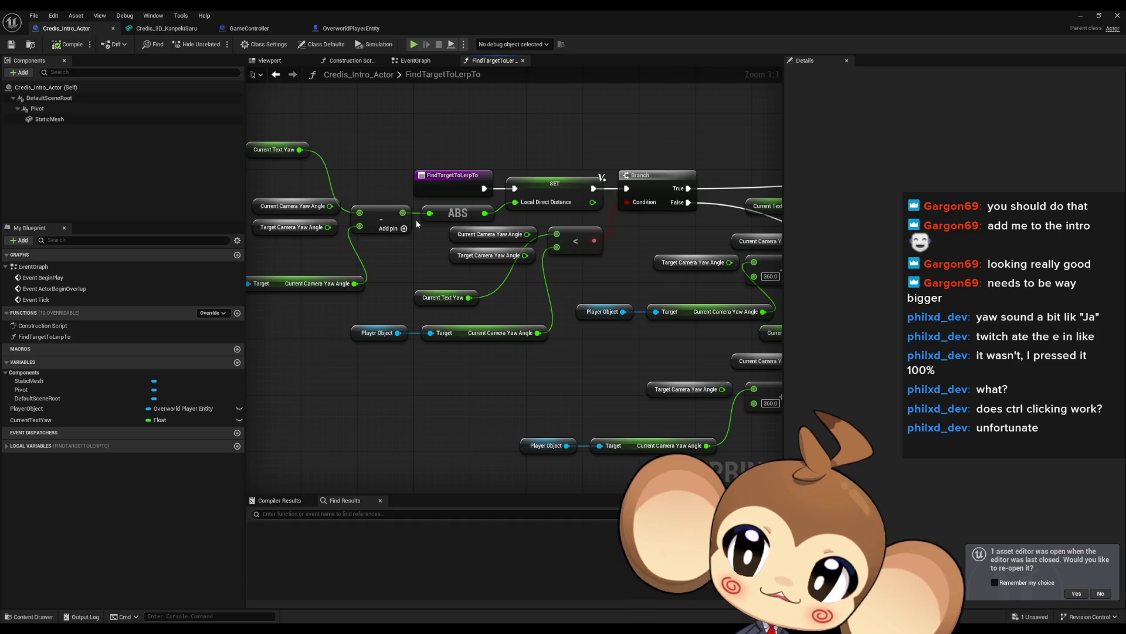
mouse_move(567, 142)
left_mouse_down()
mouse_move(463, 135)
mouse_move(534, 129)
left_mouse_up()
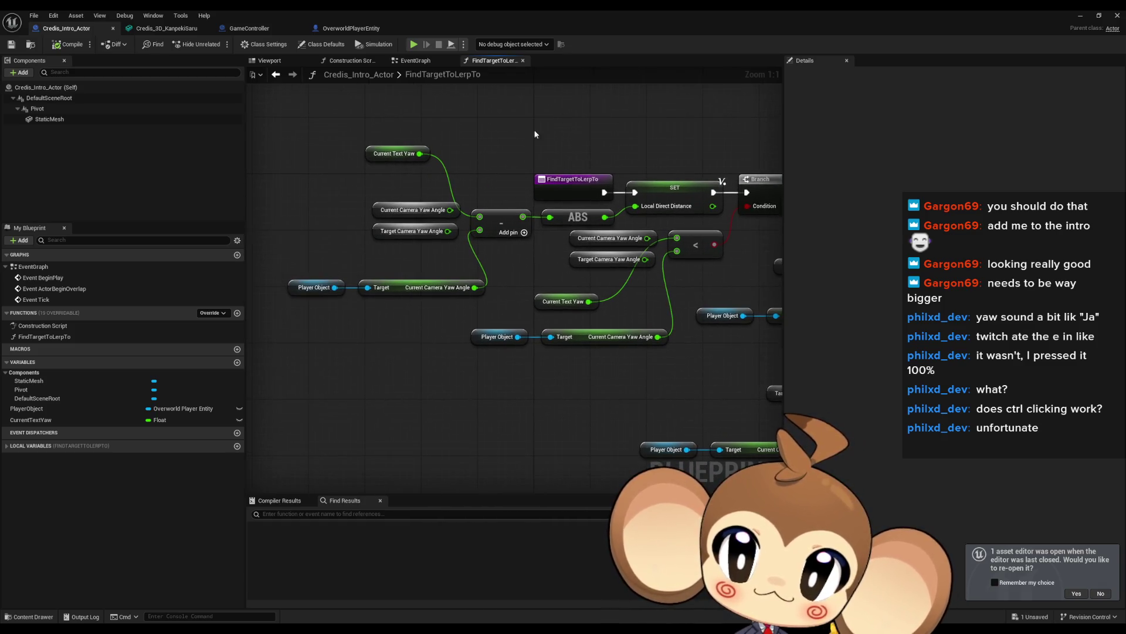
double_click(51, 271)
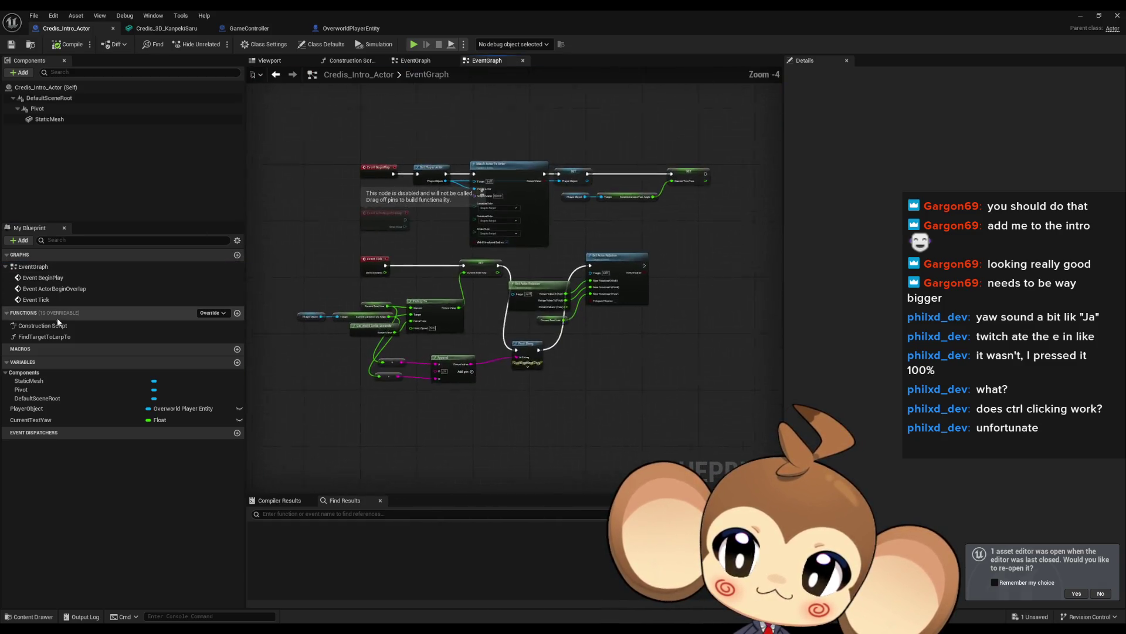
Insert a Find Target to Lerp To call between Event Tick and SET, then play-test with Alt+P.
left_click(43, 336)
scroll(286, 278, "up", 4)
mouse_move(286, 278)
left_mouse_down()
mouse_move(517, 328)
mouse_move(522, 349)
left_mouse_up()
mouse_move(467, 252)
left_mouse_down()
mouse_move(364, 276)
mouse_move(255, 279)
left_mouse_up()
left_click_drag(544, 257, 544, 257)
left_click_drag(351, 269, 599, 248)
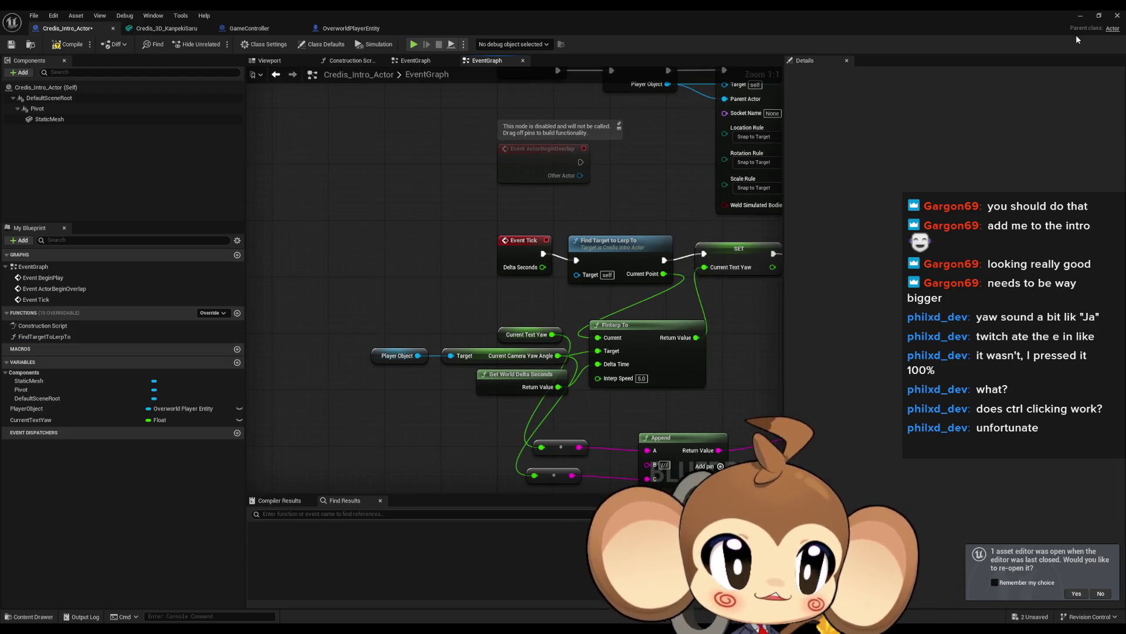
left_click(1080, 16)
key("alt+p")
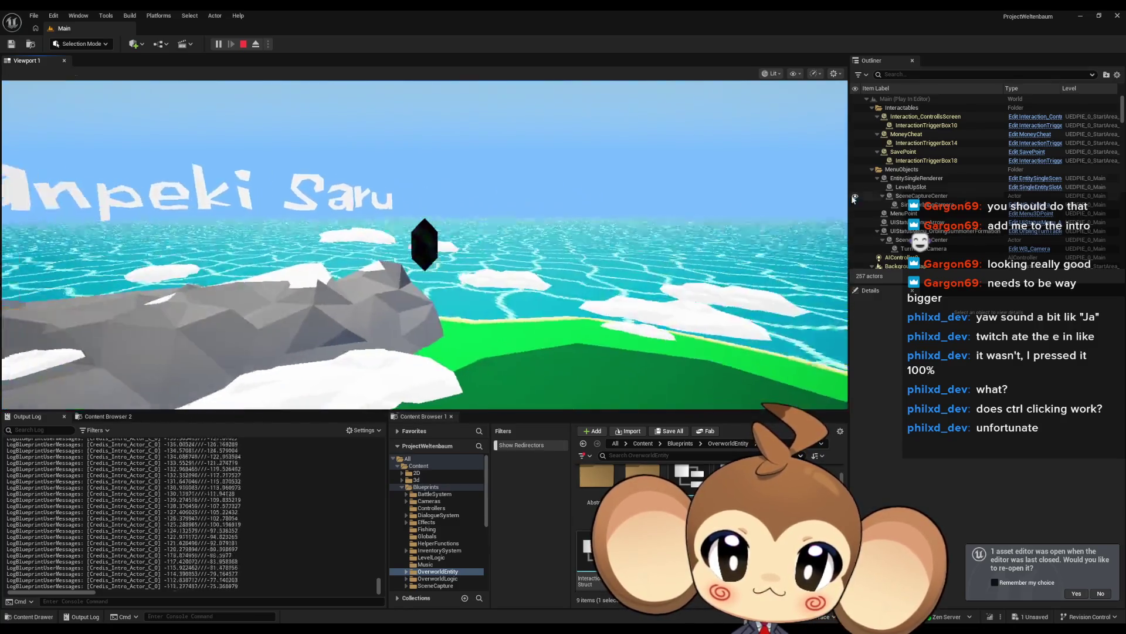
Stop the running test play and restore the Credis_Intro_Actor blueprint window.
left_click(580, 238)
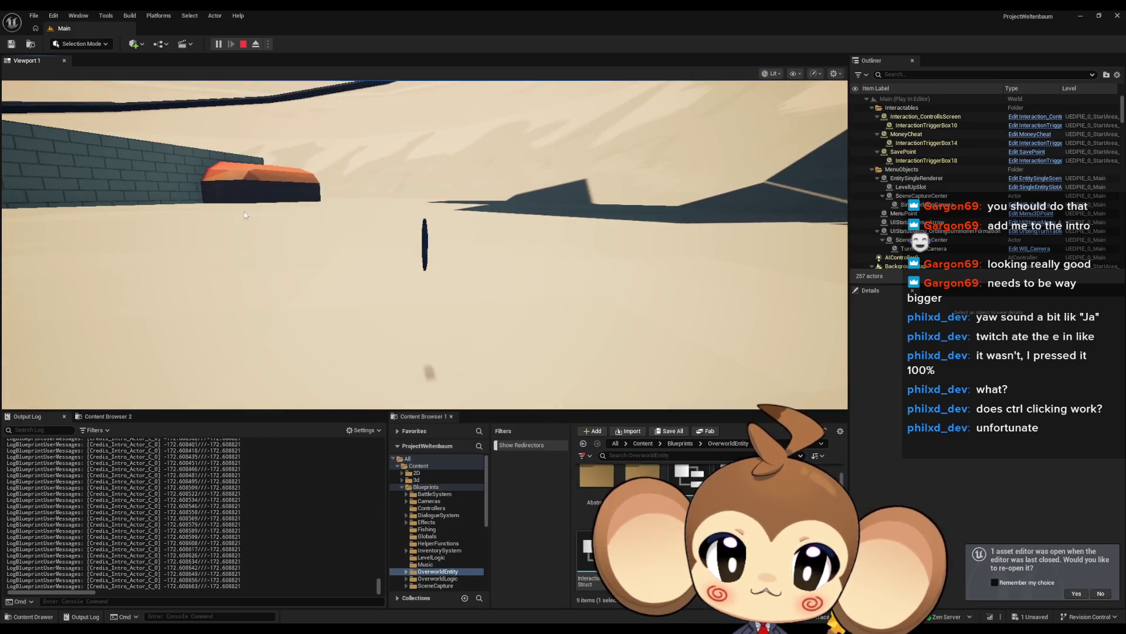
left_click(243, 43)
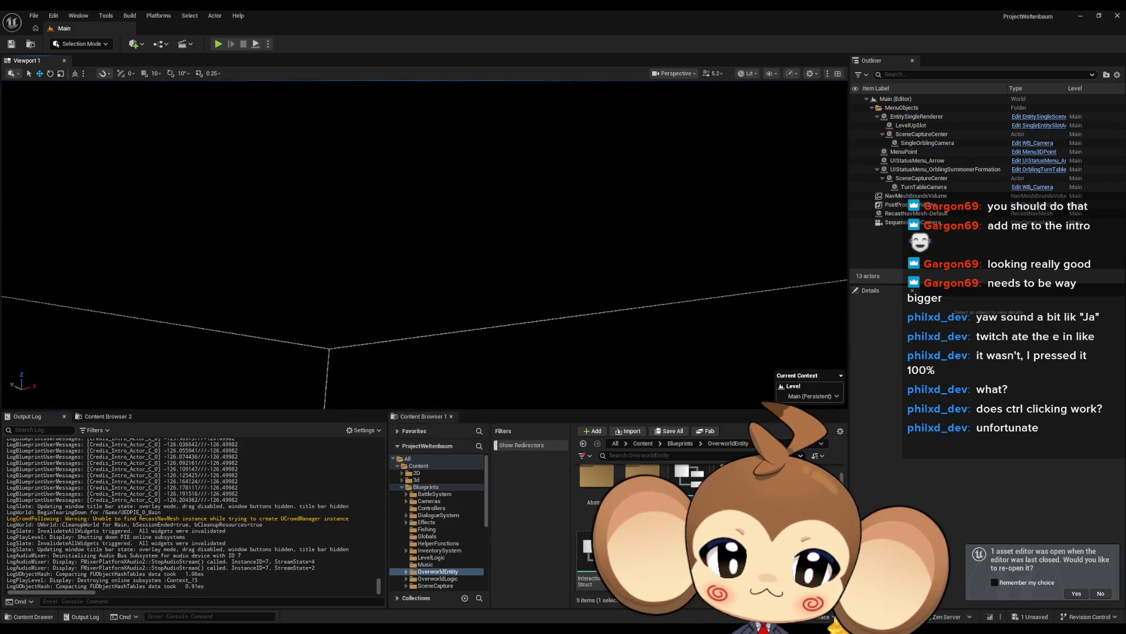
mouse_move(470, 625)
left_click(518, 592)
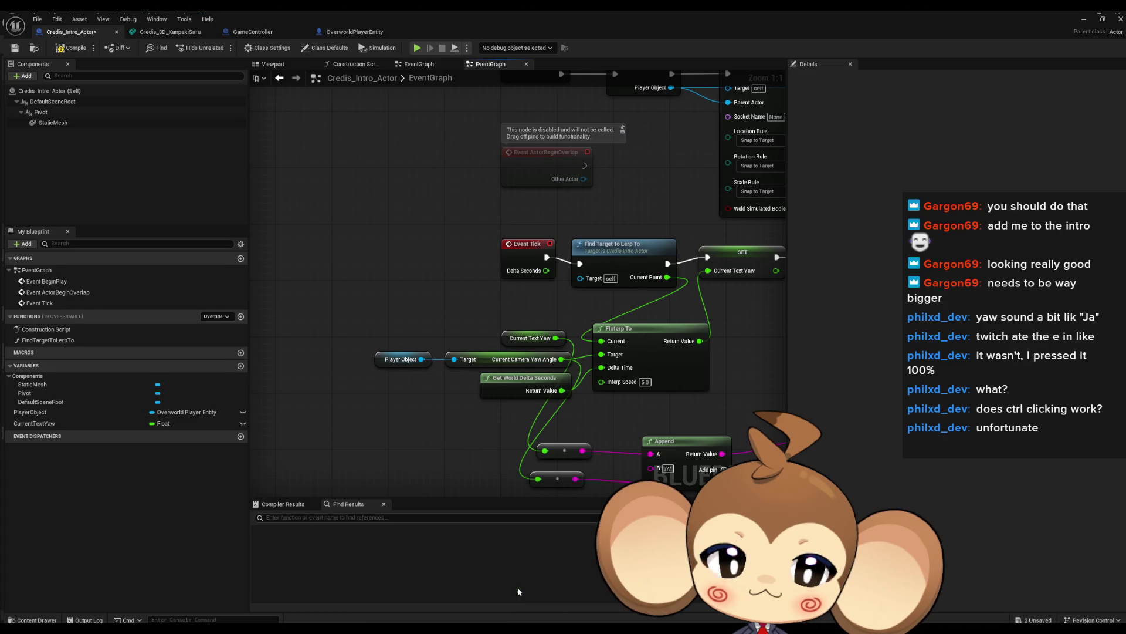
Change FInterp To's Interp Speed to 1.0 and replay the intro from the level editor.
left_click_drag(508, 420, 292, 364)
left_click_drag(361, 234, 359, 226)
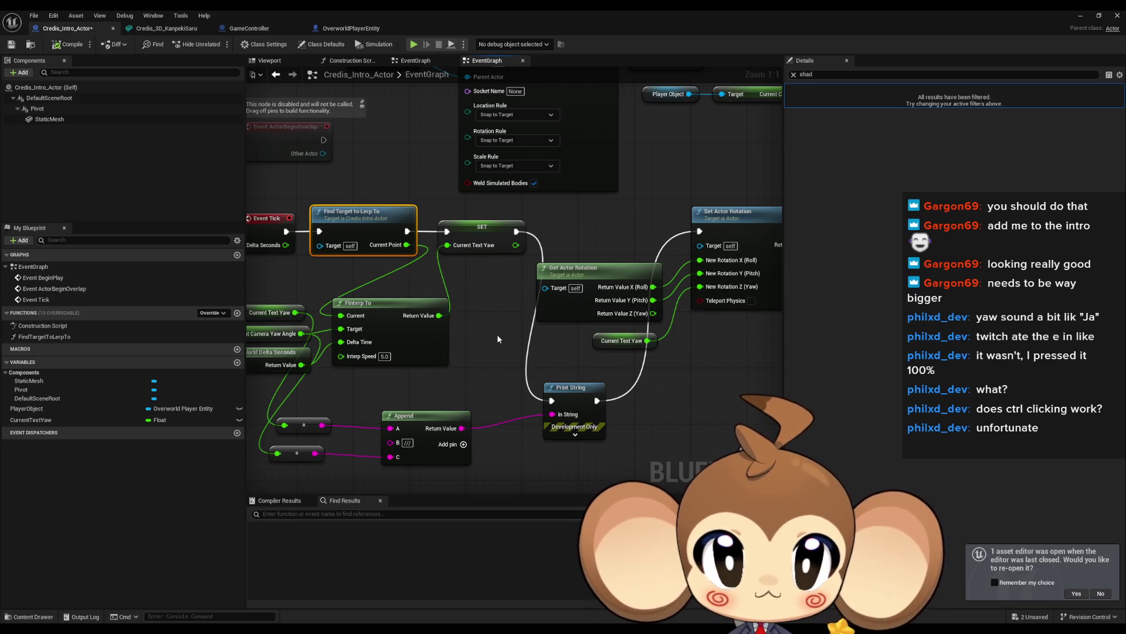
left_click_drag(494, 339, 527, 326)
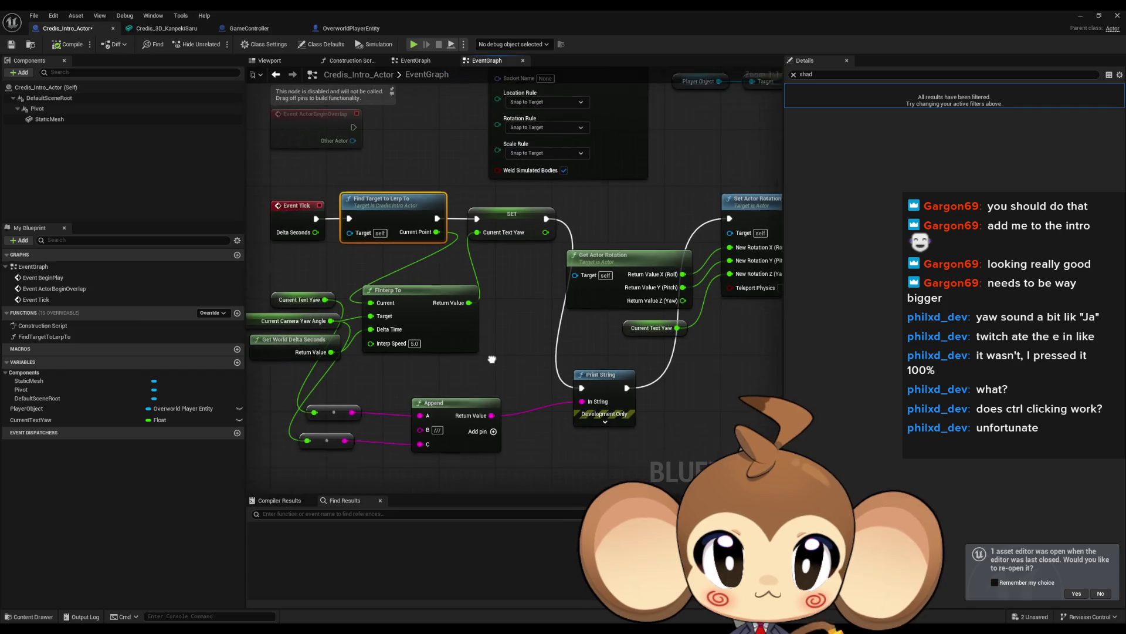
key("ctrl+z")
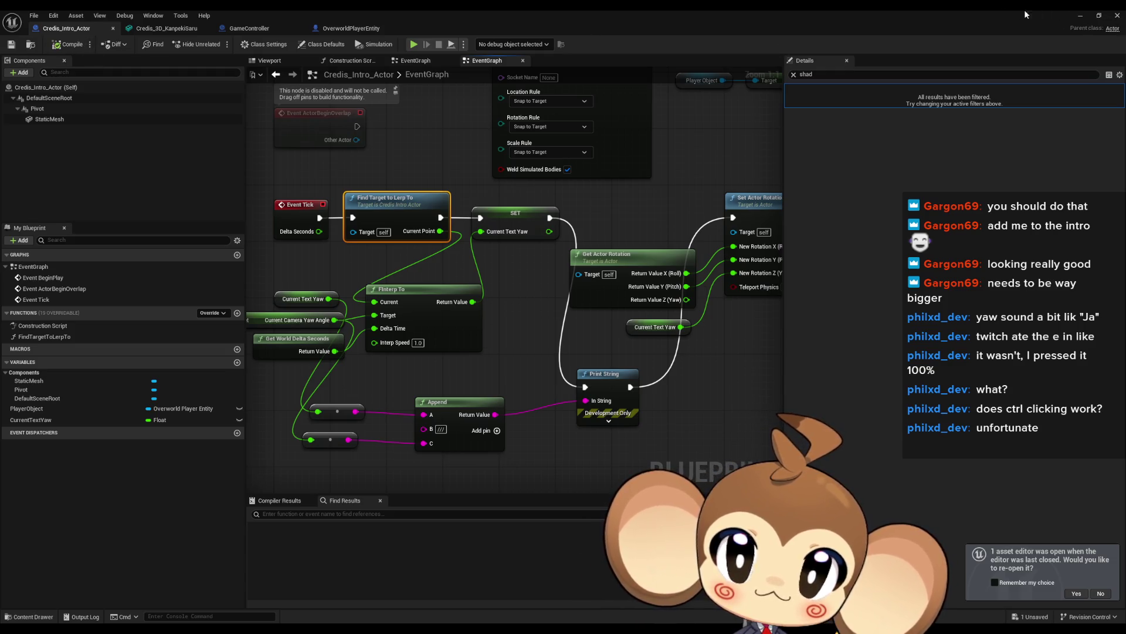
left_click(1081, 16)
left_click(222, 43)
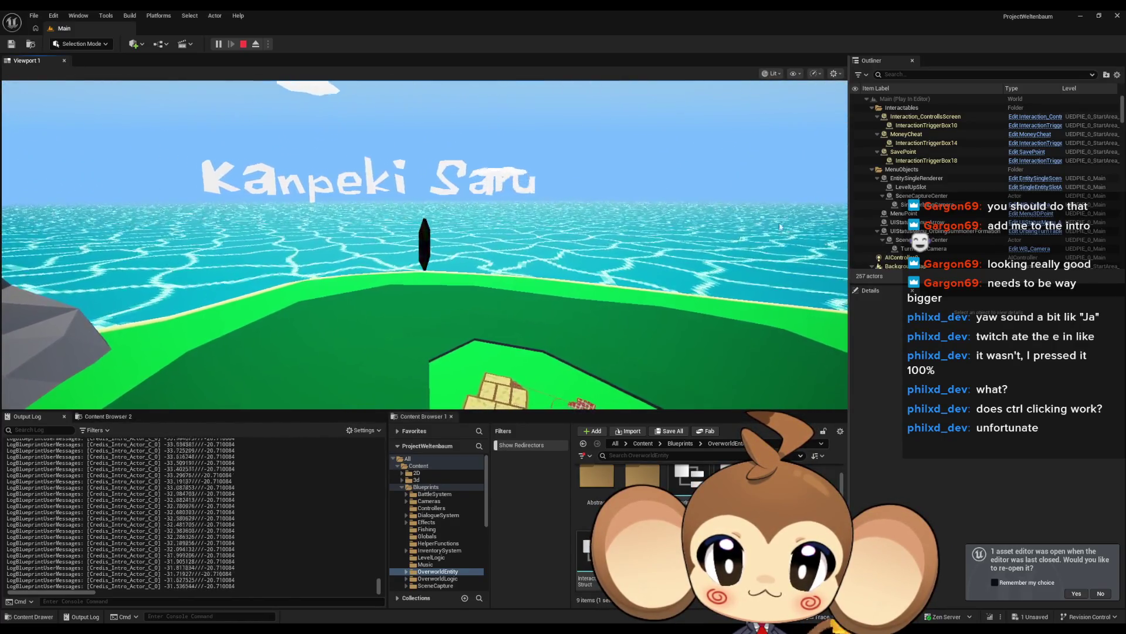
Stop the preview and set Credis_Intro_Actor's FInterp To Interp Speed to 3.0.
left_click(242, 45)
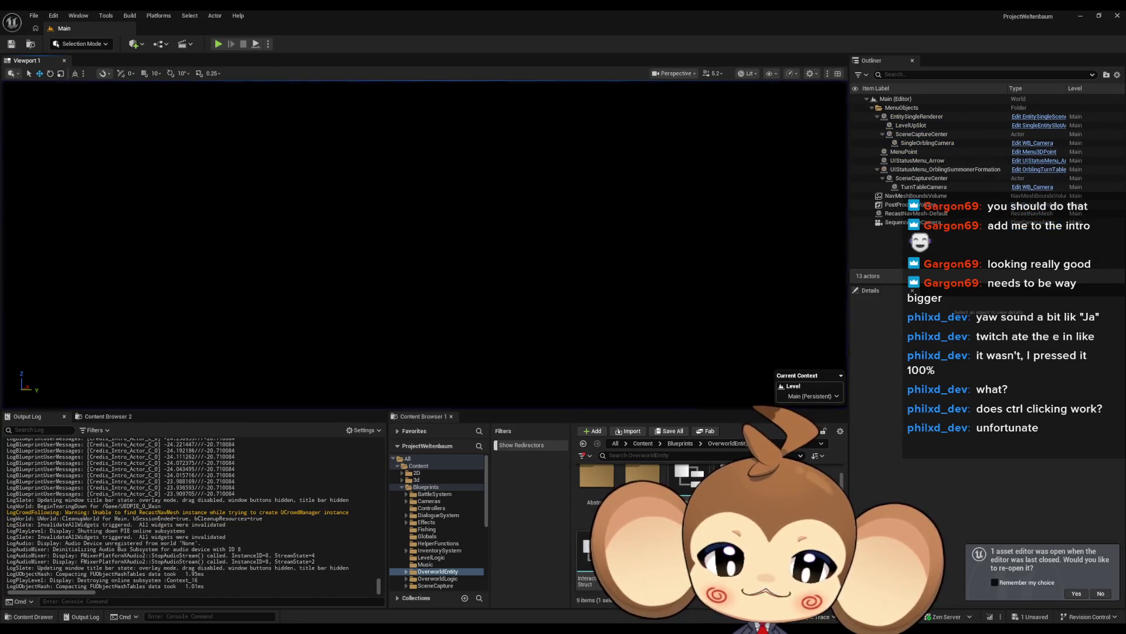
left_click(497, 596)
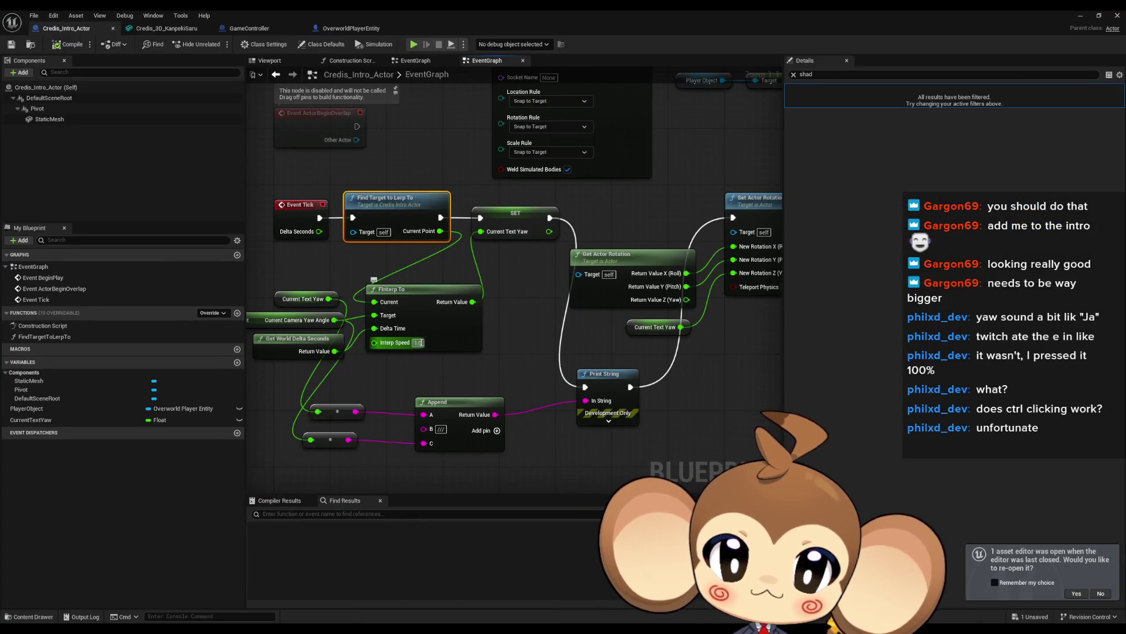
type("3")
key("Return")
left_click(515, 358)
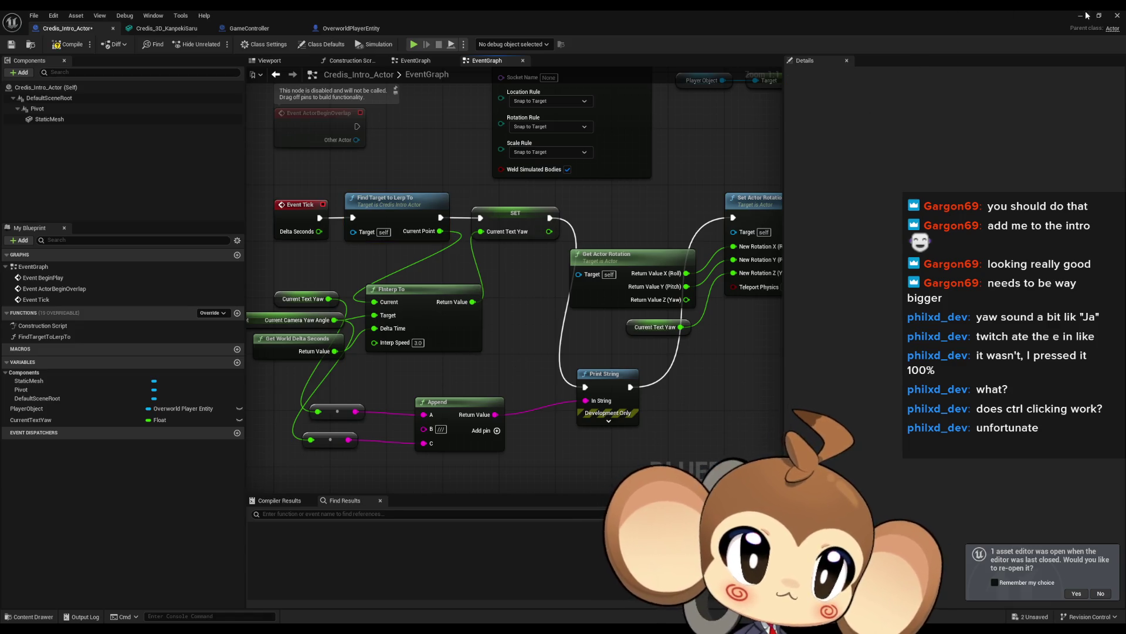
Run a new test play of the intro from the level editor, then stop it.
left_click(1081, 16)
left_click(218, 47)
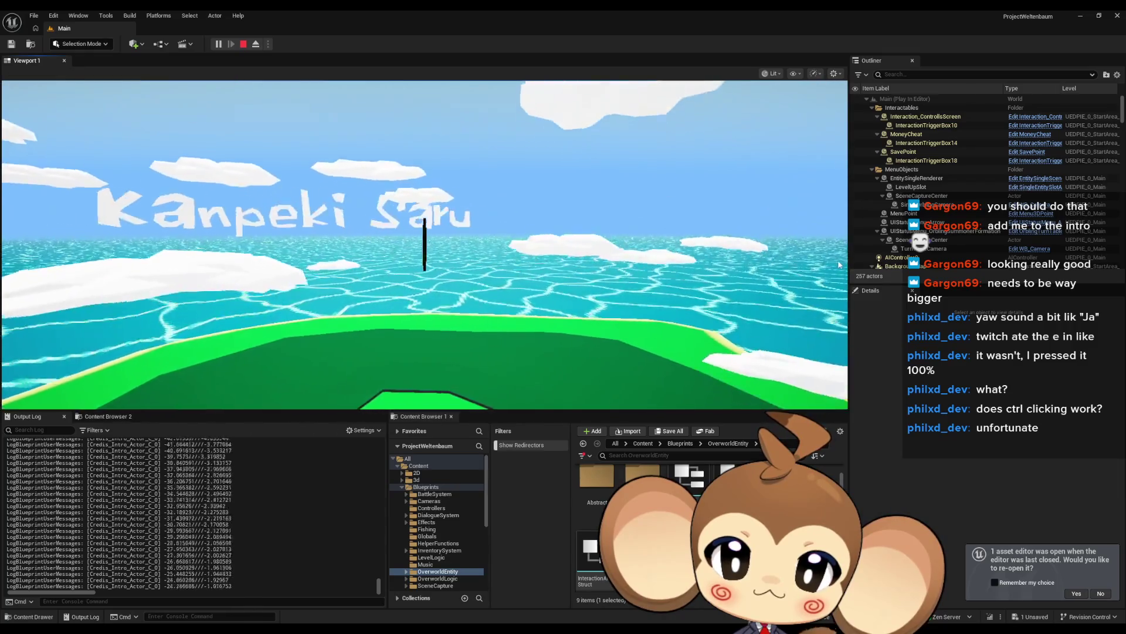
left_click(241, 47)
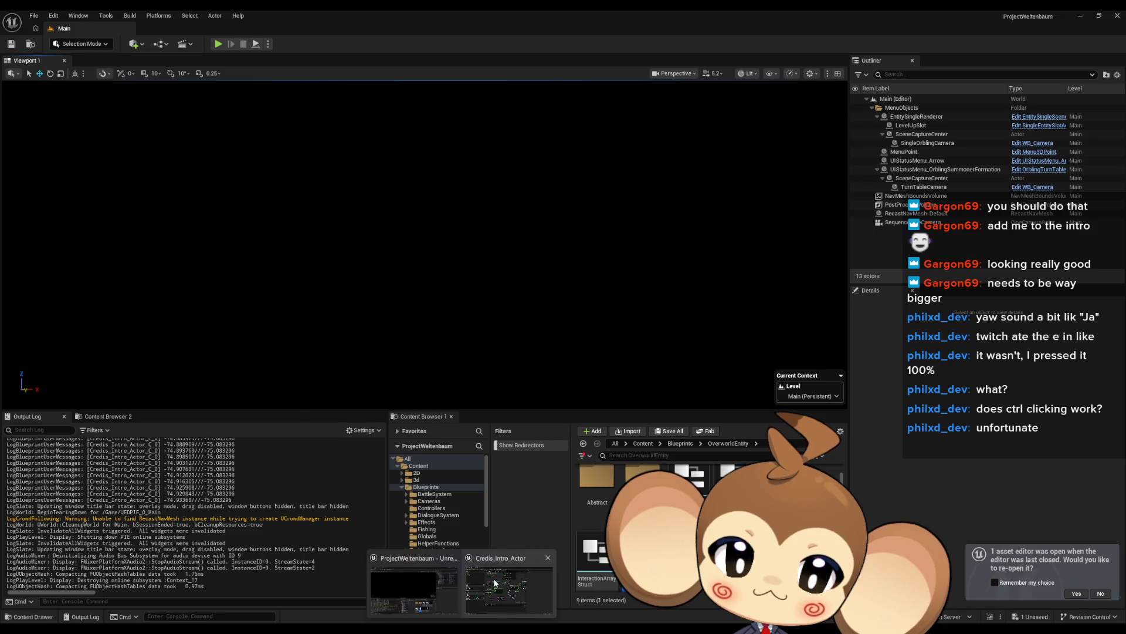
Look over the Append and Print String yaw logic in the EventGraph and select the Pivot component.
scroll(569, 382, "down", 4)
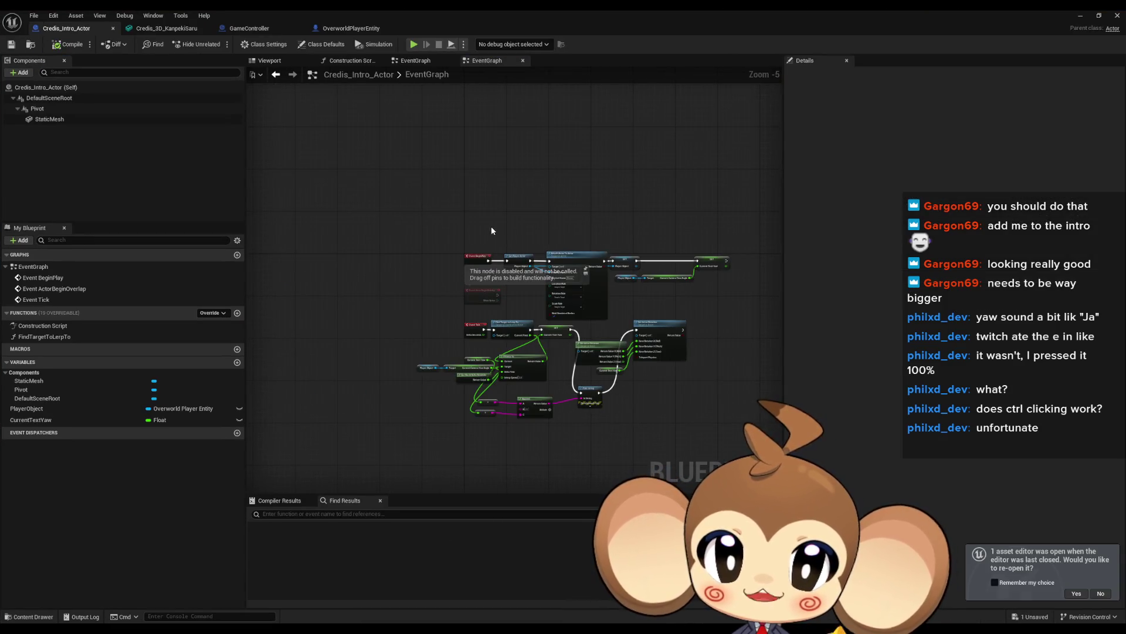
scroll(492, 230, "up", 2)
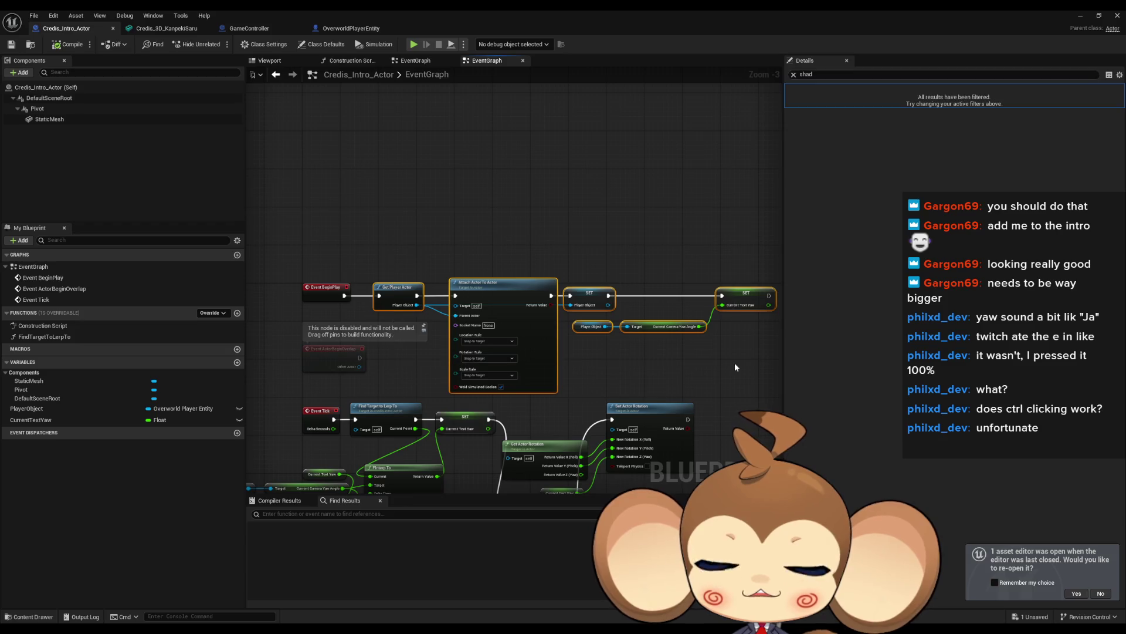
left_click_drag(727, 362, 718, 317)
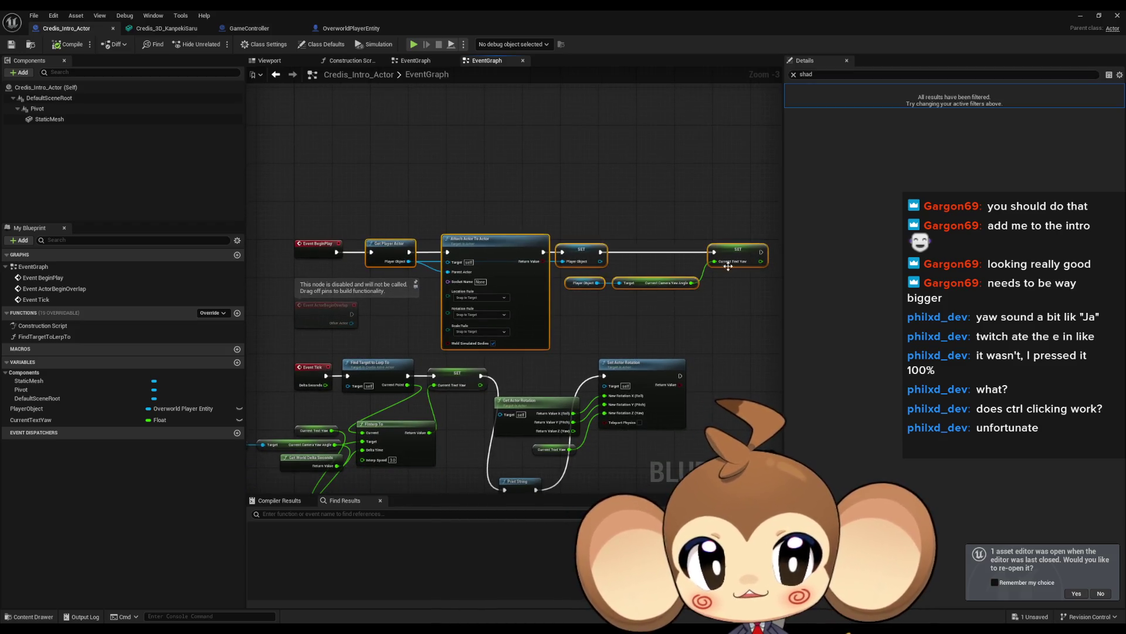
left_click_drag(550, 283, 551, 215)
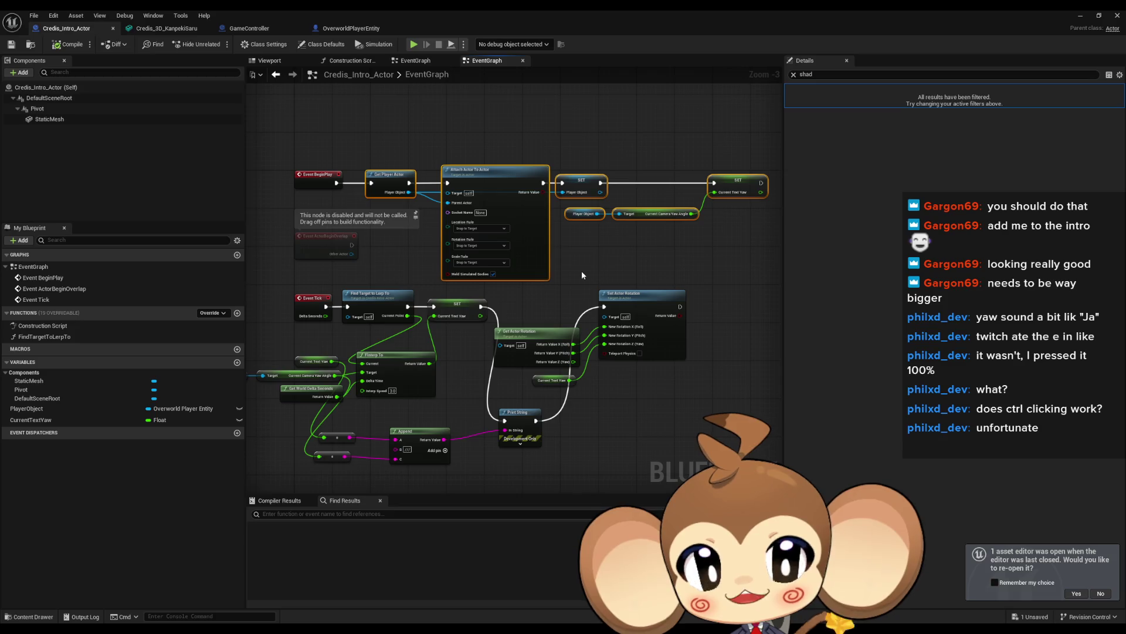
left_click_drag(579, 270, 569, 303)
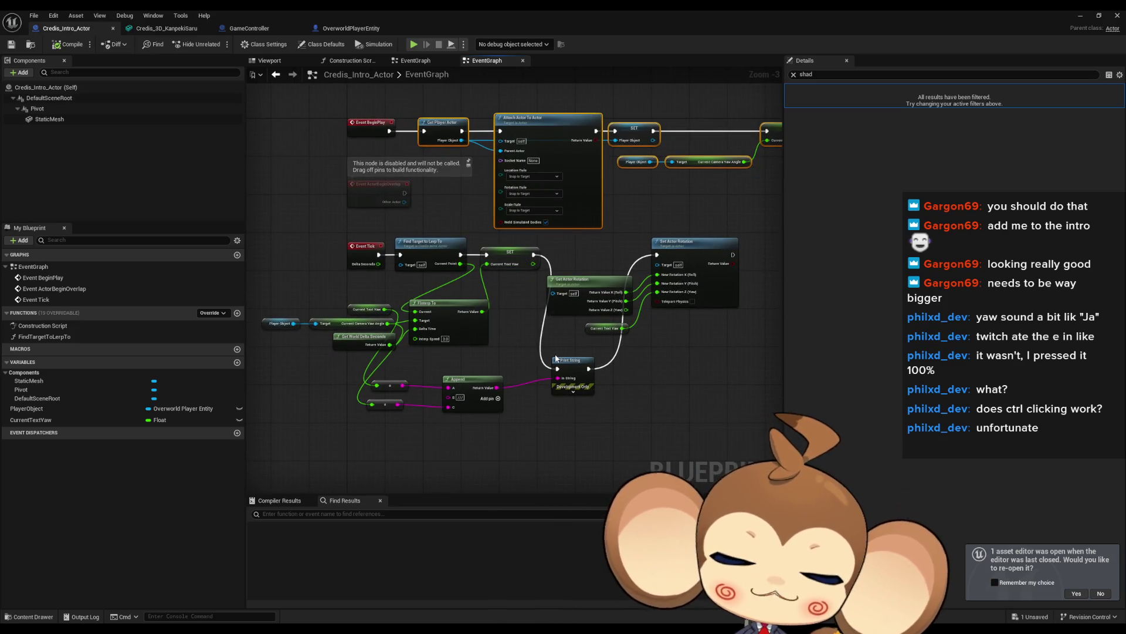
left_click(651, 365)
mouse_move(652, 363)
left_mouse_down()
mouse_move(611, 406)
mouse_move(693, 407)
left_mouse_up()
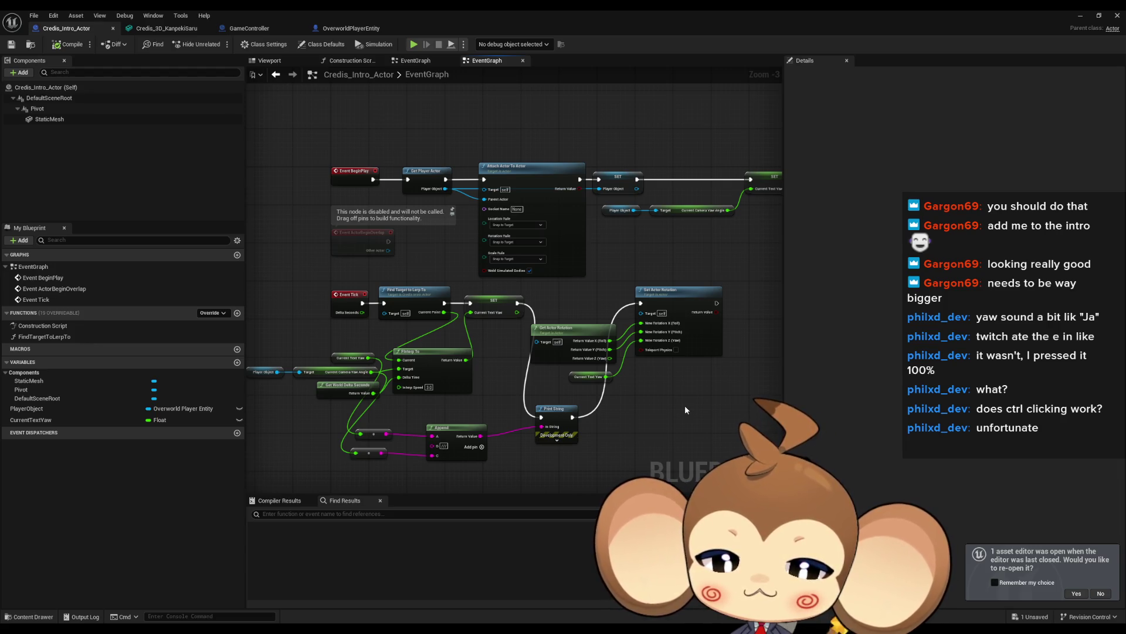
left_click(116, 111)
left_click(313, 142)
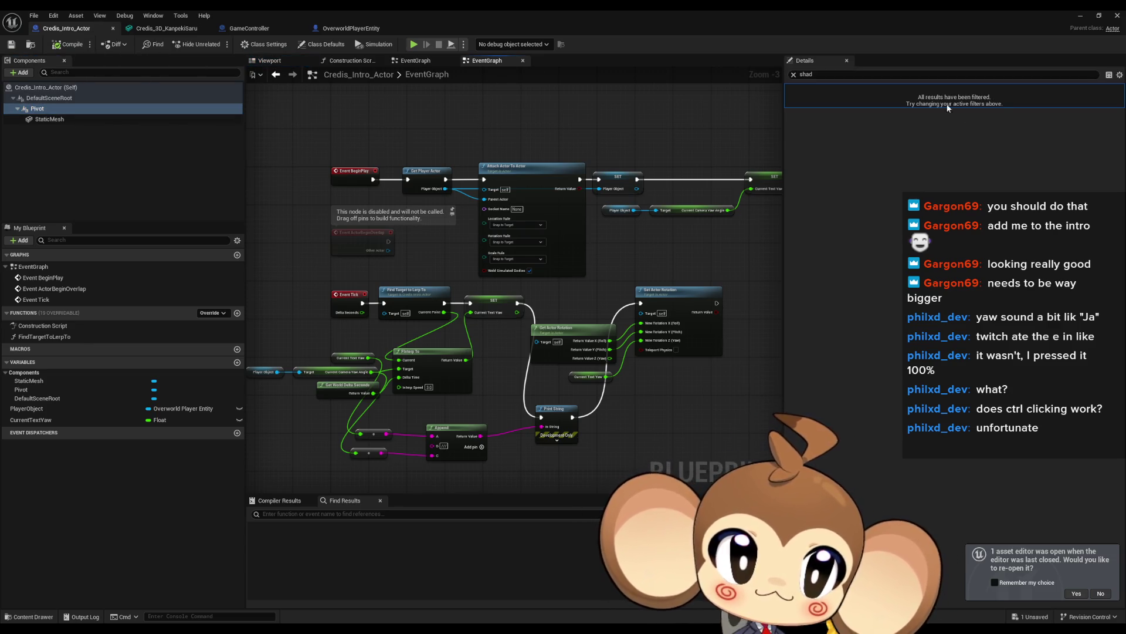
Add a TargetX float variable, compile, and place a TargetX getter in the graph.
left_click(794, 76)
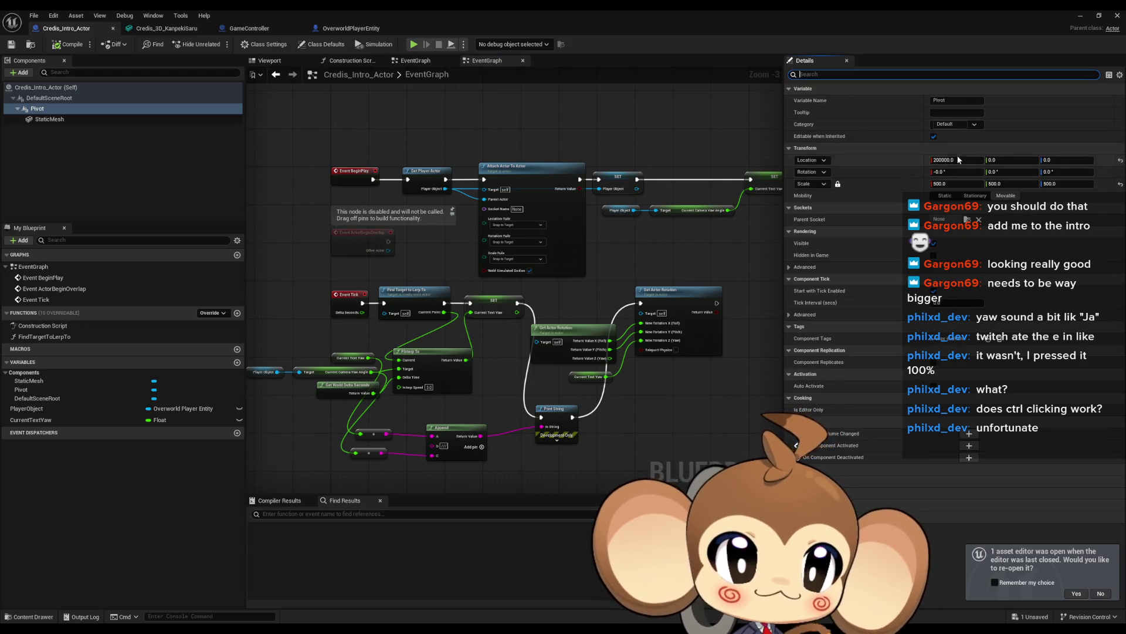
left_click(237, 362)
type("TargetX")
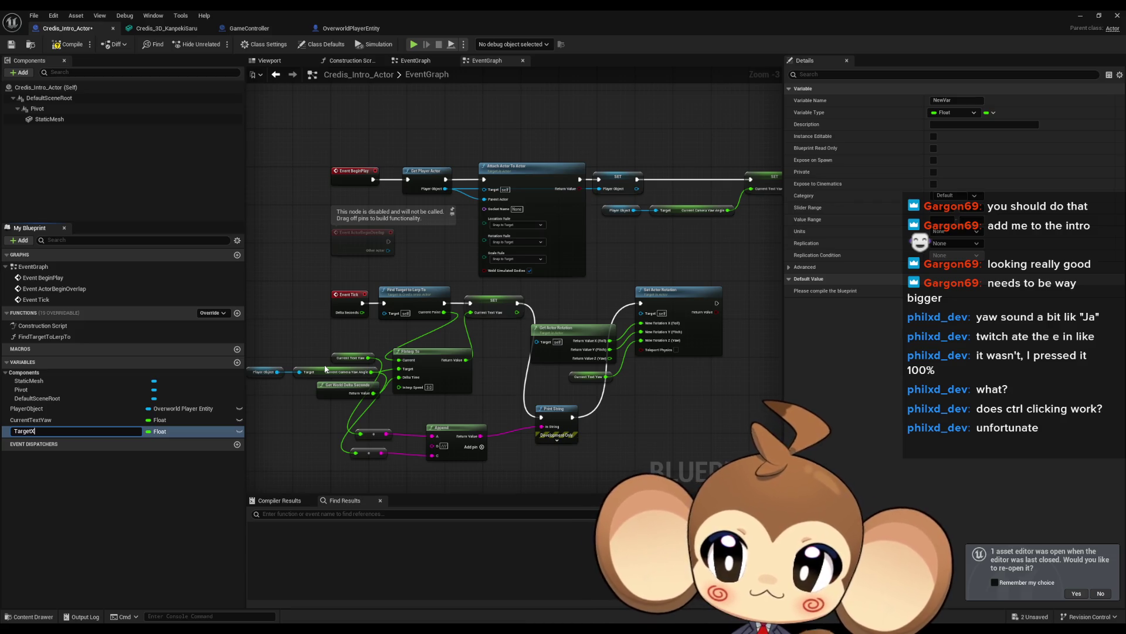
key("Return")
key("ctrl+s")
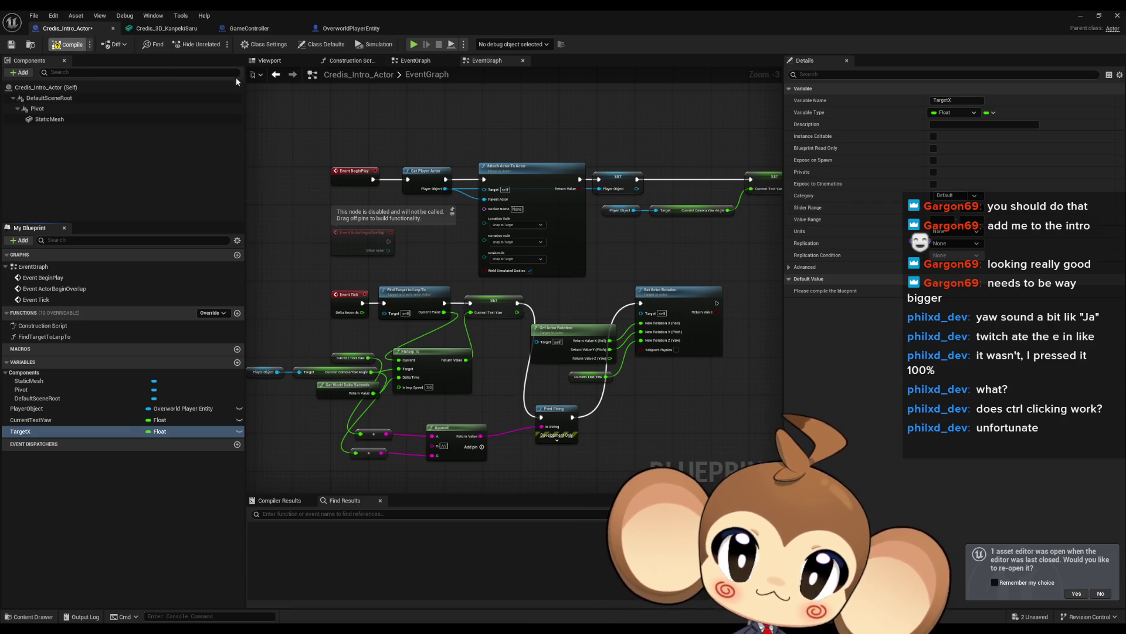
left_click_drag(346, 355, 256, 414)
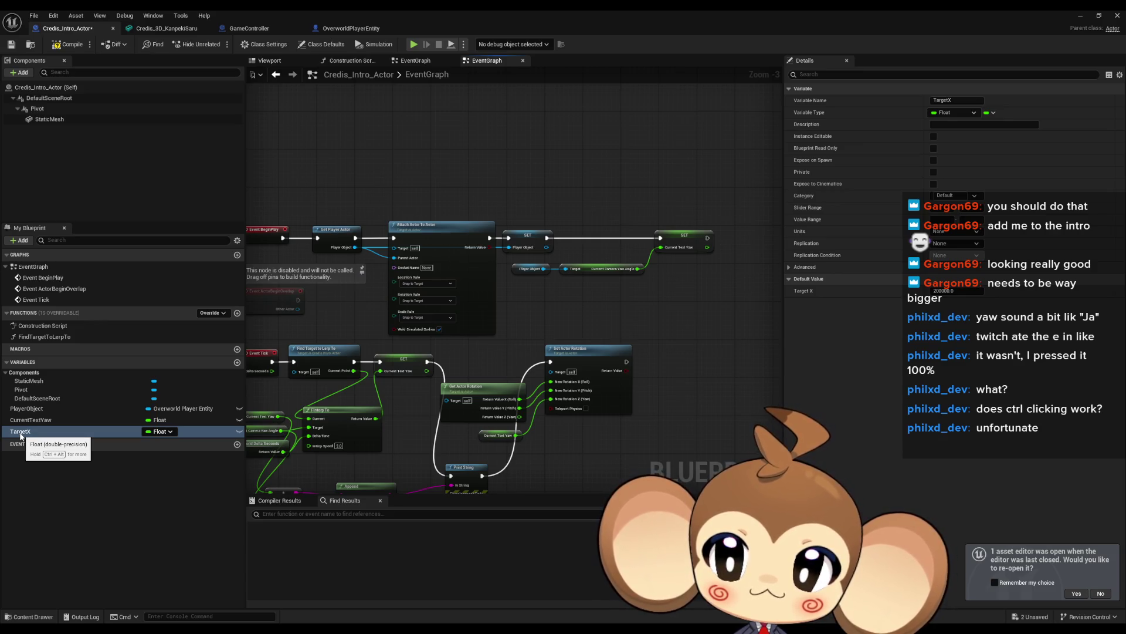
left_click(21, 435)
left_click_drag(668, 455, 670, 459)
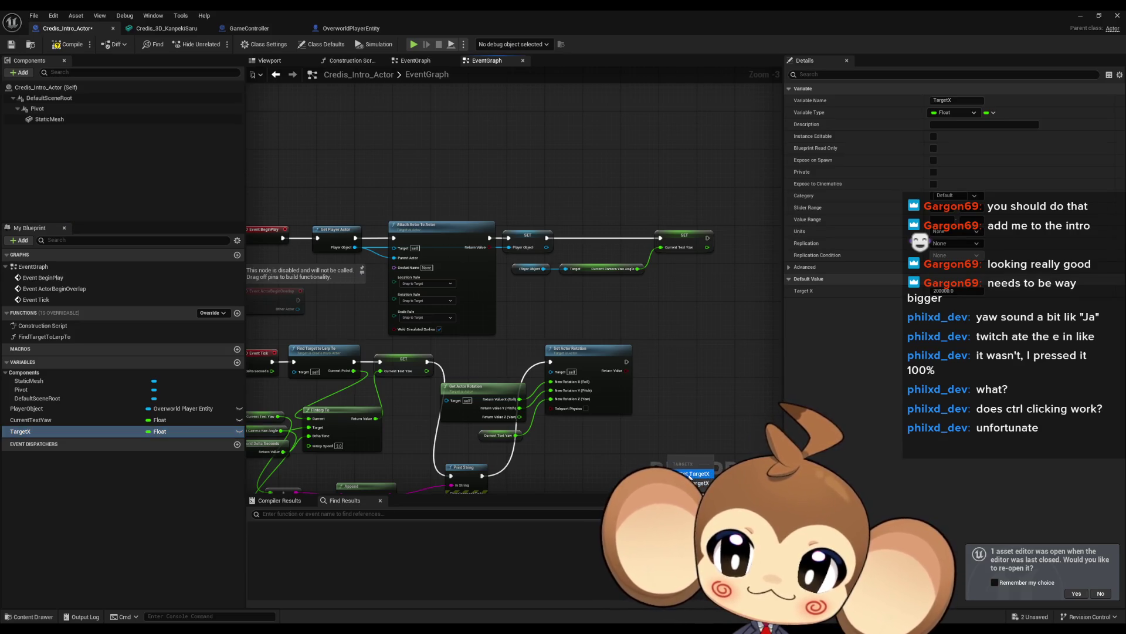
left_click(689, 476)
mouse_move(726, 279)
left_mouse_down()
mouse_move(701, 246)
mouse_move(657, 330)
mouse_move(663, 367)
left_mouse_up()
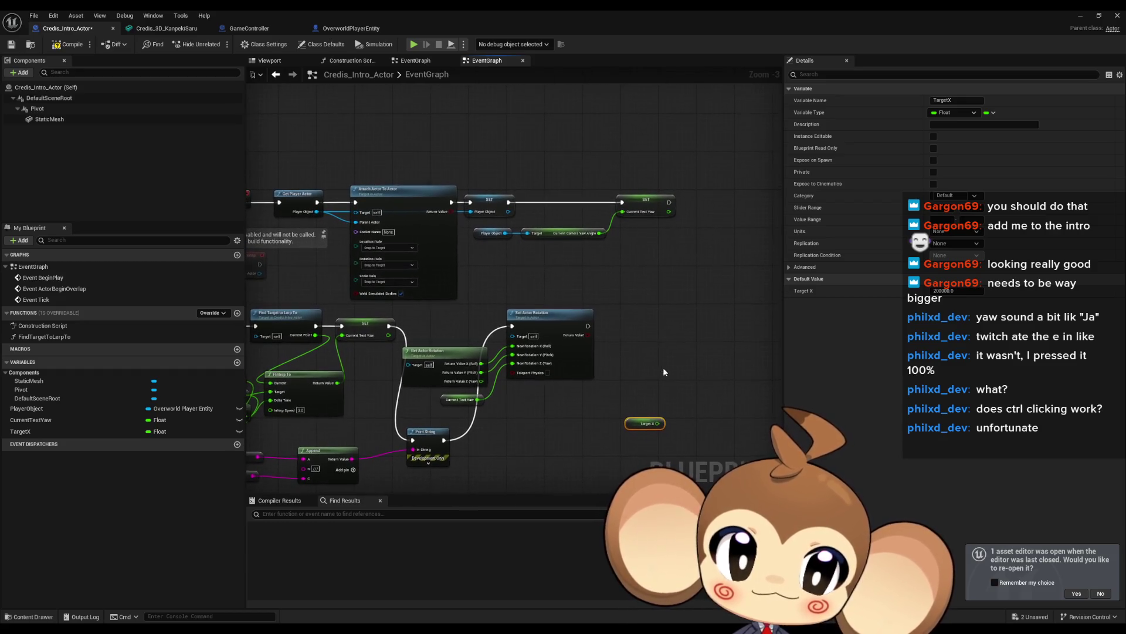
Add a StartX float variable, place its getter by the top Set node, and default it to 200000.
left_click(237, 362)
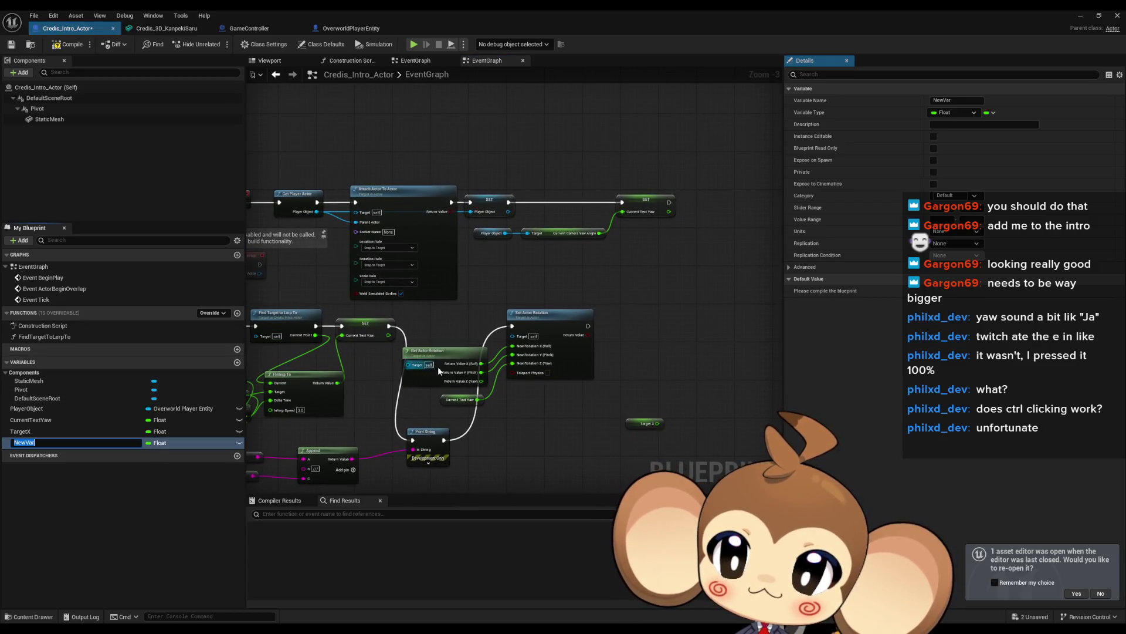
type("StartX")
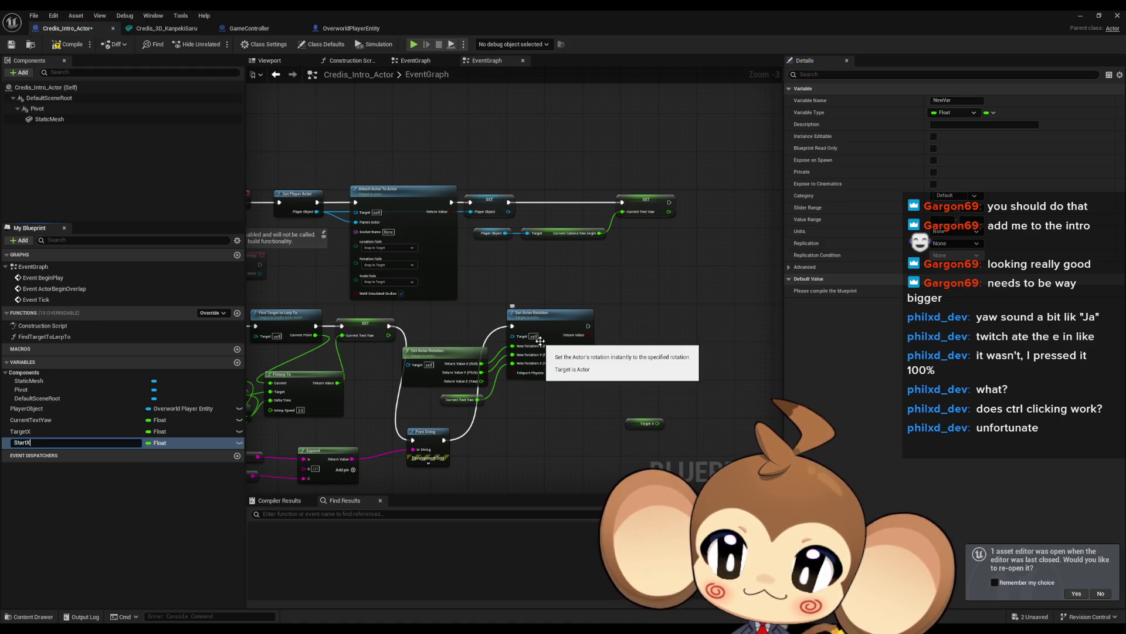
key("Return")
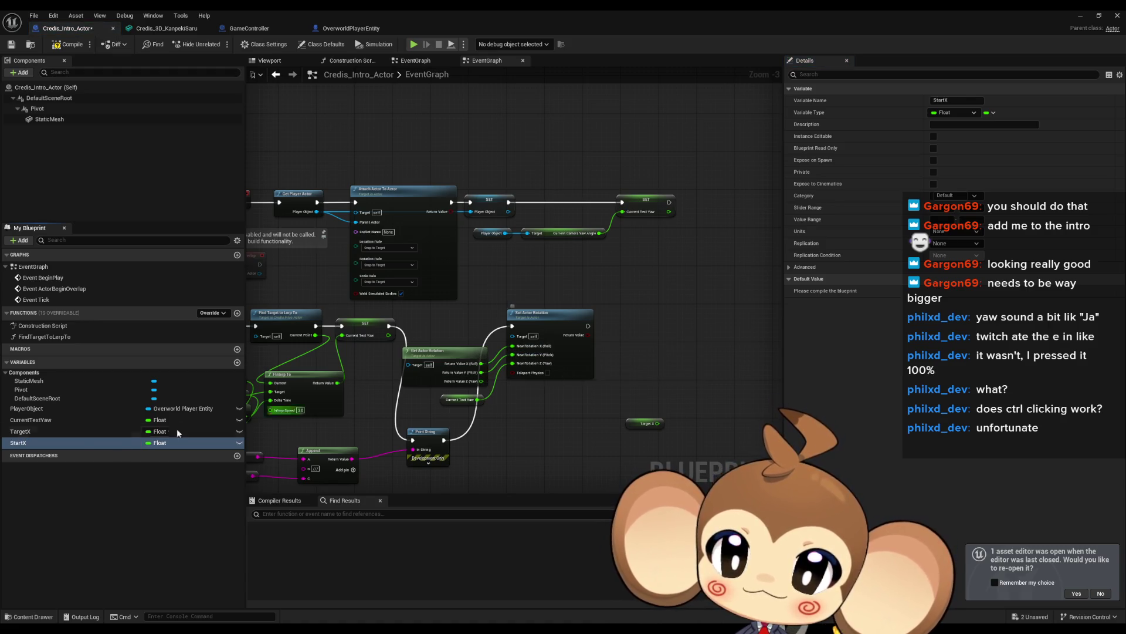
mouse_move(32, 447)
left_mouse_down()
mouse_move(669, 238)
mouse_move(646, 243)
left_mouse_up()
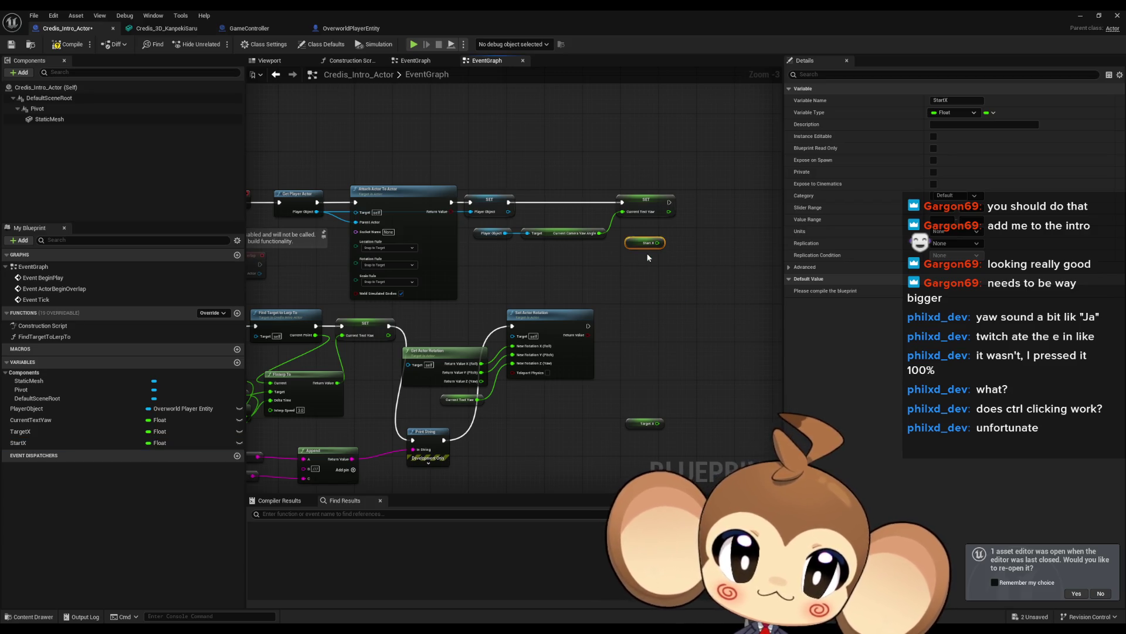
left_click(72, 46)
left_click(956, 291)
type("200000")
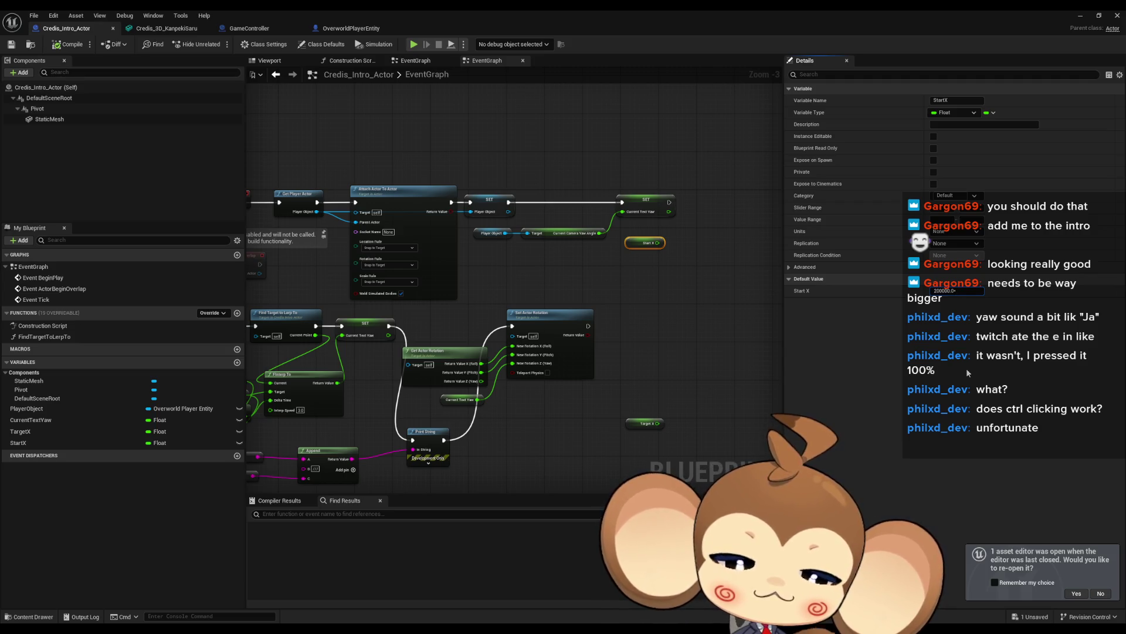
type("5")
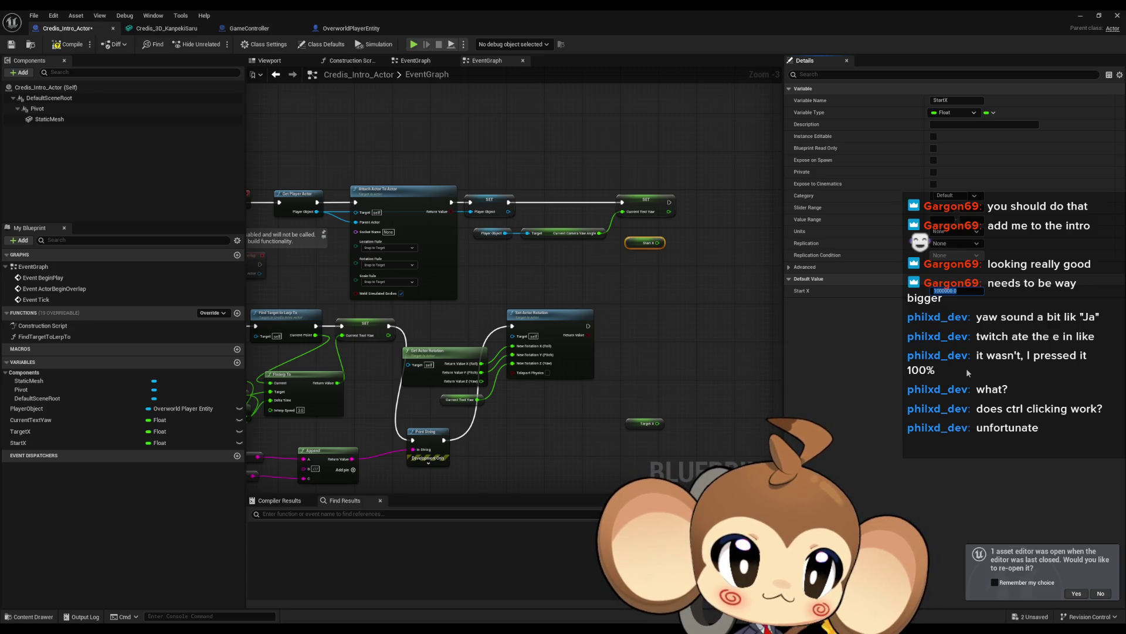
left_click(693, 261)
scroll(693, 262, "up", 3)
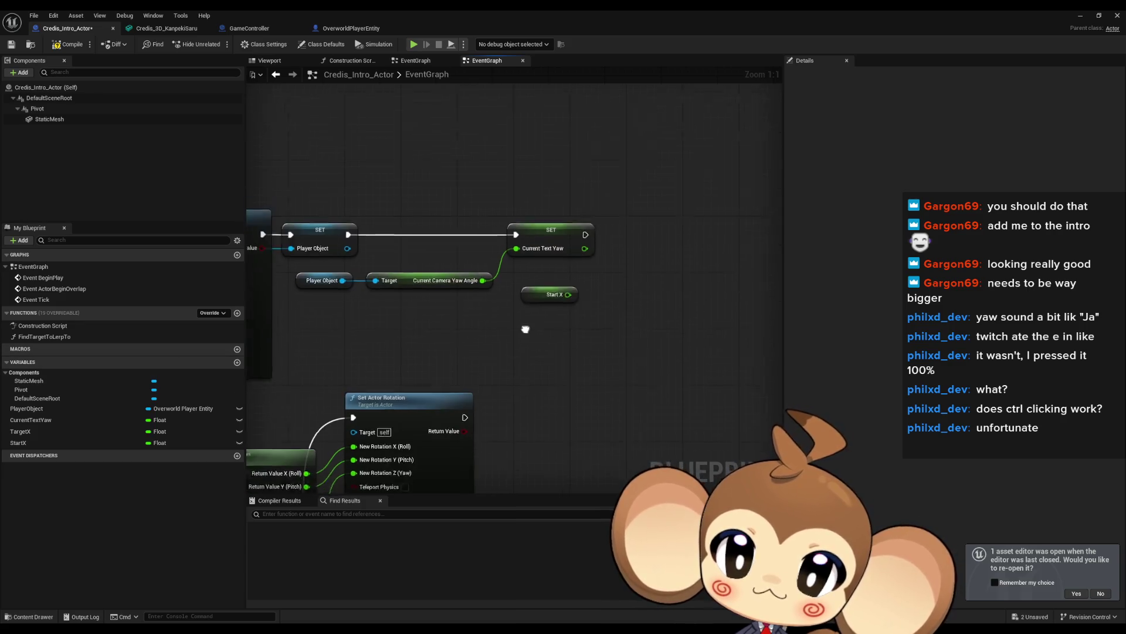
Add a Set Actor Location node near the top Set node and a duplicate below it.
right_click(649, 301)
type("set")
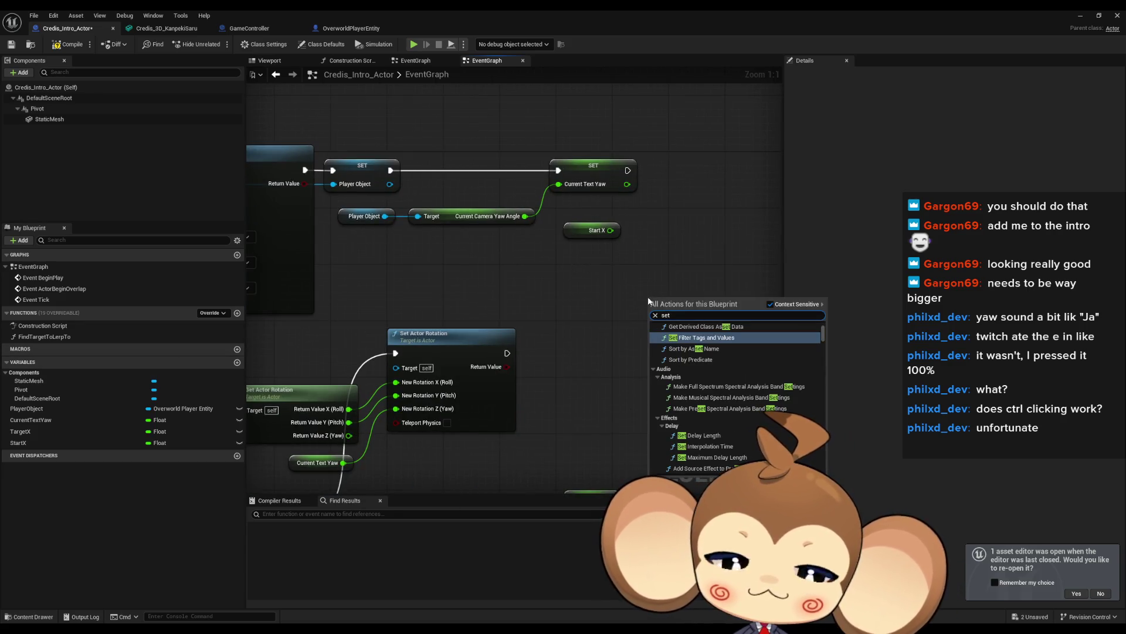
type(" actor loca")
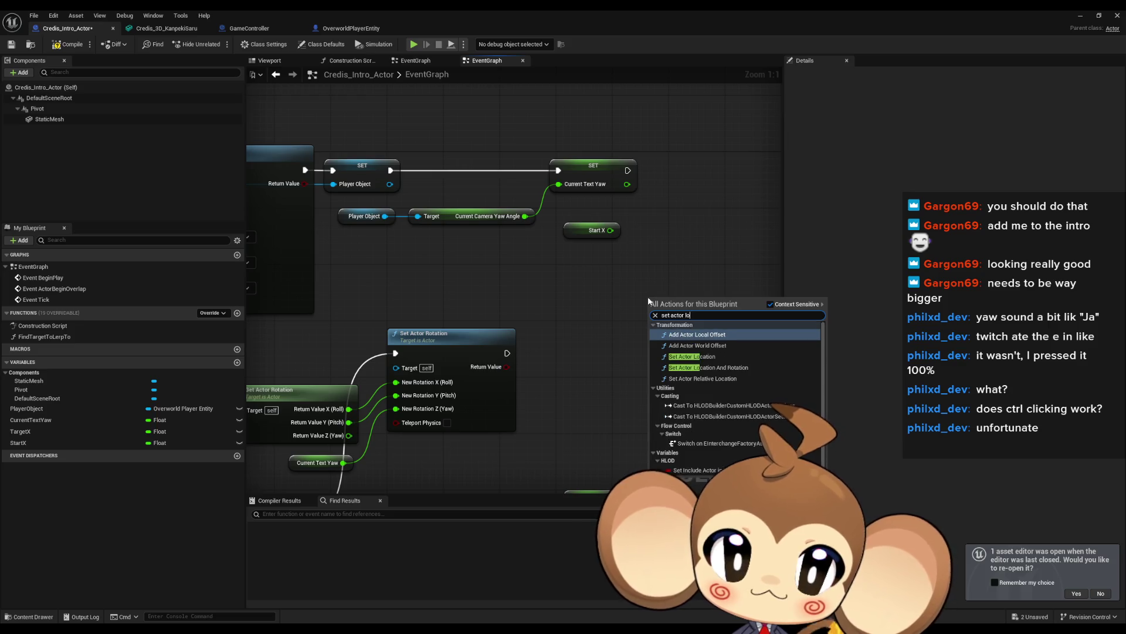
key("Down")
key("Down")
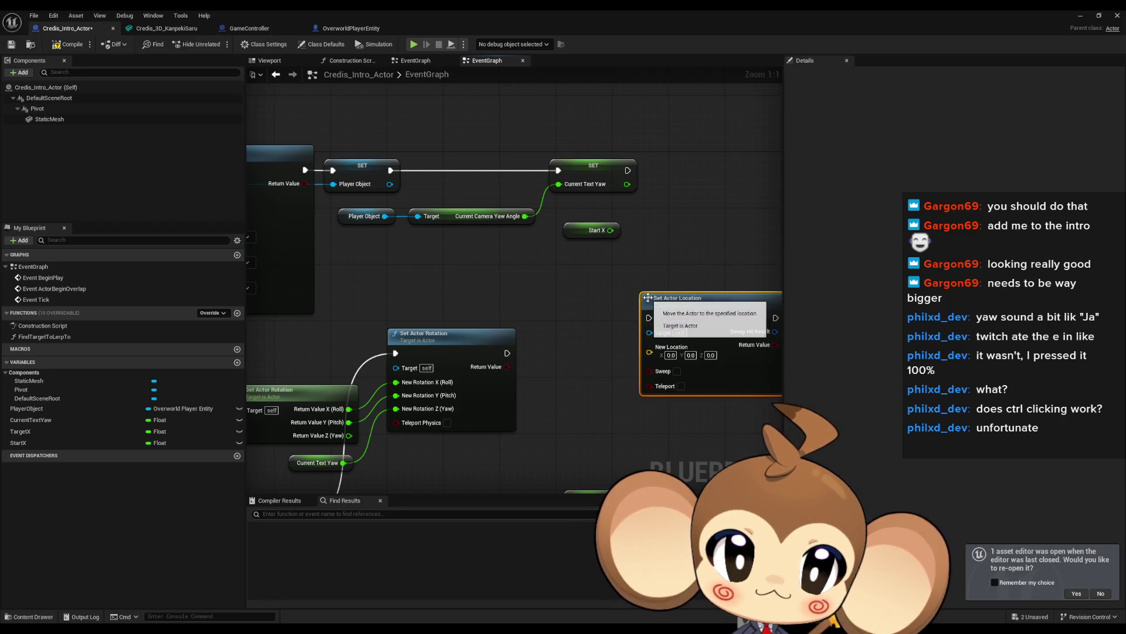
key("Return")
left_click_drag(546, 307, 586, 152)
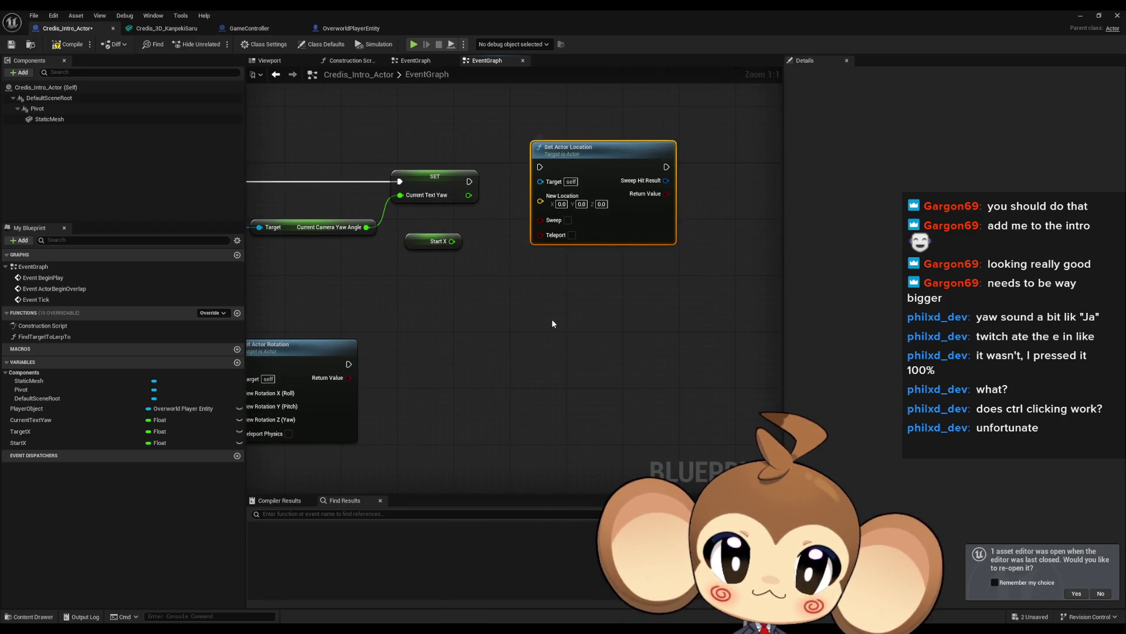
key("ctrl+d")
left_click(466, 293)
Add Get Actor Location and split its Return Value and both New Location pins into X, Y, Z.
right_click(466, 294)
type("geta")
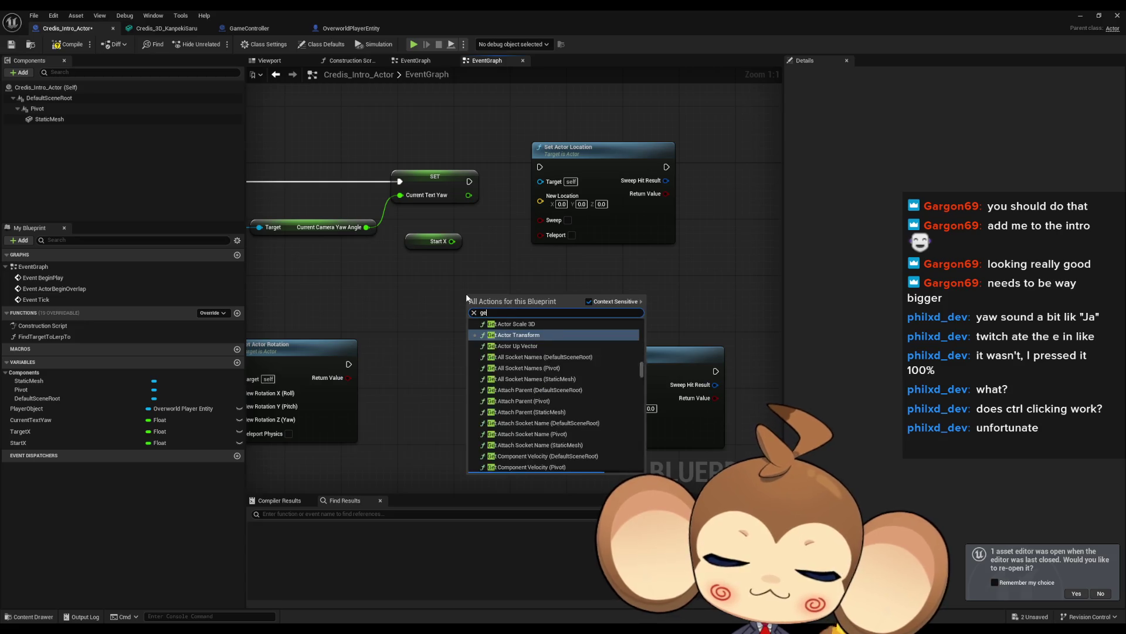
key("BackSpace")
type("ac")
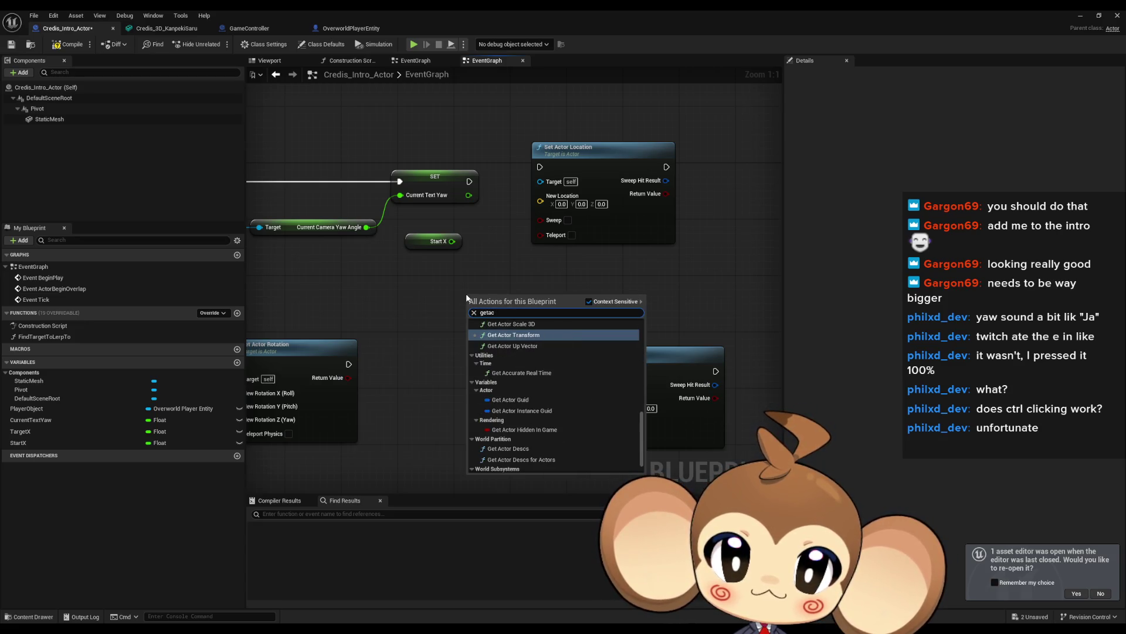
type("tr loc")
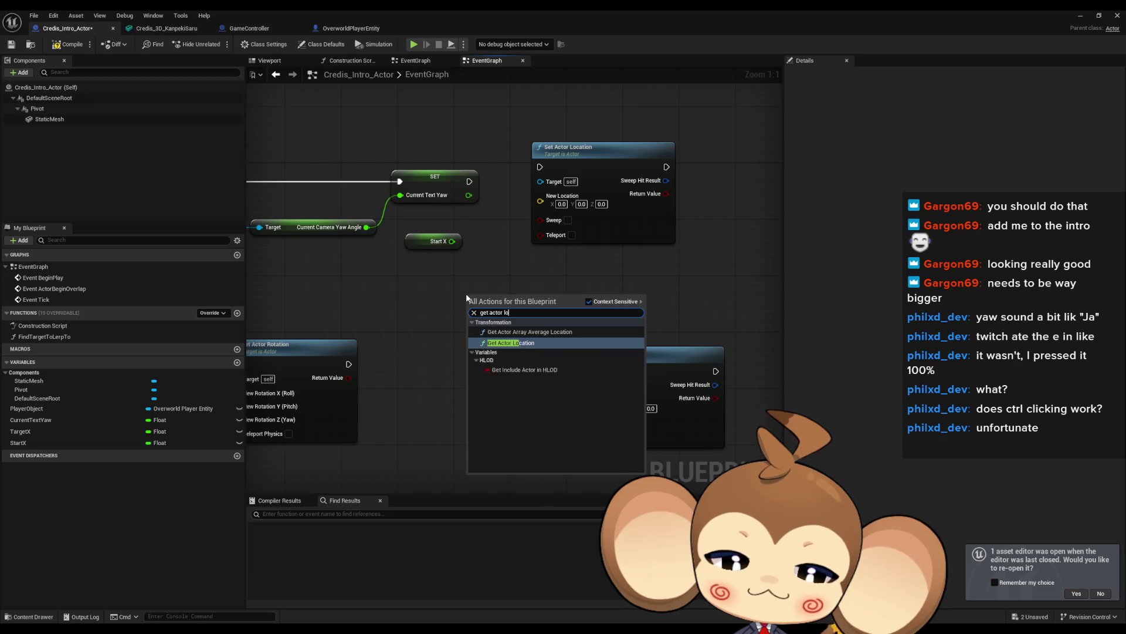
key("Return")
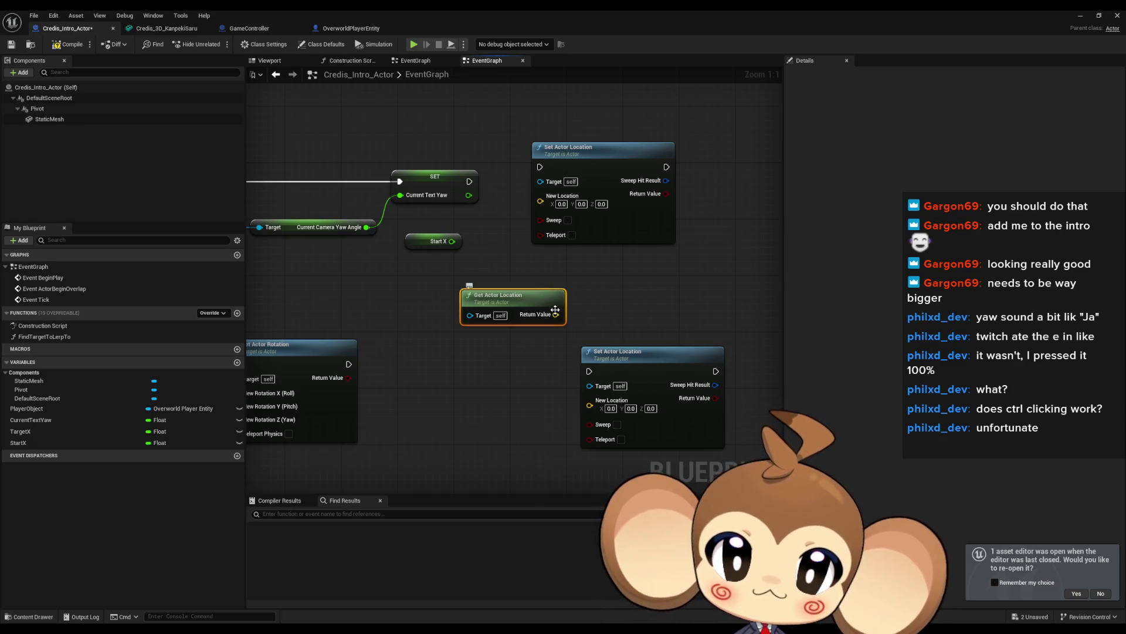
right_click(557, 315)
left_click(592, 352)
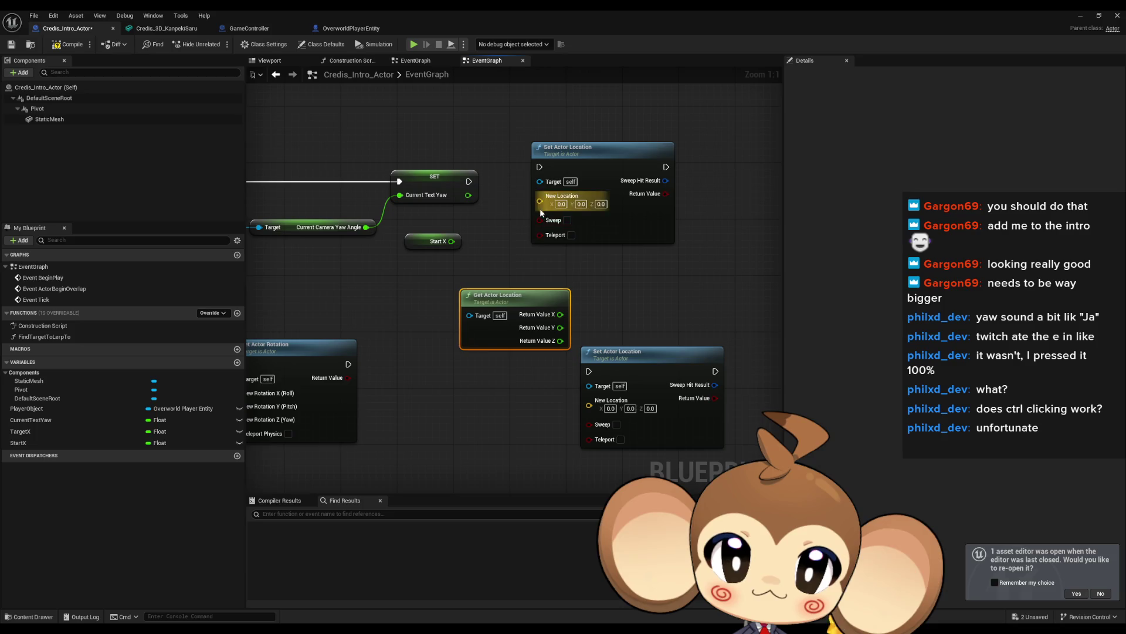
right_click(539, 201)
left_click(579, 245)
right_click(589, 405)
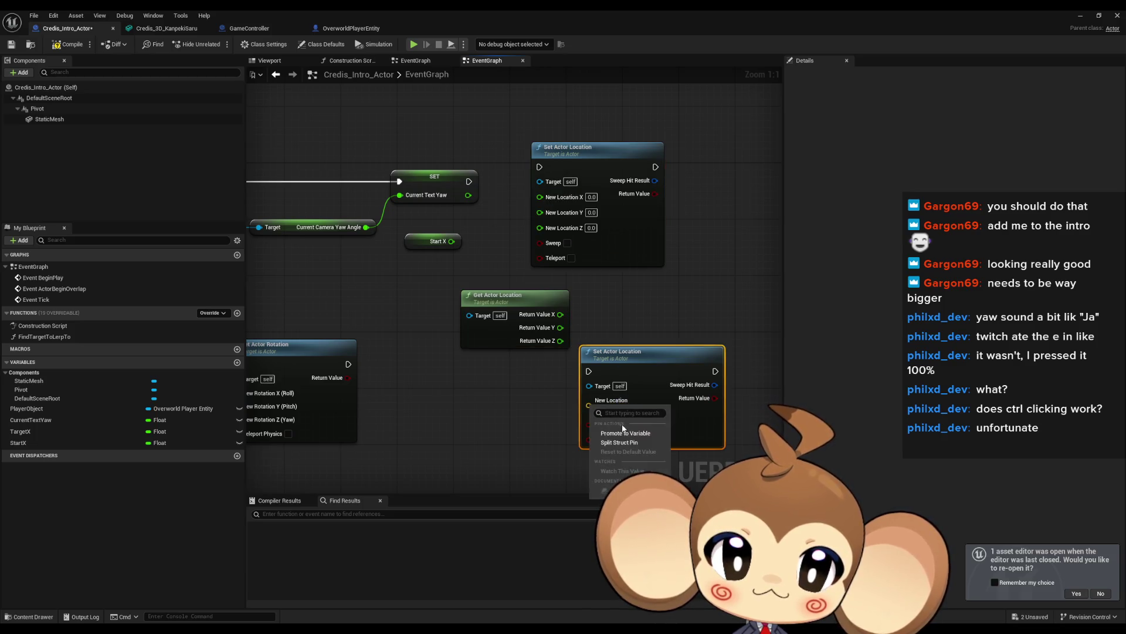
left_click(610, 443)
Duplicate Get Actor Location and wire Start X plus current Y and Z into both Set Actor Location nodes.
left_click_drag(491, 302, 415, 289)
key("ctrl+c")
key("ctrl+v")
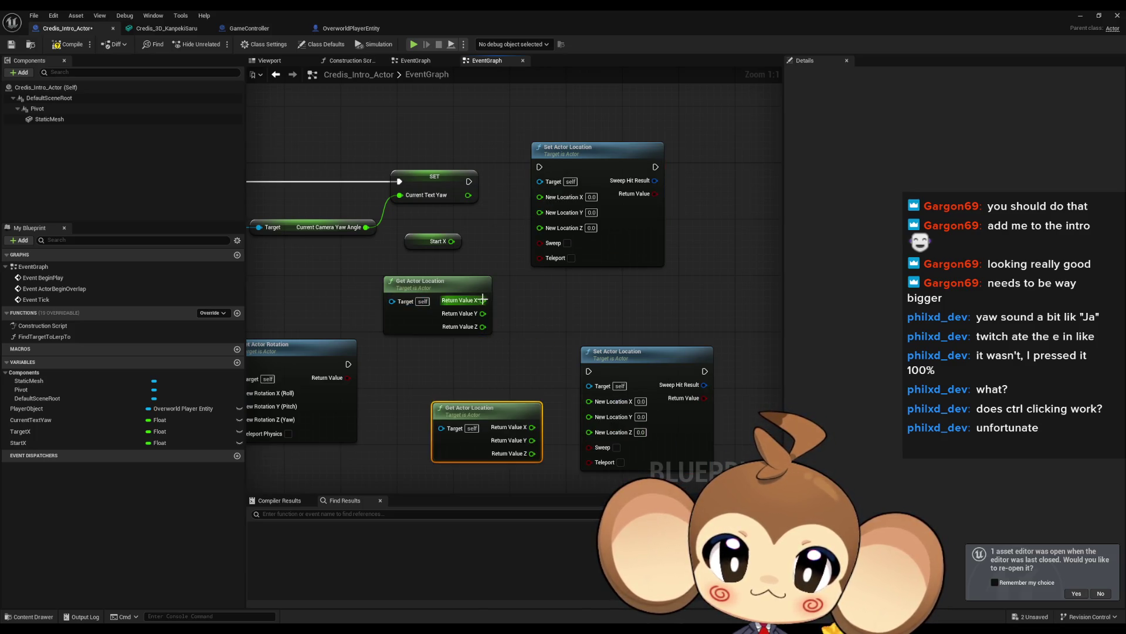
left_click_drag(482, 300, 543, 208)
left_click(477, 230)
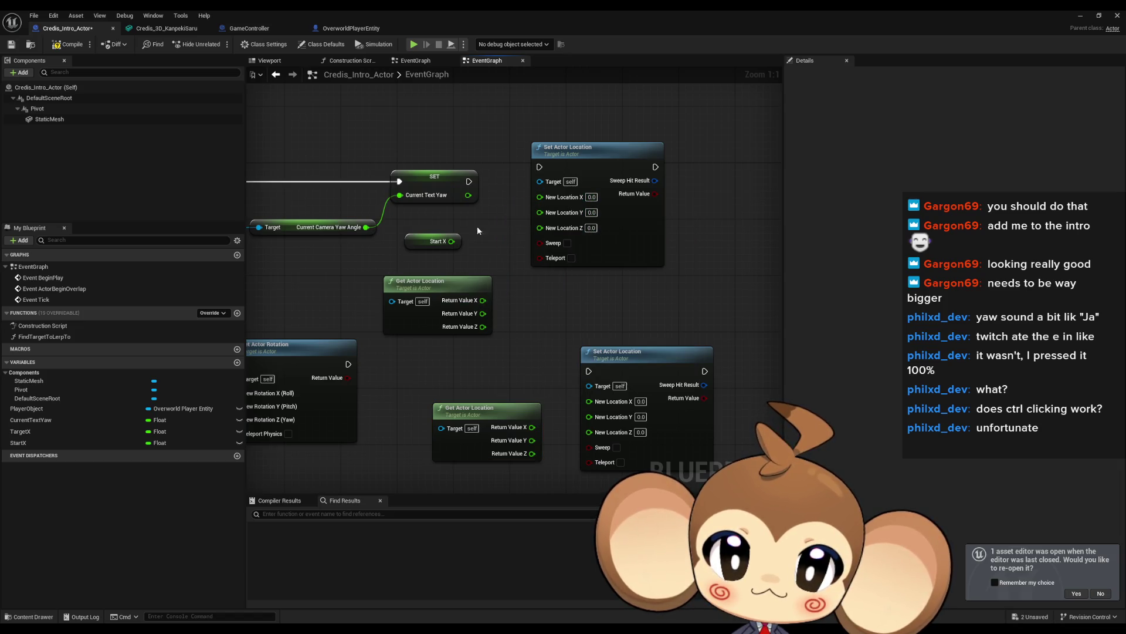
mouse_move(451, 240)
left_mouse_down()
mouse_move(540, 195)
mouse_move(510, 276)
mouse_move(514, 299)
mouse_move(483, 313)
left_mouse_up()
left_click_drag(540, 223, 483, 327)
left_click_drag(423, 282, 413, 259)
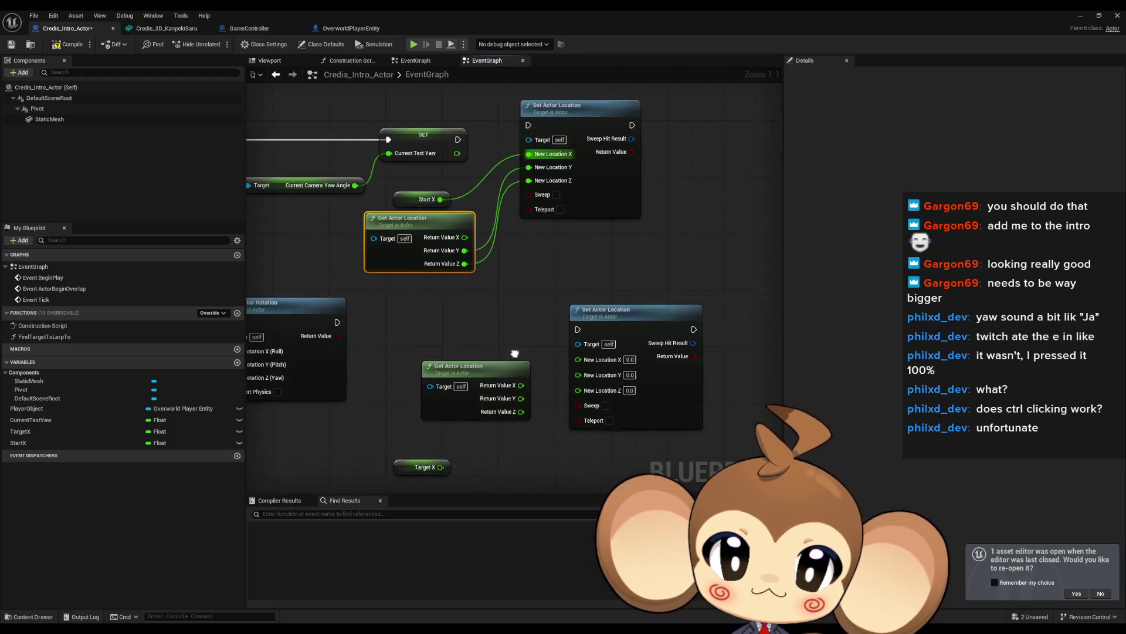
mouse_move(517, 378)
left_mouse_down()
mouse_move(574, 355)
mouse_move(517, 391)
left_mouse_up()
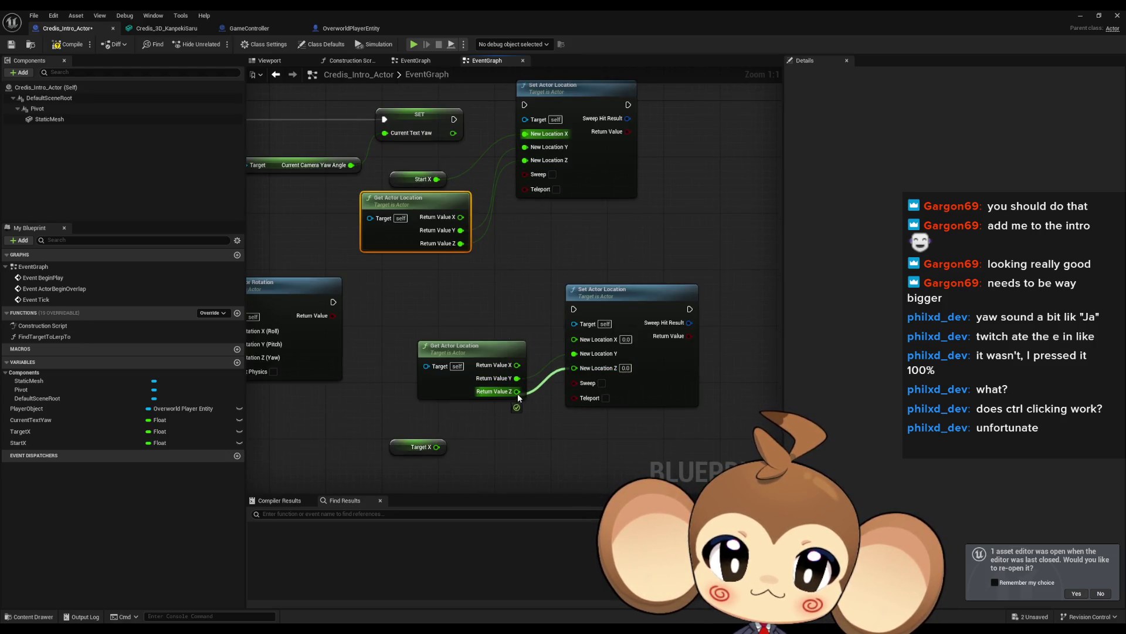
left_click_drag(407, 448, 449, 313)
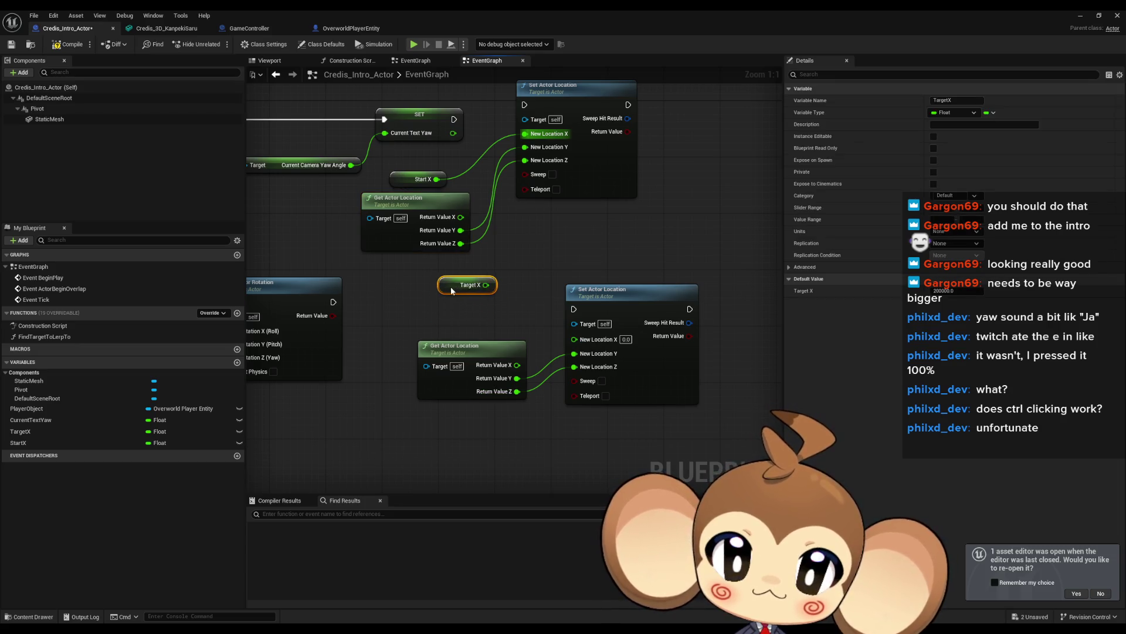
left_click_drag(487, 346, 470, 347)
scroll(393, 361, "down", 3)
left_click_drag(394, 364, 665, 318)
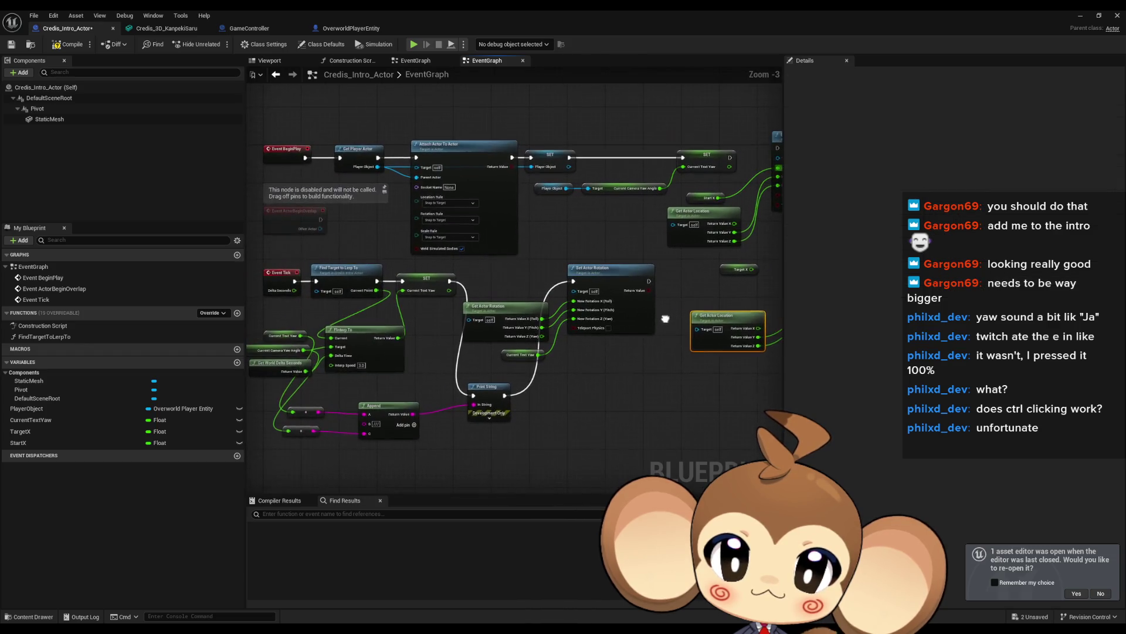
Move the FInterp To and delta seconds nodes down beside the location nodes.
left_click_drag(507, 285, 364, 268)
left_click_drag(493, 384, 702, 362)
scroll(347, 323, "up", 1)
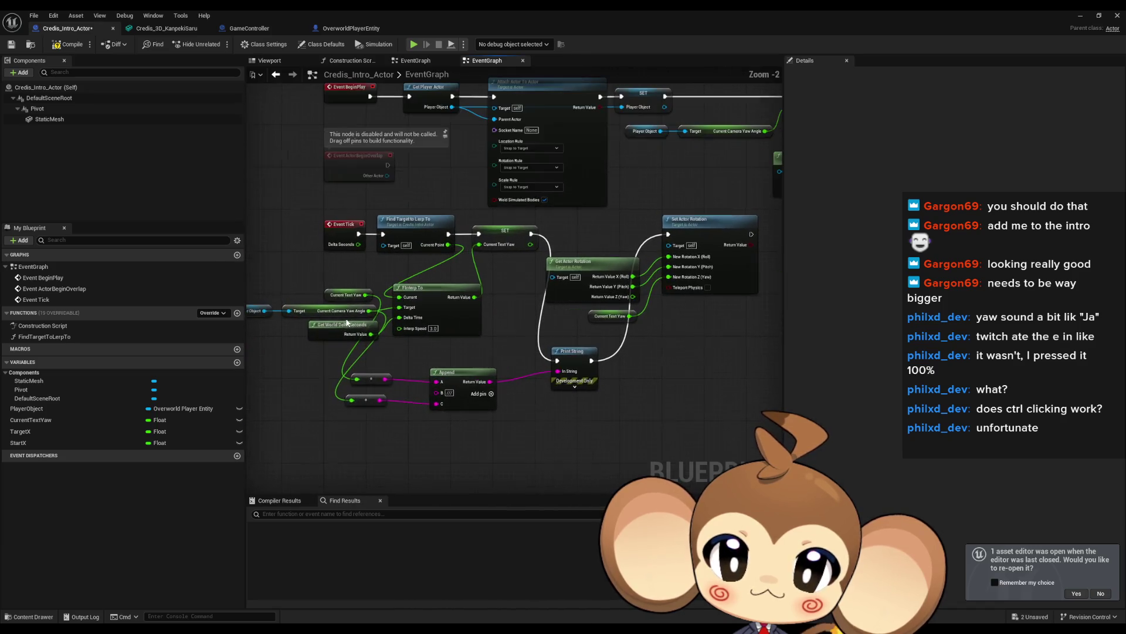
left_click_drag(438, 276, 501, 274)
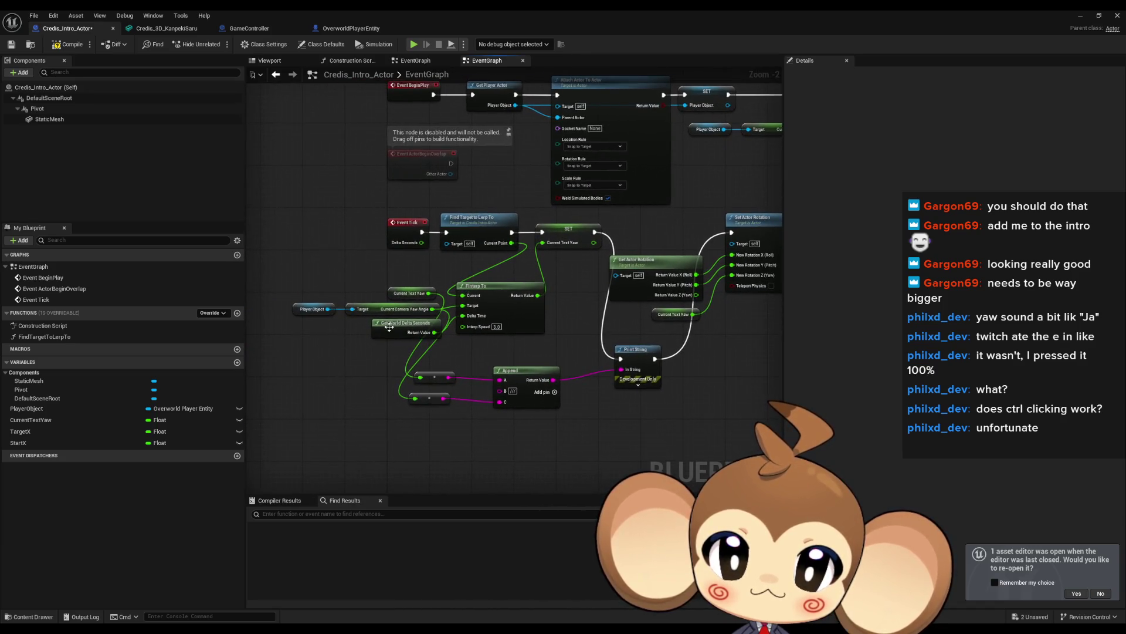
left_click(505, 303, "shift")
scroll(505, 302, "up", 2)
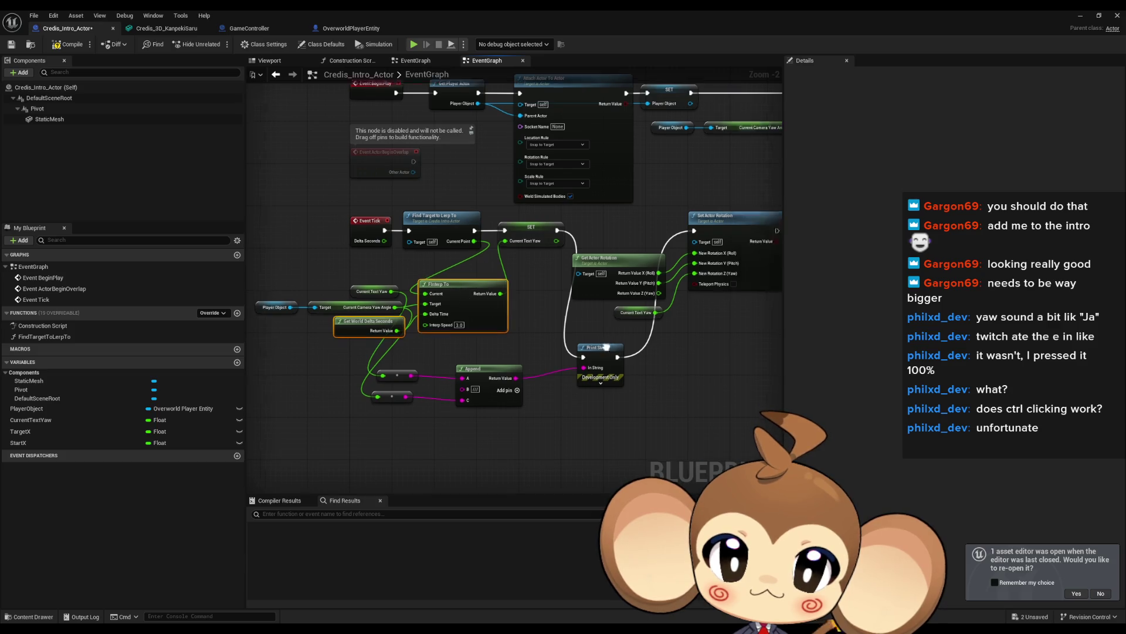
left_click_drag(576, 327, 555, 362)
mouse_move(598, 279)
left_mouse_down()
mouse_move(459, 290)
mouse_move(399, 362)
left_mouse_up()
Wire current X and Target X into FInterp To, its result into New Location X, after Set Actor Rotation; save.
left_click_drag(406, 189, 385, 225)
left_click_drag(399, 377, 360, 367)
left_click_drag(496, 363, 533, 252)
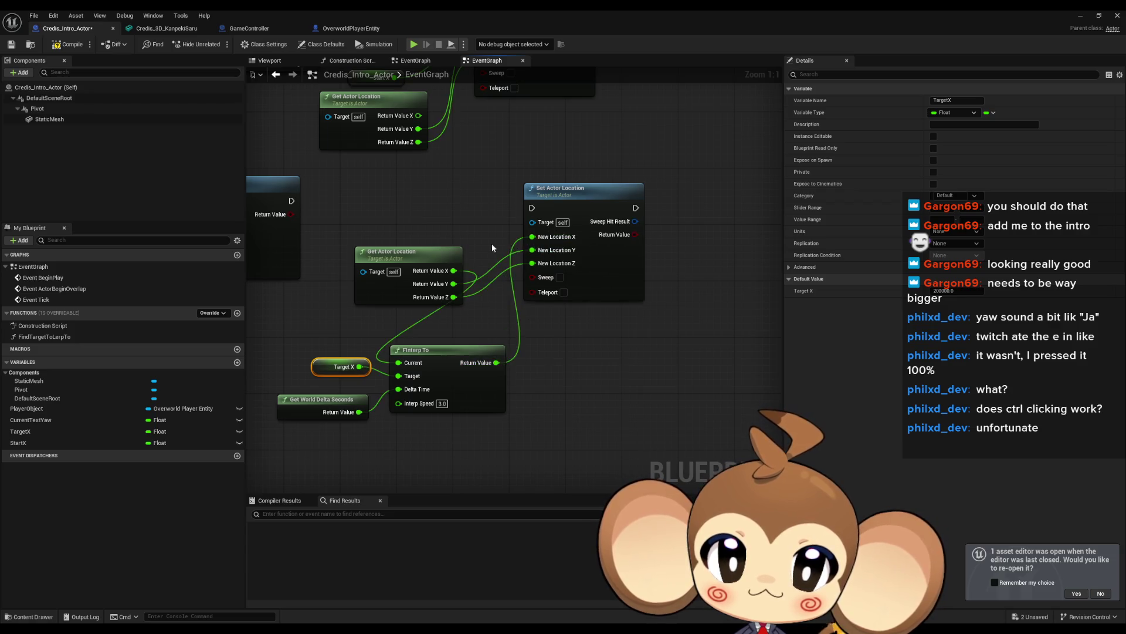
left_click_drag(358, 207, 455, 235)
mouse_move(388, 228)
left_mouse_down()
mouse_move(664, 230)
mouse_move(630, 234)
left_mouse_up()
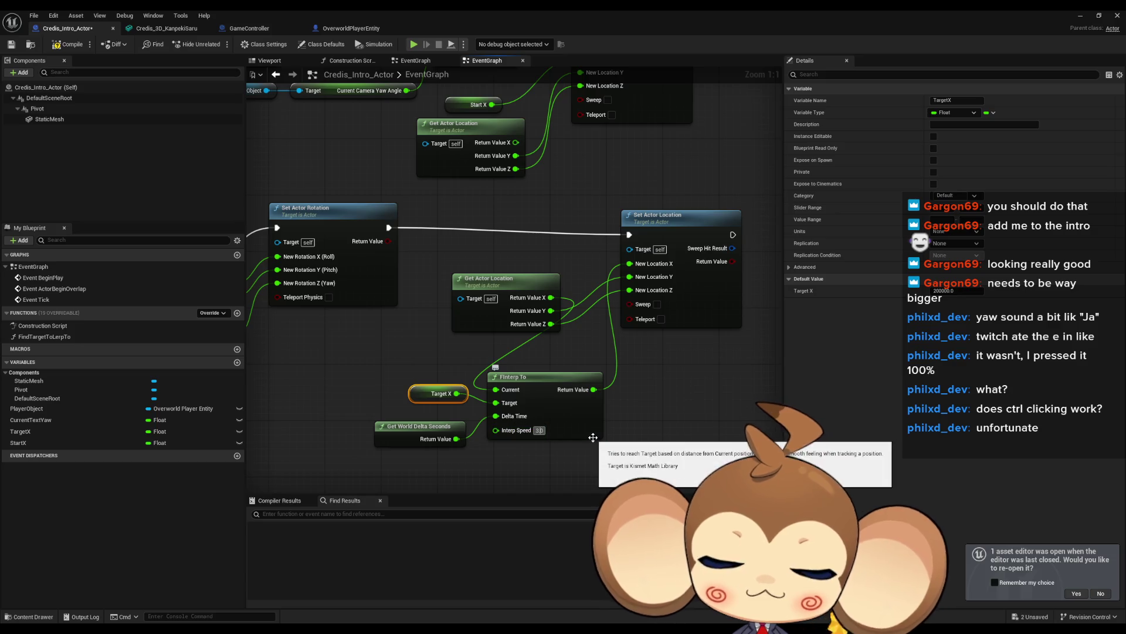
type("100")
key("ctrl+s")
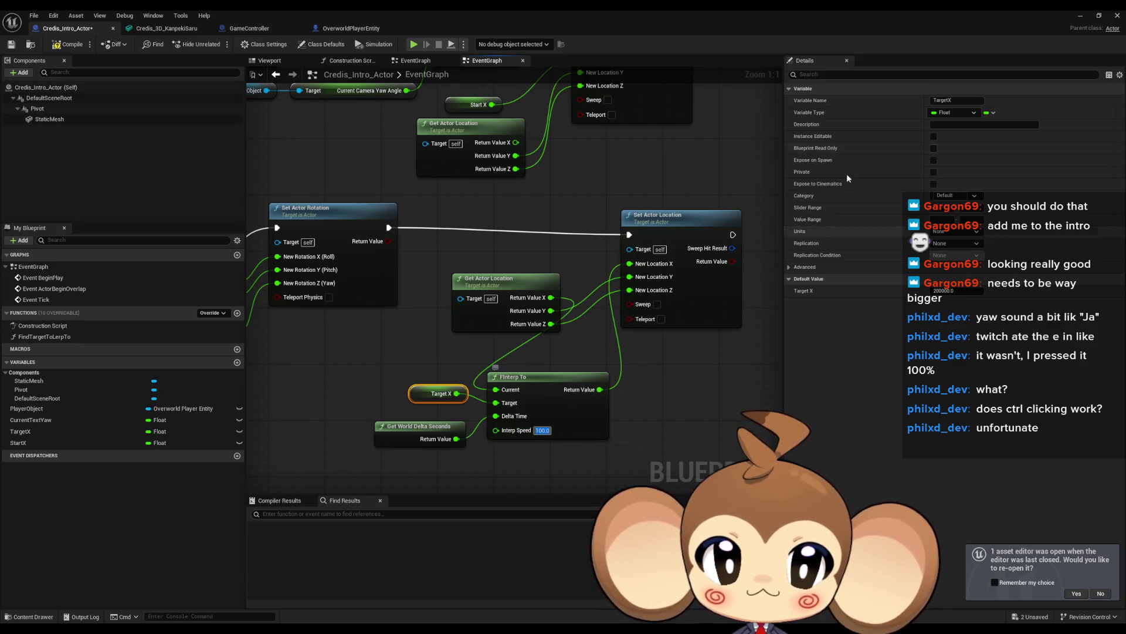
left_click(1080, 16)
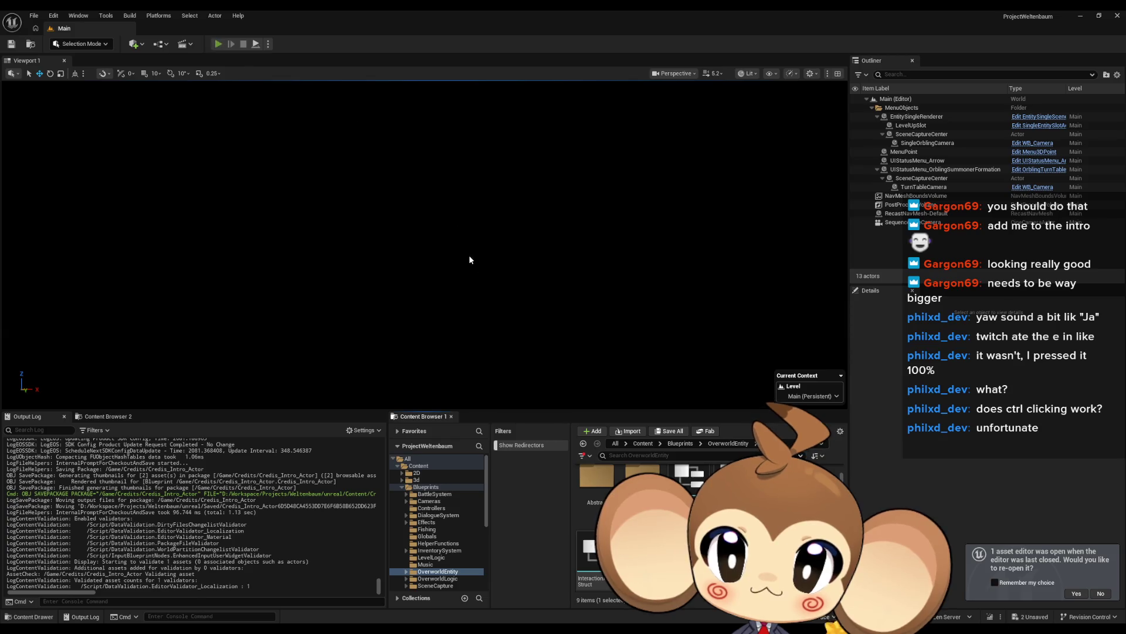
Play-test the level, watching the Kanpeki Saru title move over the sea, then stop.
key("alt+p")
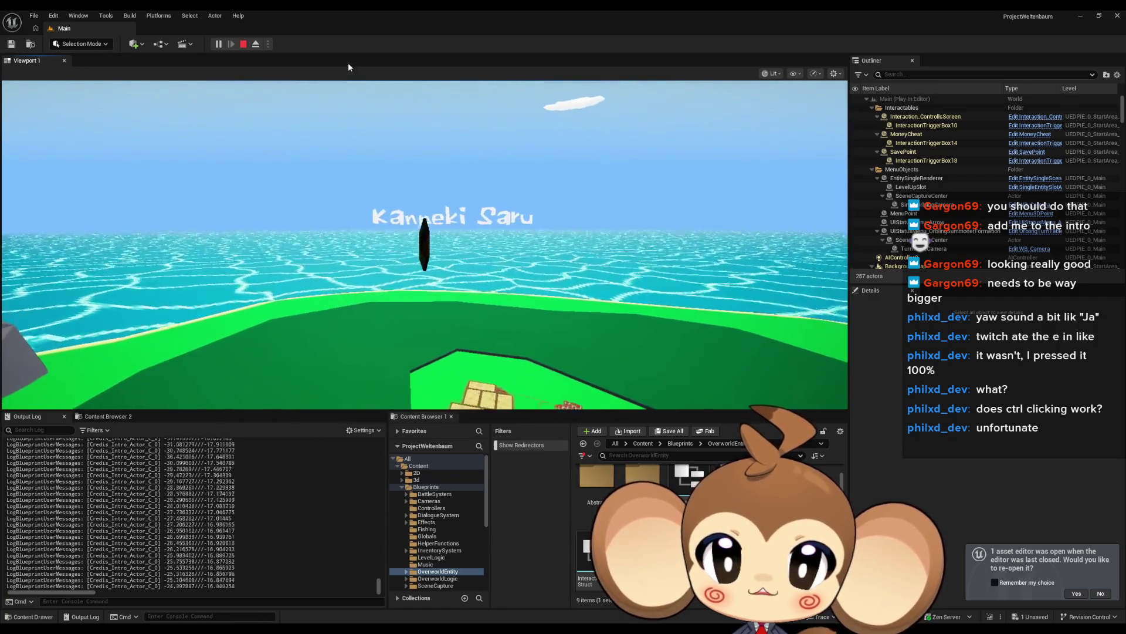
left_click(243, 44)
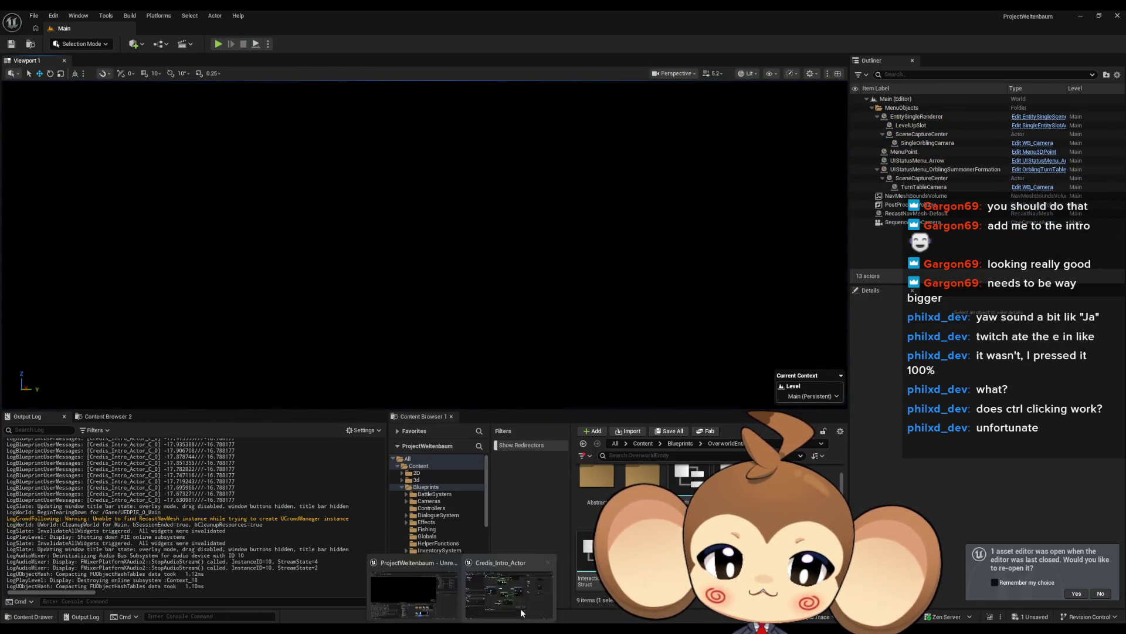
left_click(520, 612)
Tidy the Get Actor Location and FInterp To nodes, then chain the upper Set Actor Location after the SET node.
scroll(372, 335, "up", 2)
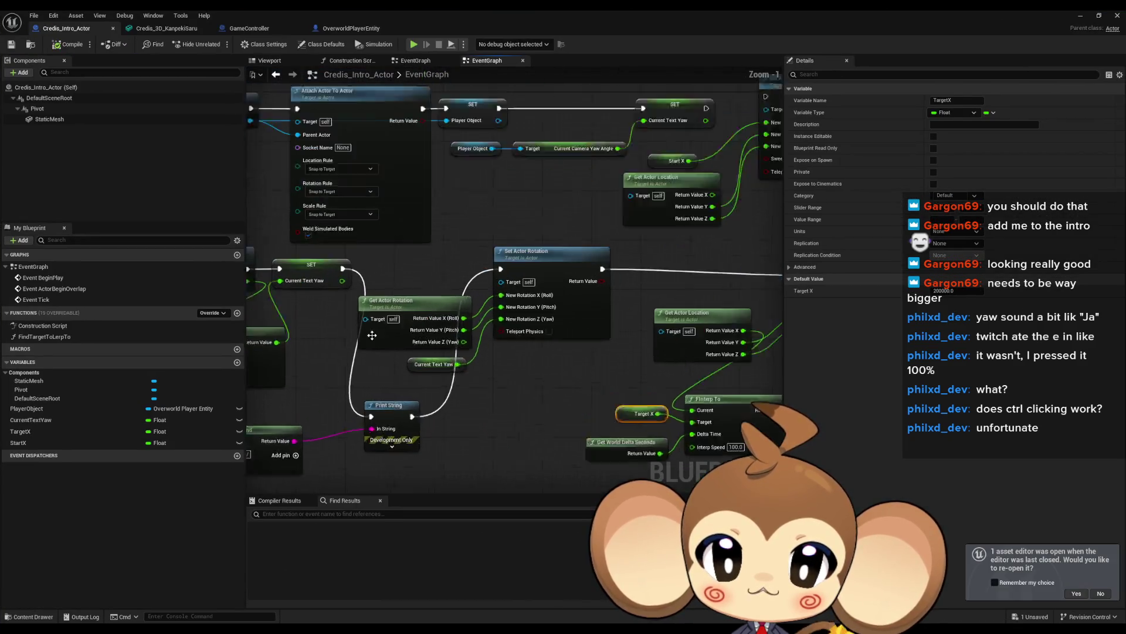
scroll(497, 296, "up", 1)
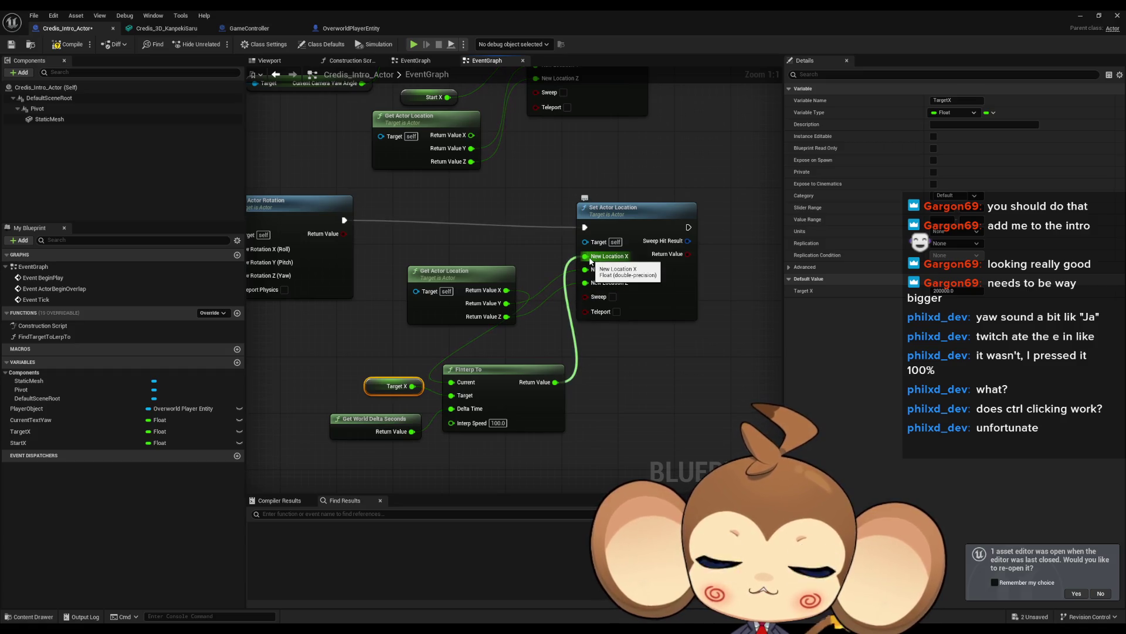
mouse_move(451, 281)
left_mouse_down()
mouse_move(413, 283)
mouse_move(421, 295)
left_mouse_up()
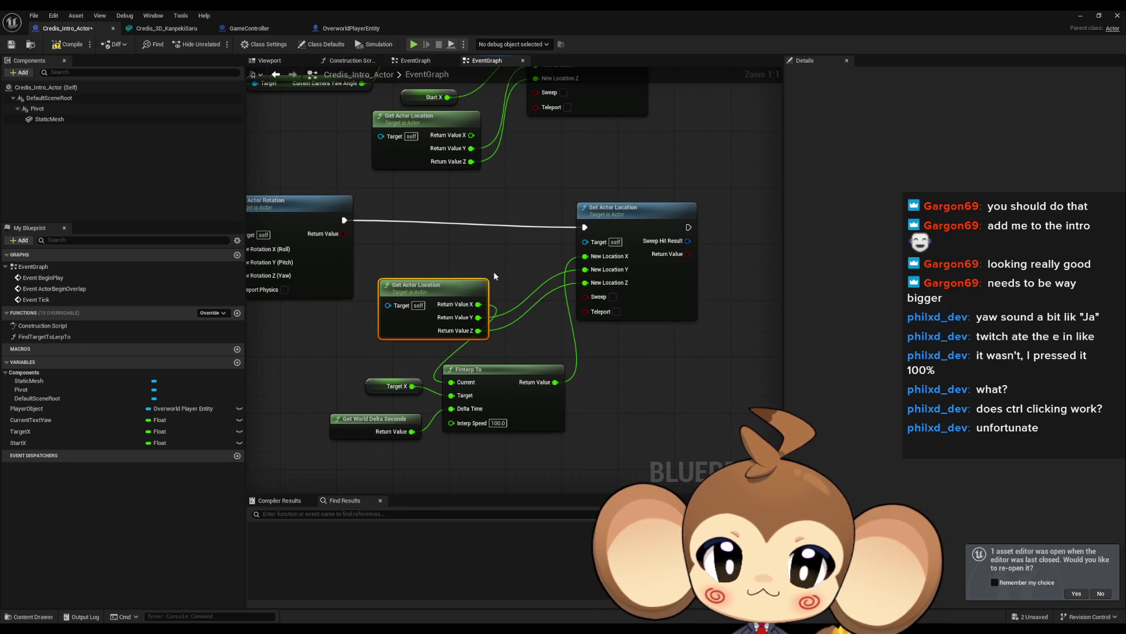
mouse_move(490, 381)
left_mouse_down()
mouse_move(560, 382)
mouse_move(529, 377)
left_mouse_up()
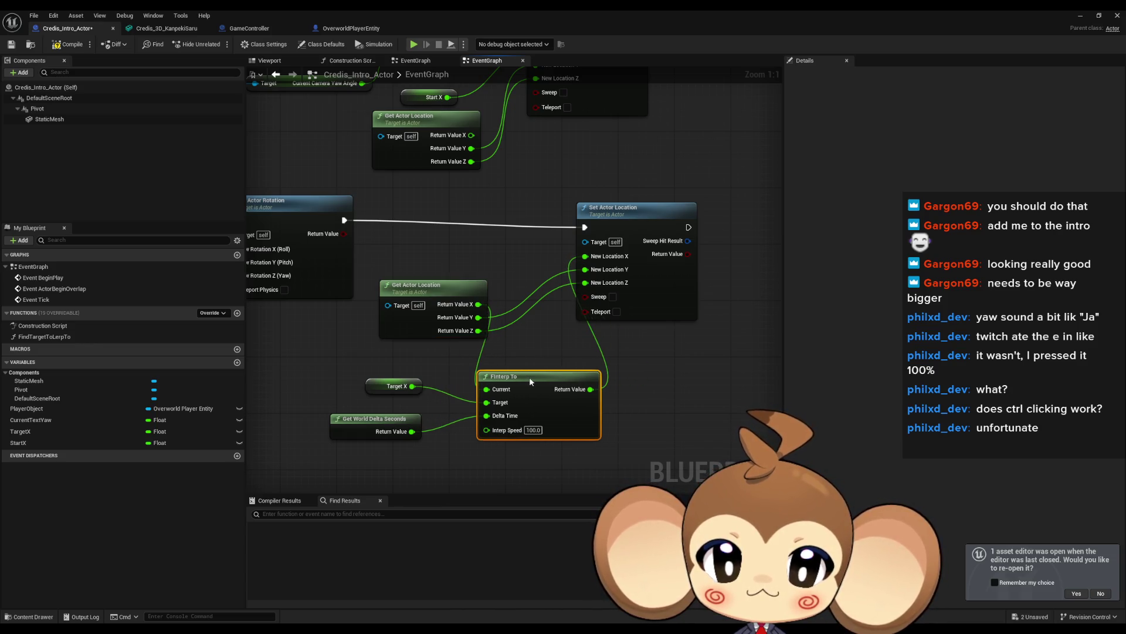
left_click(390, 385)
left_click_drag(520, 231, 507, 378)
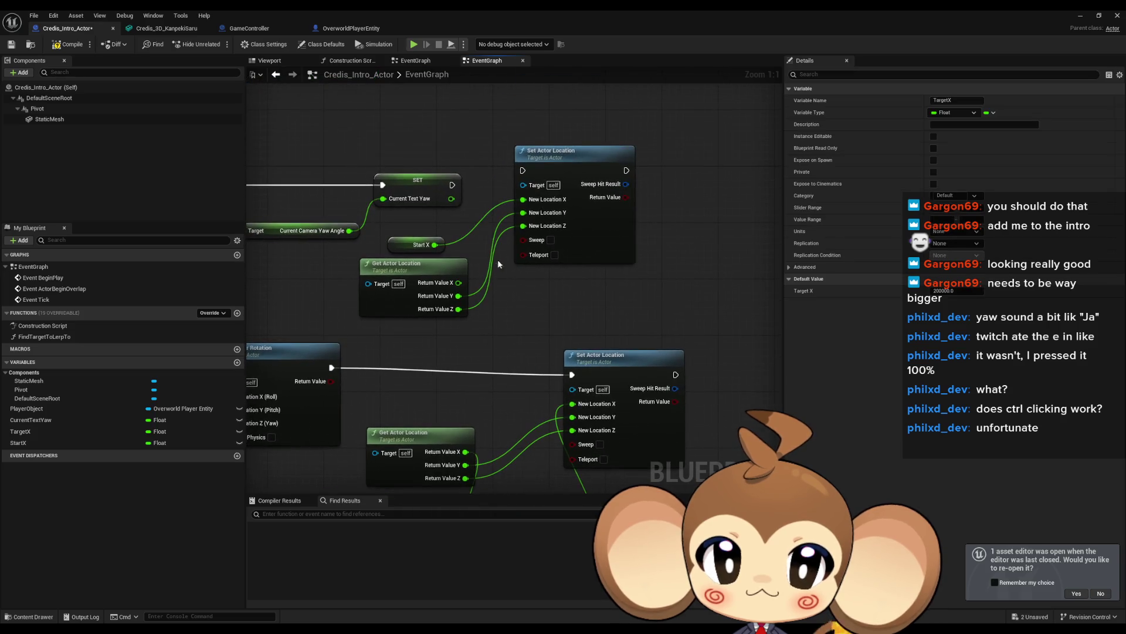
left_click_drag(452, 185, 522, 170)
left_click(385, 225)
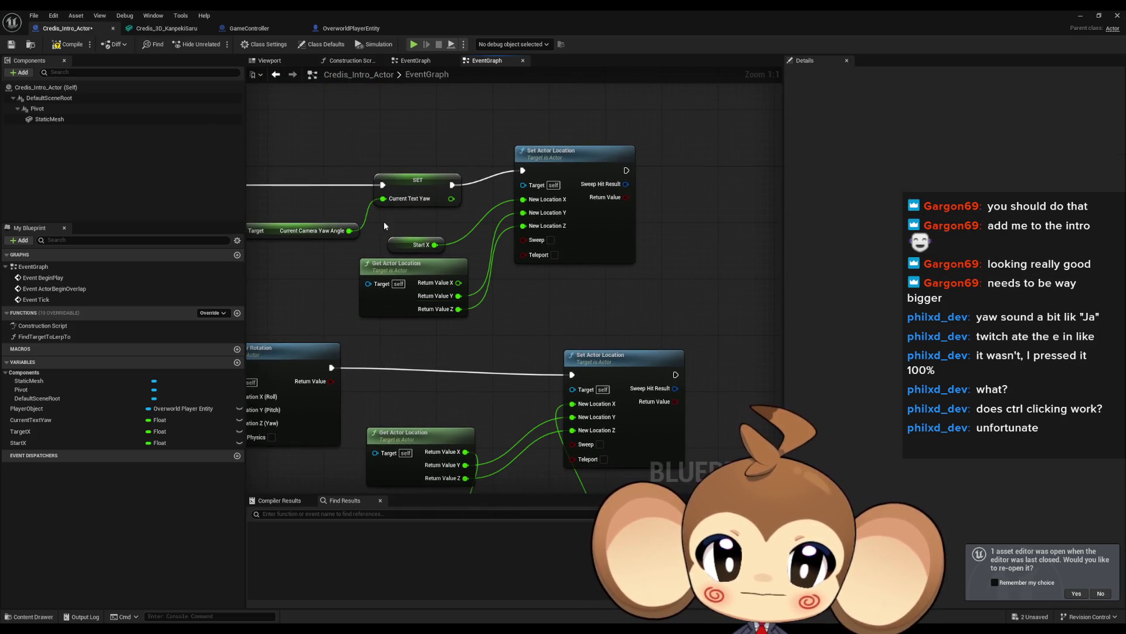
Play the level again, detach from play, and select the intro text actor.
left_click(1081, 17)
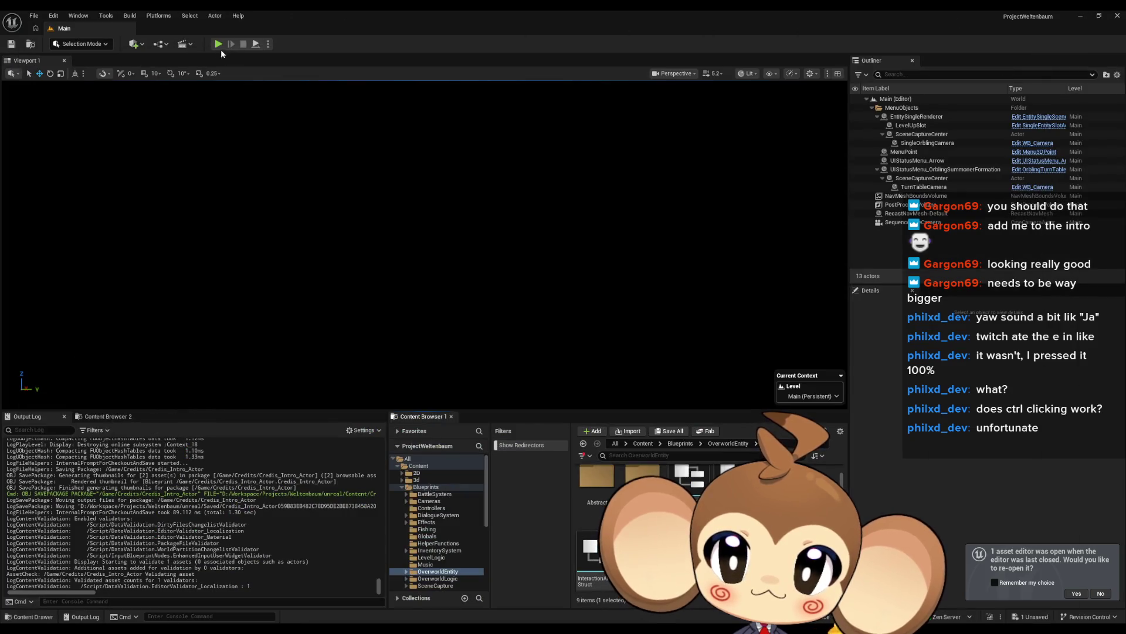
left_click(217, 47)
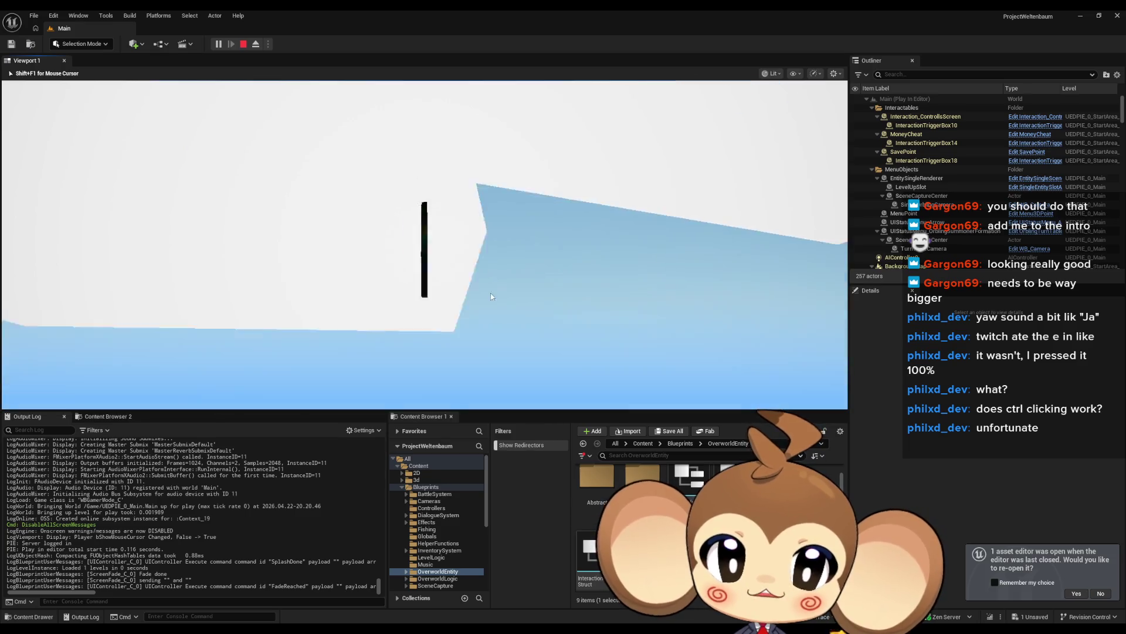
left_click(255, 45)
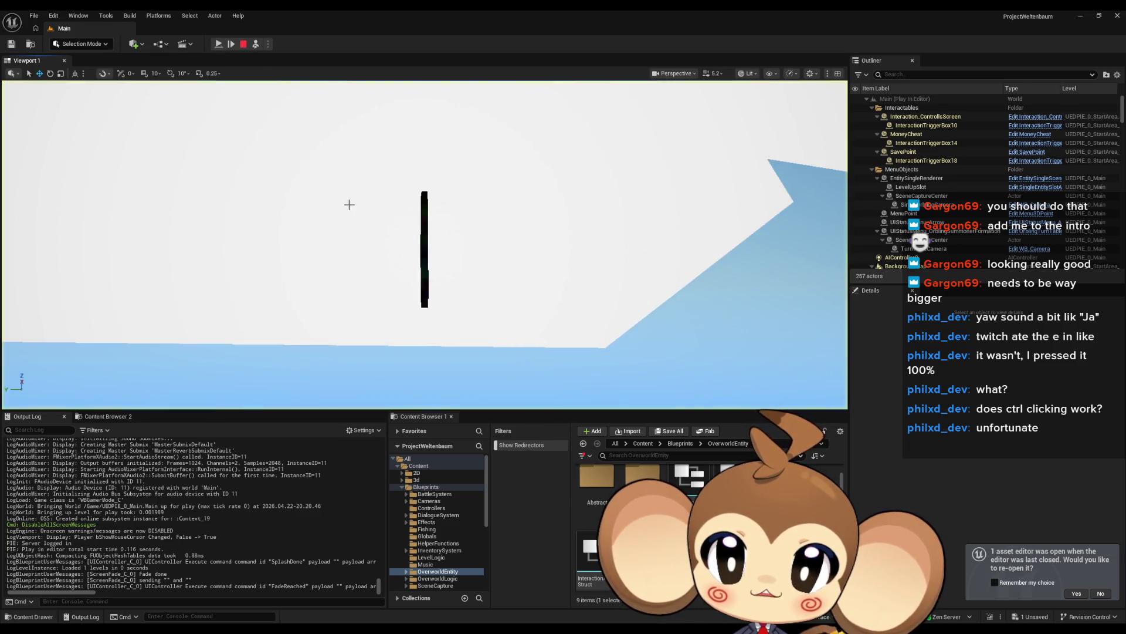
left_click(349, 204)
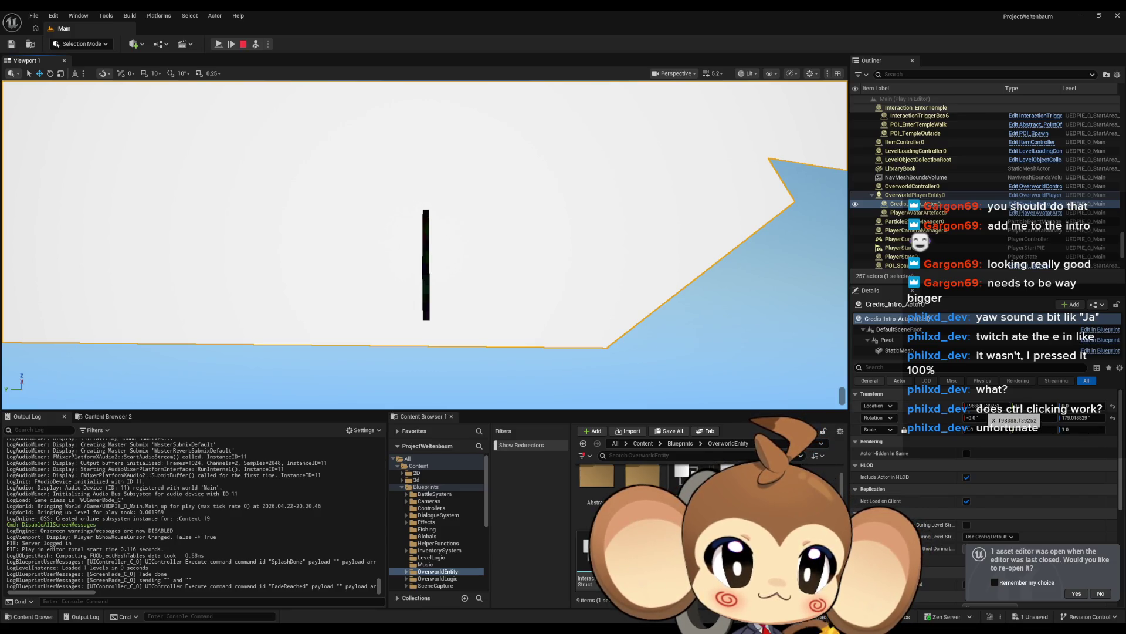
Drag the credits actor's Location X down to about 194358, then stop the game session.
left_click(988, 413)
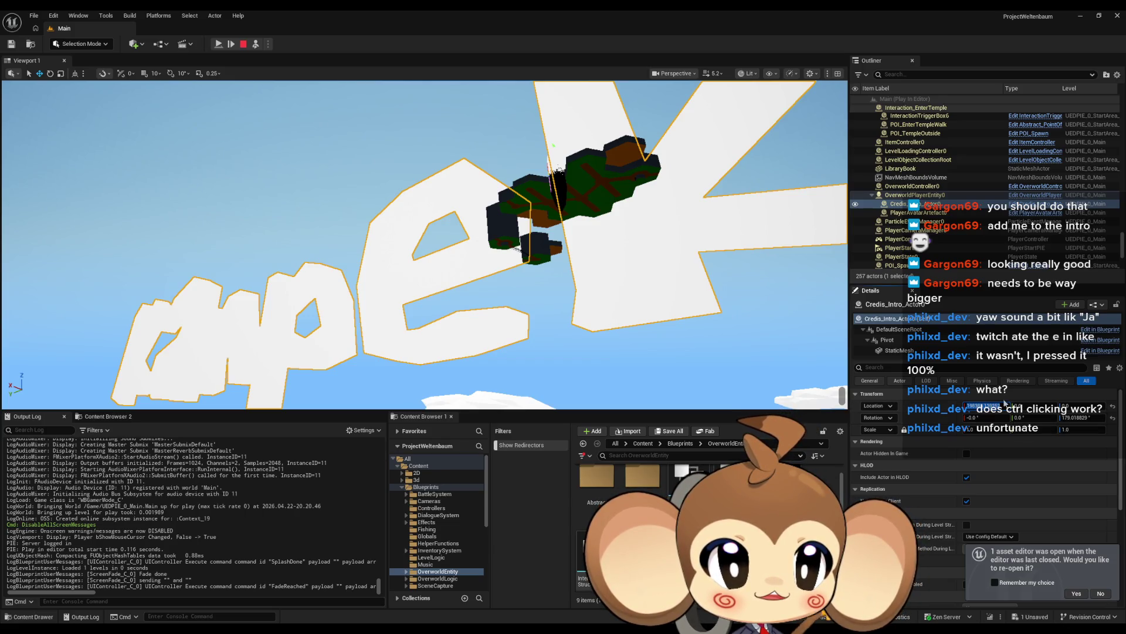
left_click(997, 397)
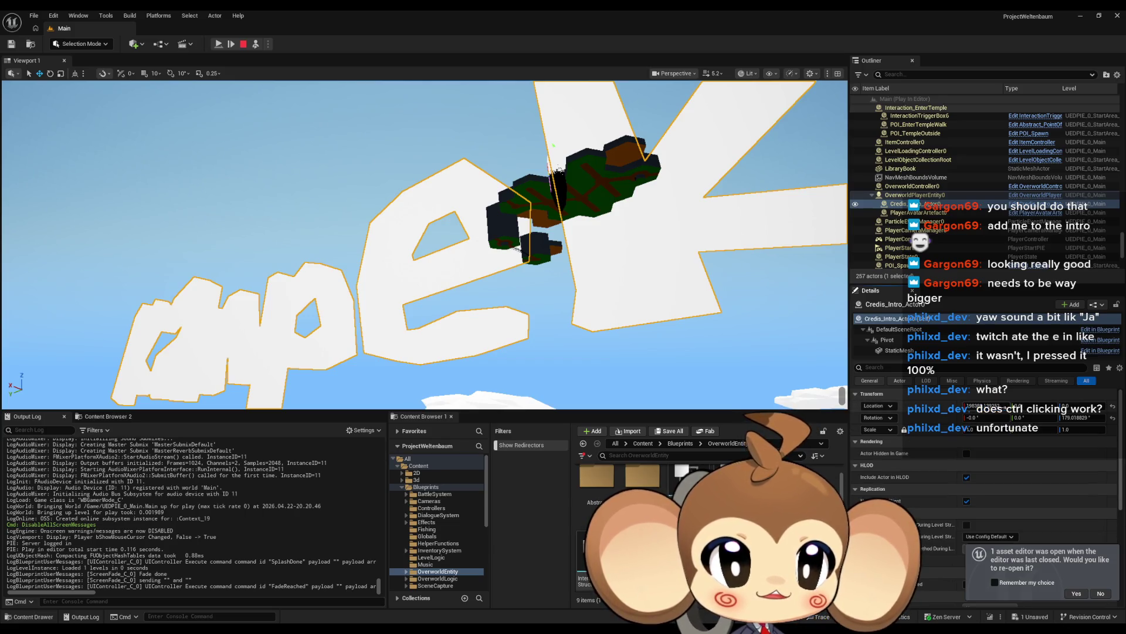
left_click_drag(986, 406, 921, 405)
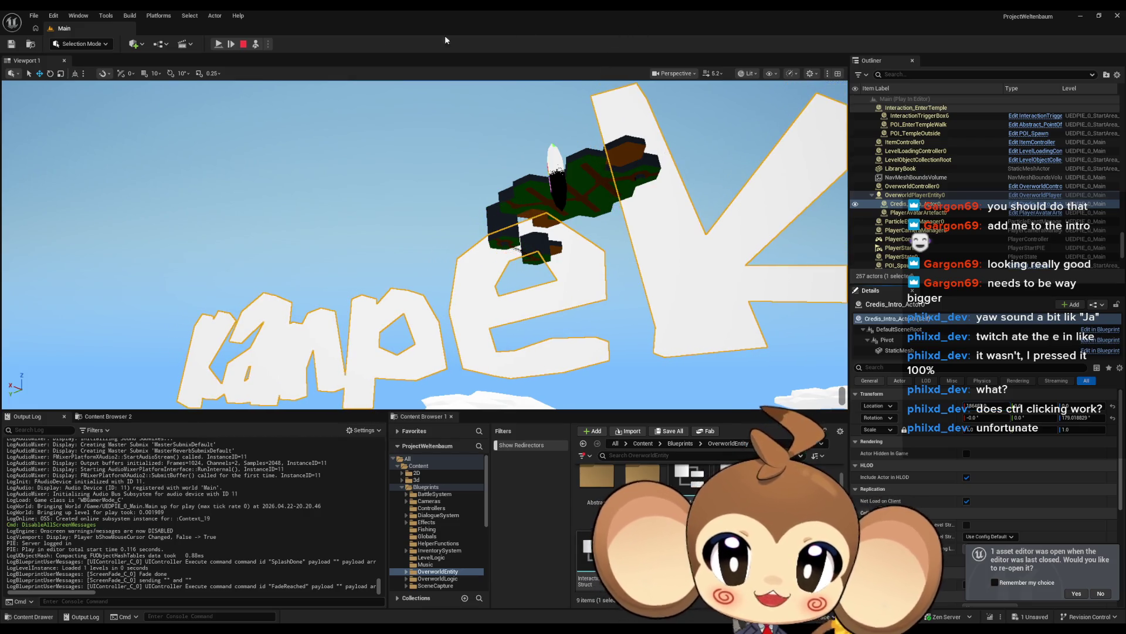
left_click(245, 43)
mouse_move(501, 597)
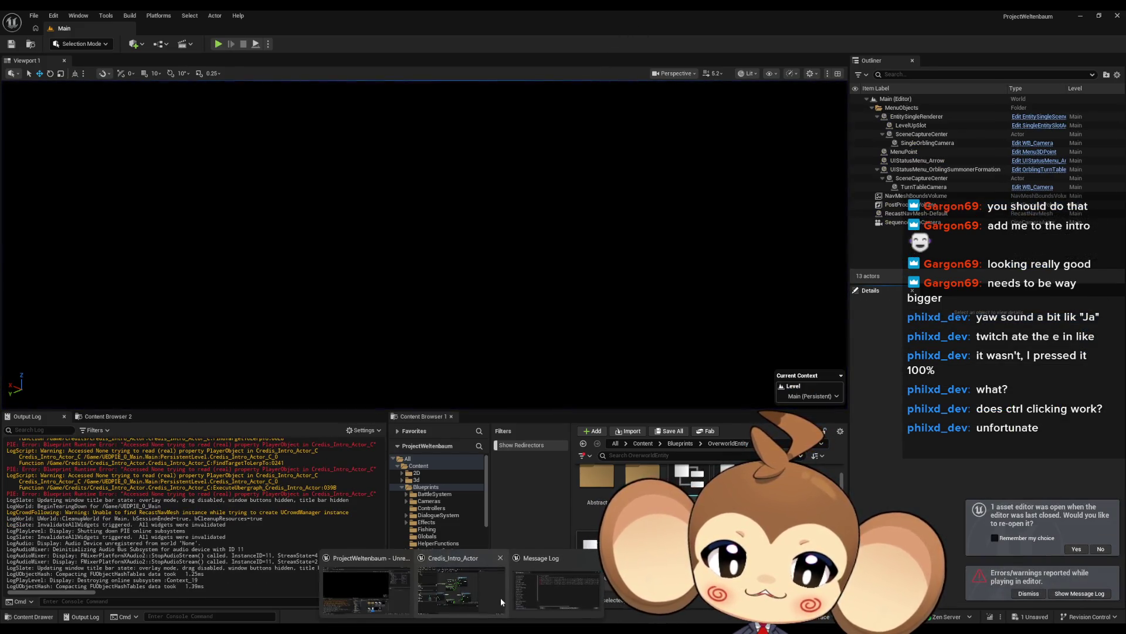
left_click(443, 598)
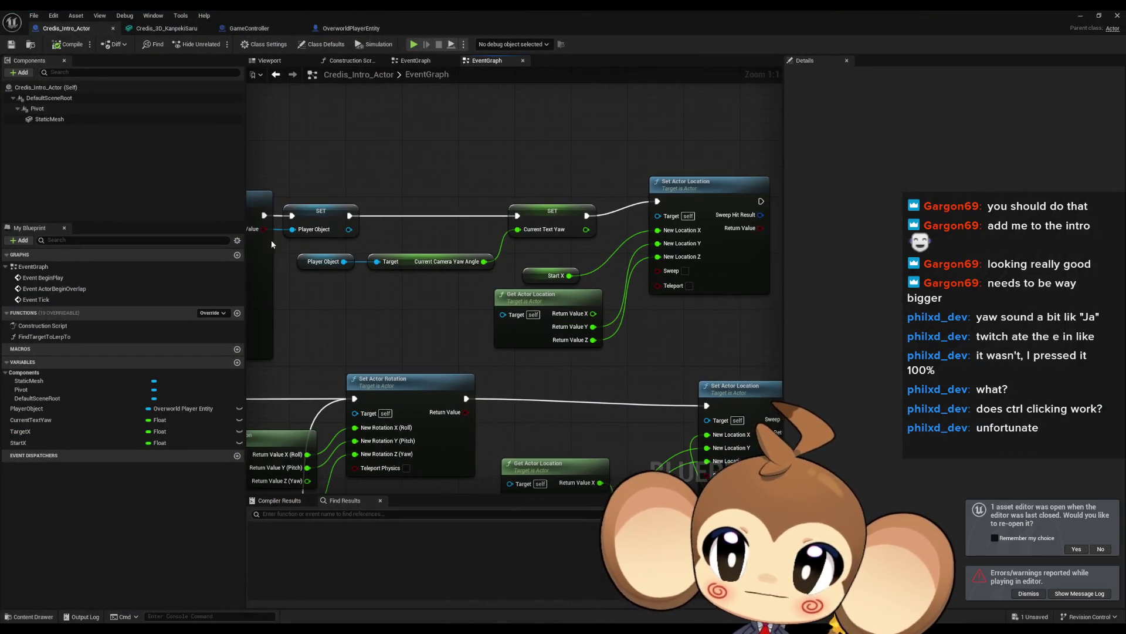
Add a Pivot Set Relative Location node and split its New Location into X, Y, Z.
mouse_move(38, 111)
left_mouse_down()
mouse_move(258, 106)
mouse_move(517, 126)
mouse_move(533, 116)
mouse_move(659, 118)
left_mouse_up()
type("set")
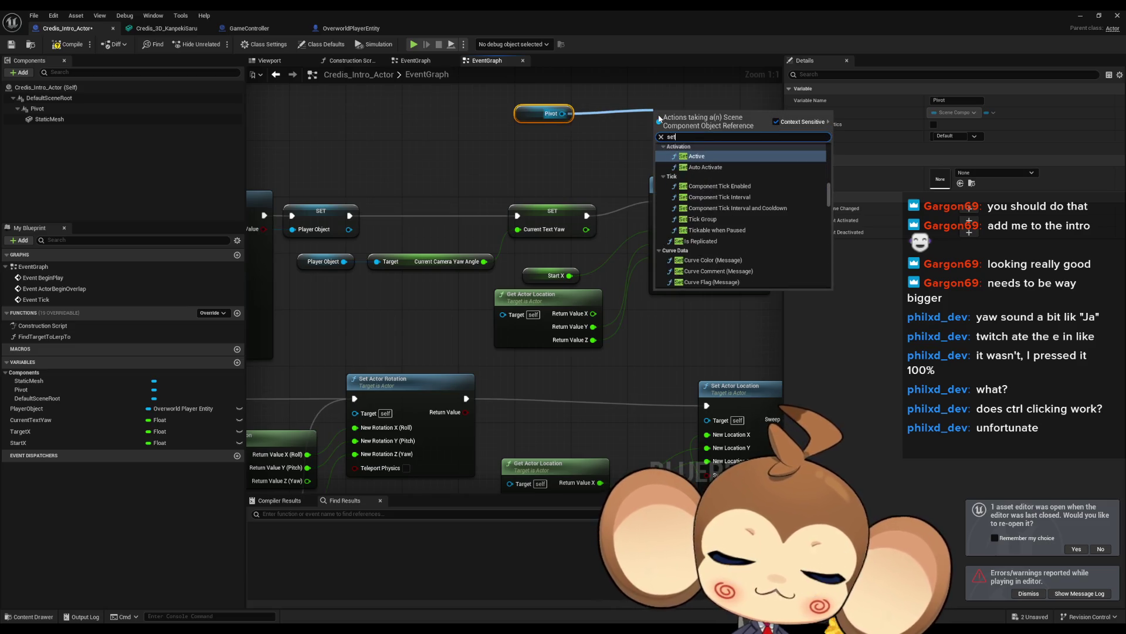
type(" loca")
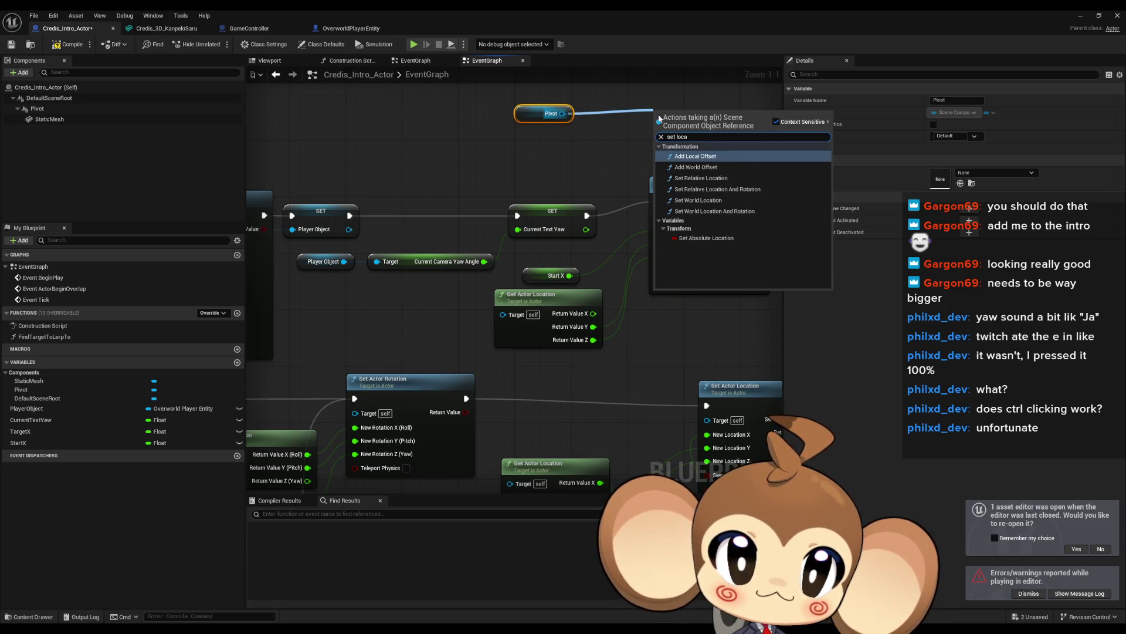
key("Down")
key("Down")
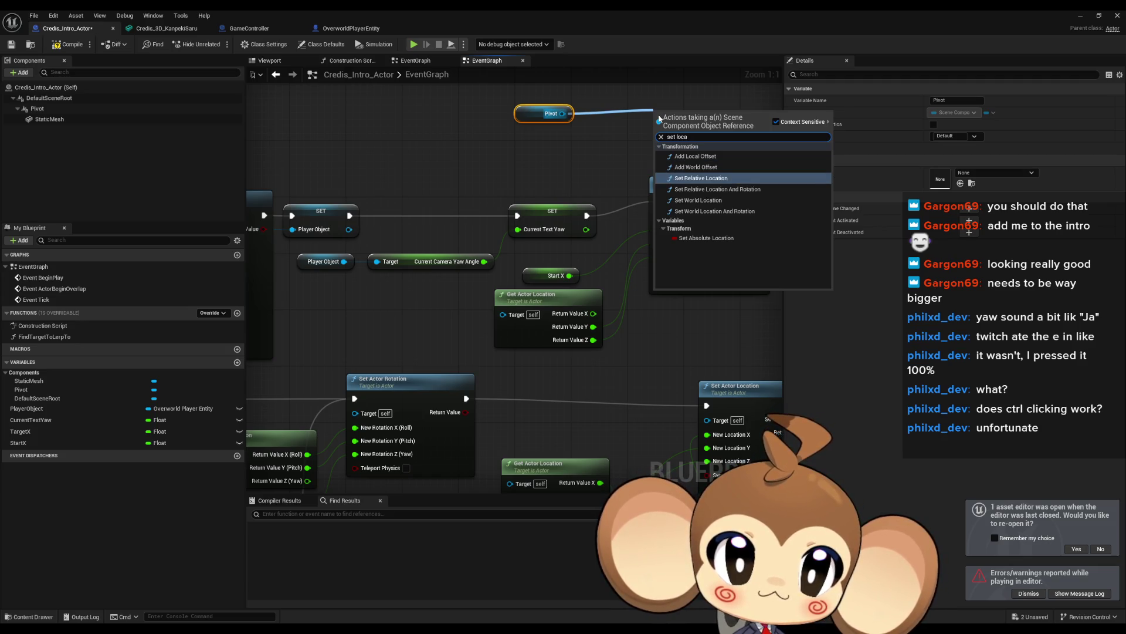
key("Return")
mouse_move(659, 118)
left_mouse_down()
mouse_move(563, 201)
mouse_move(578, 172)
left_mouse_up()
right_click(537, 219)
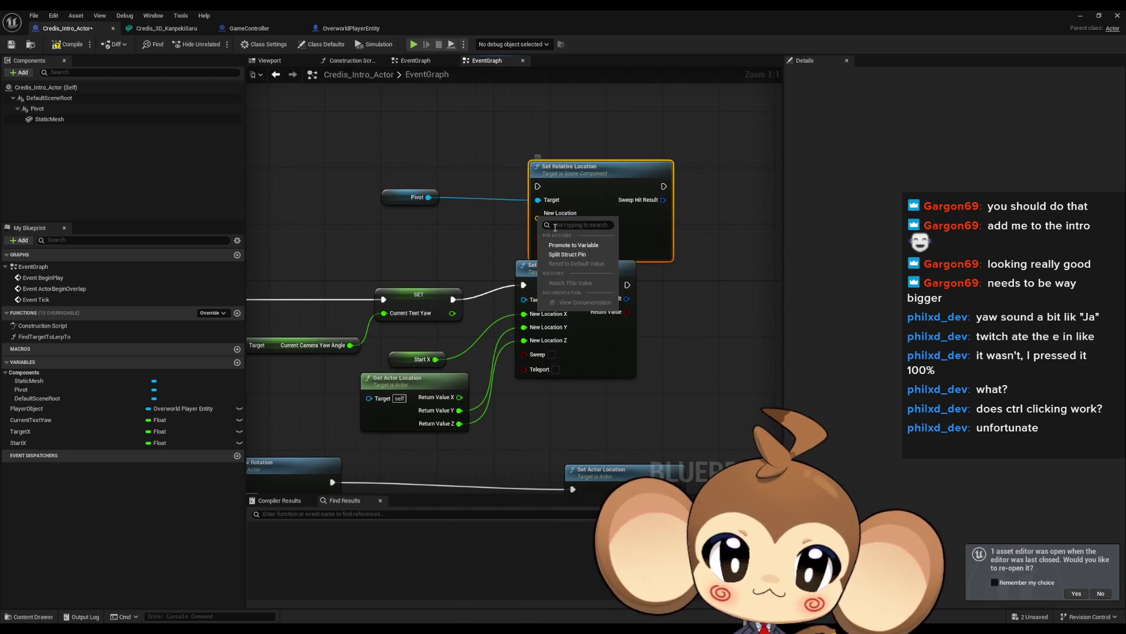
left_click(576, 257)
Add Get Relative Location from Pivot, split its output, and feed Y and Z into the new location.
mouse_move(429, 197)
left_mouse_down()
mouse_move(464, 215)
mouse_move(425, 213)
left_mouse_up()
left_click_drag(399, 248, 401, 248)
type("get loca")
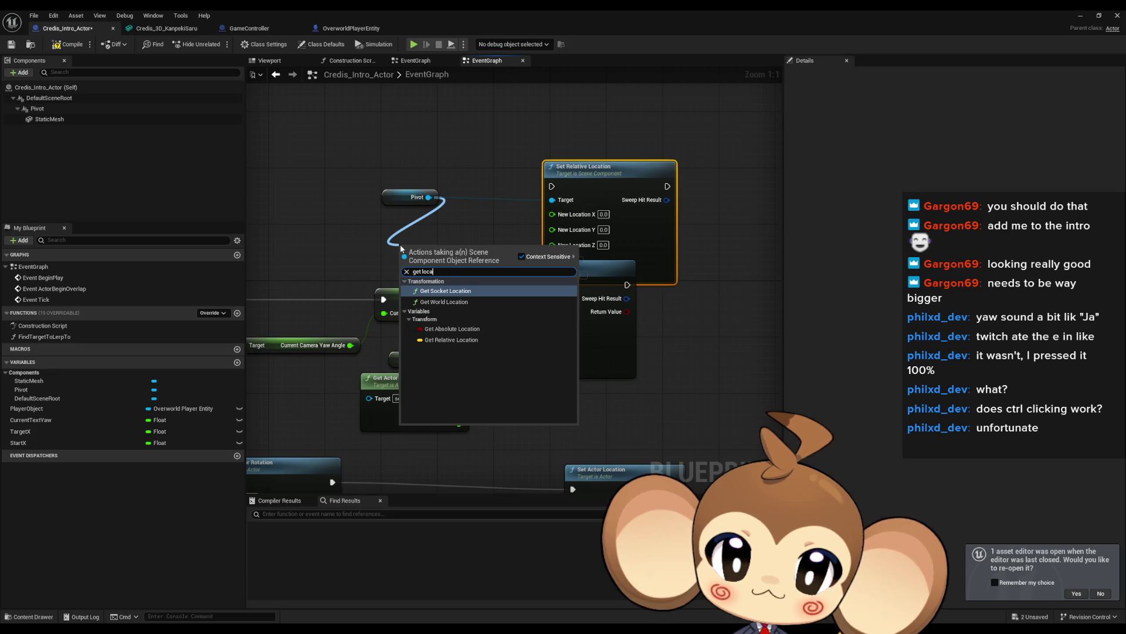
key("Down")
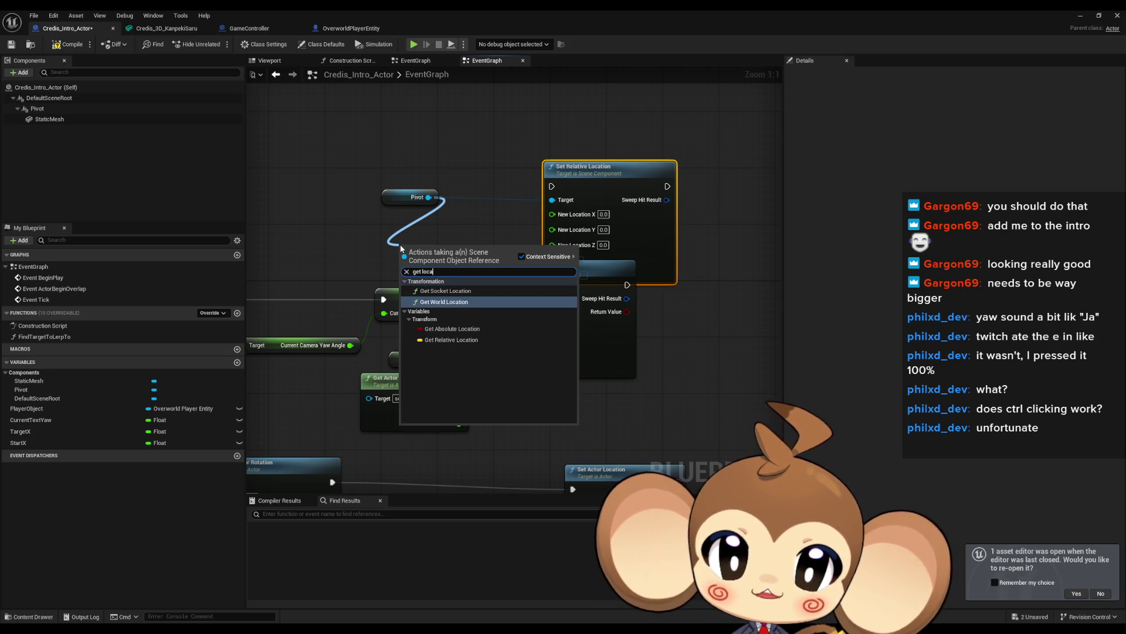
key("Down")
key("Down")
key("Return")
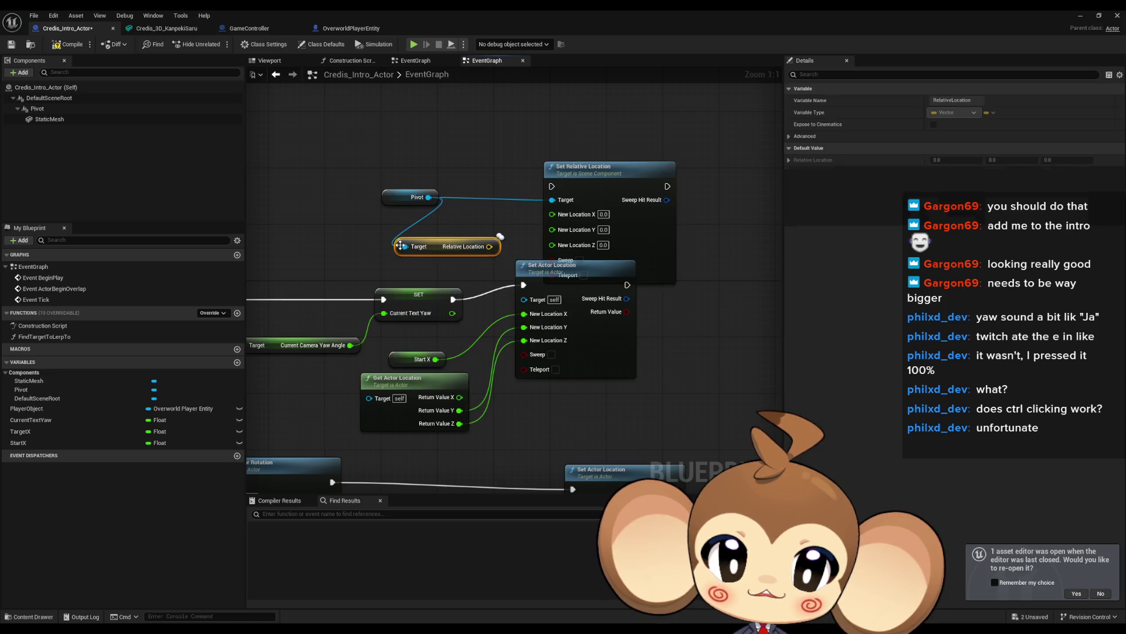
right_click(489, 246)
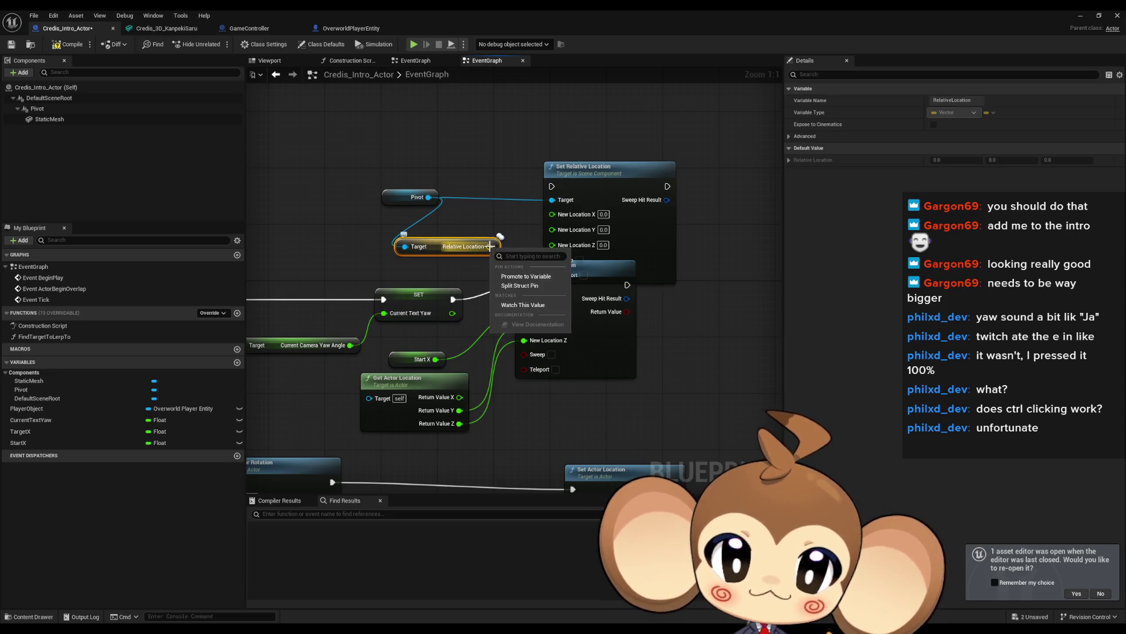
left_click(520, 285)
left_click_drag(438, 244, 430, 224)
mouse_move(552, 230)
left_mouse_down()
mouse_move(486, 238)
mouse_move(552, 242)
left_mouse_up()
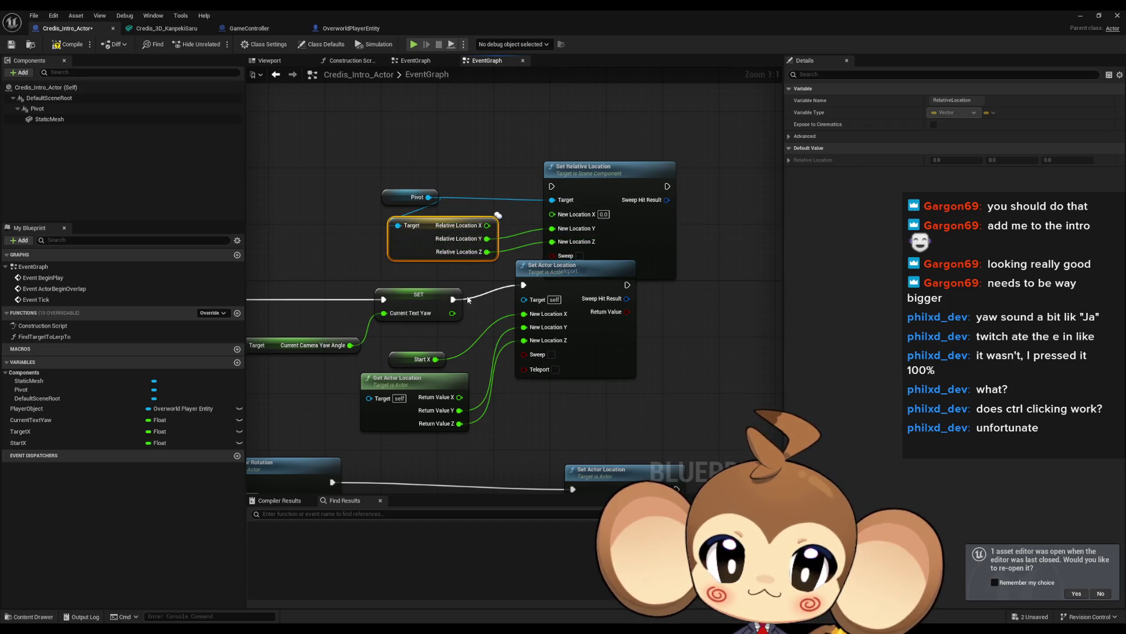
Delete the old Set Actor Location node and connect Start X to New Location X.
left_click_drag(632, 329, 623, 391)
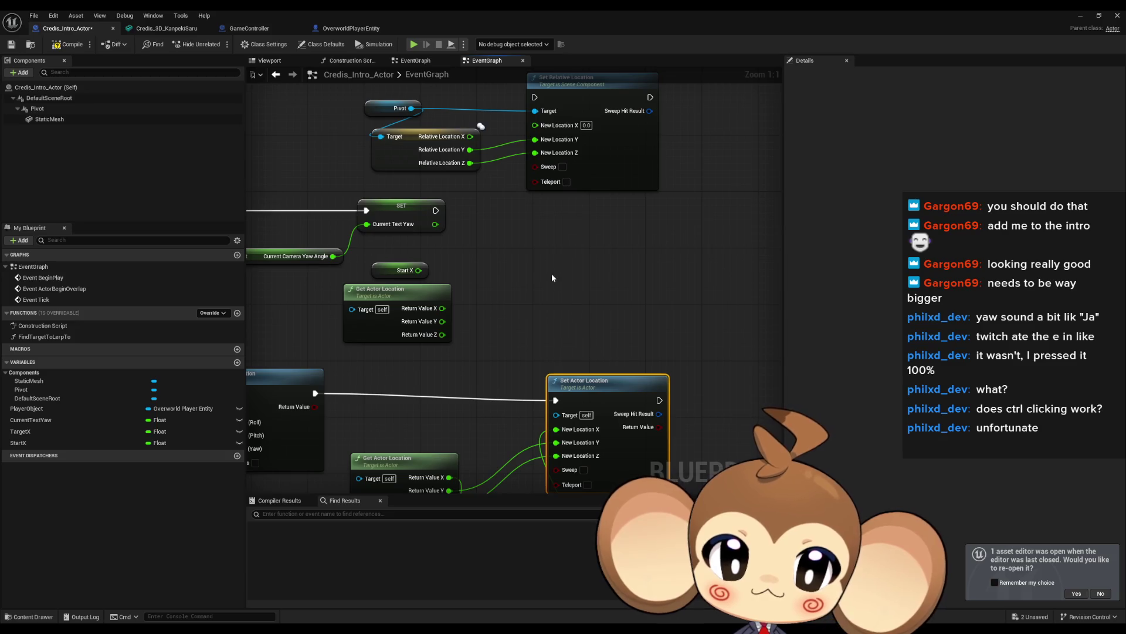
key("Delete")
left_click_drag(582, 294, 544, 354)
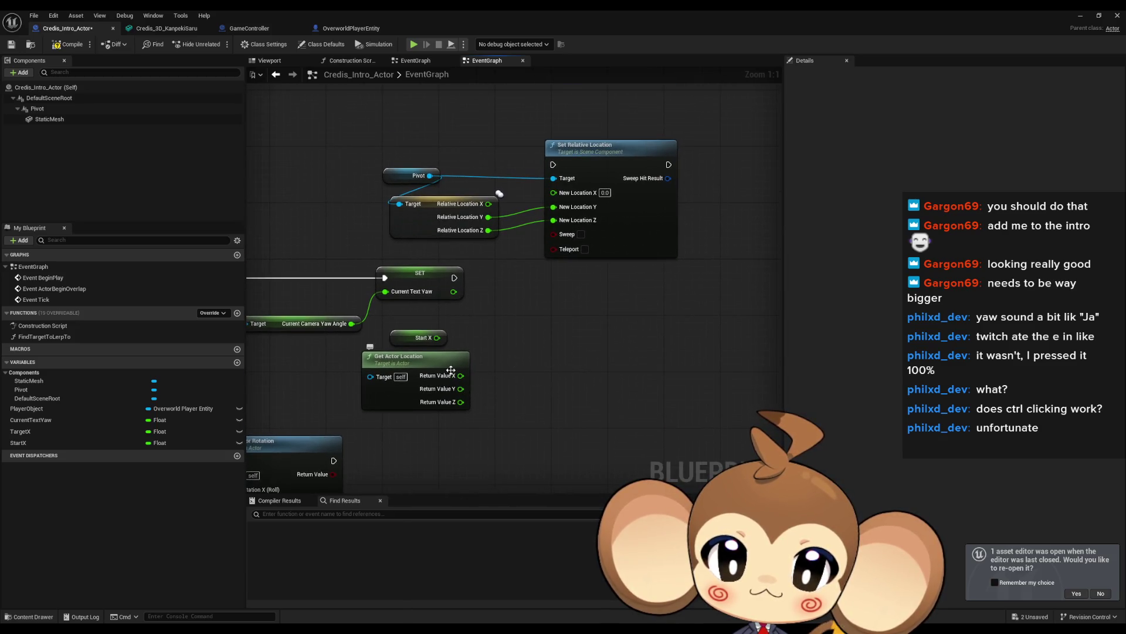
left_click_drag(451, 369, 495, 241)
left_click_drag(492, 340, 500, 425)
mouse_move(546, 377)
left_mouse_down()
mouse_move(589, 460)
mouse_move(573, 626)
left_mouse_up()
mouse_move(501, 325)
left_mouse_down()
mouse_move(458, 329)
mouse_move(548, 258)
mouse_move(517, 252)
mouse_move(558, 217)
left_mouse_up()
left_click_drag(441, 389, 558, 244)
Copy the Pivot location nodes, feeding relative X into FInterp To and its result into New Location X.
left_click_drag(515, 326, 509, 301)
left_click_drag(450, 164, 376, 202)
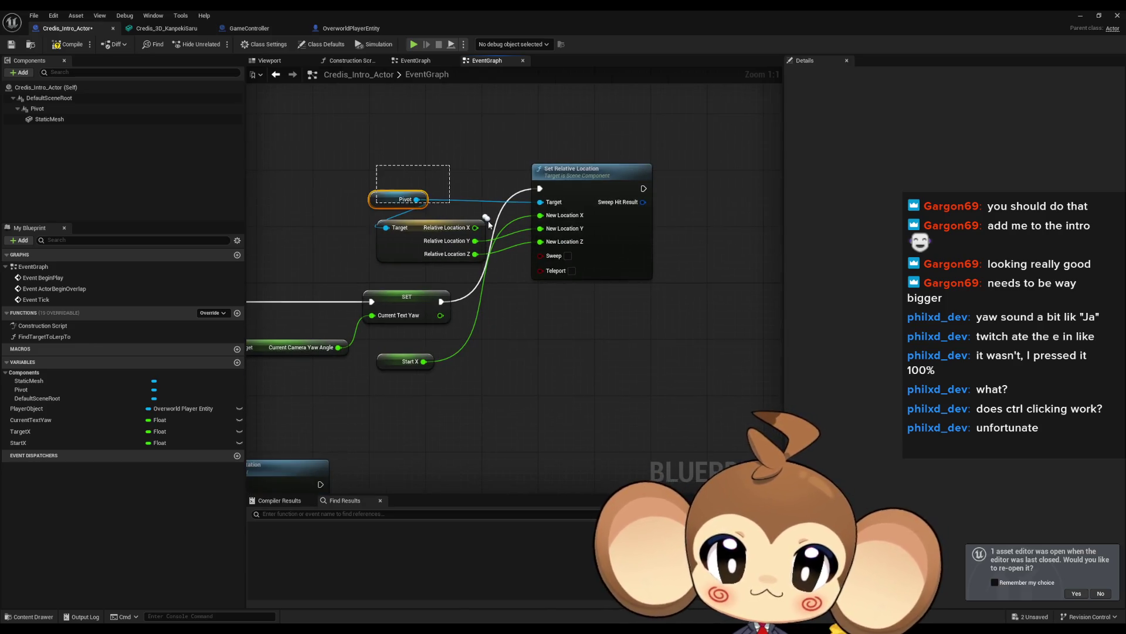
left_click_drag(489, 224, 601, 357)
key("ctrl+c")
key("ctrl+v")
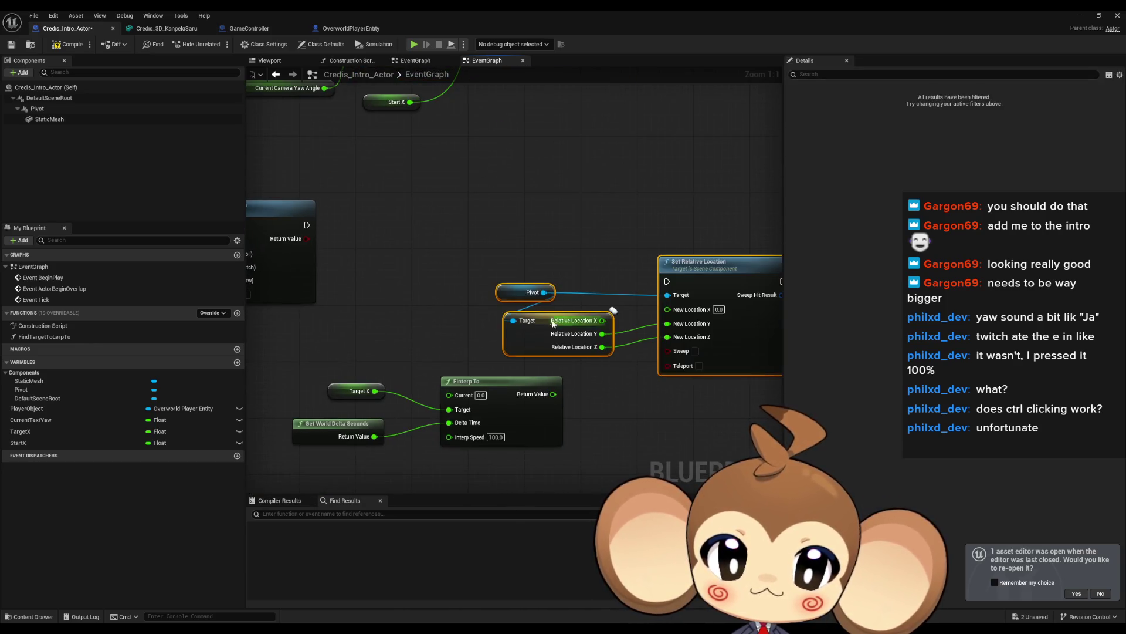
left_click_drag(533, 347, 493, 318)
left_click(557, 380)
mouse_move(563, 291)
left_mouse_down()
mouse_move(417, 350)
mouse_move(421, 371)
mouse_move(410, 365)
left_mouse_up()
mouse_move(510, 366)
left_mouse_down()
mouse_move(640, 281)
mouse_move(267, 196)
left_mouse_up()
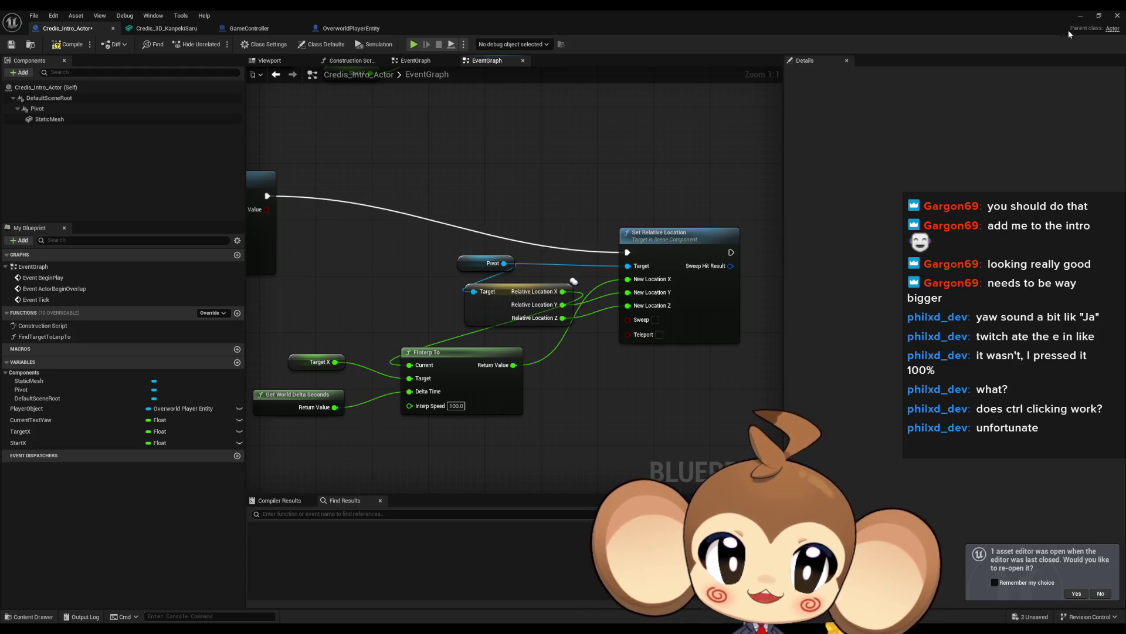
left_click(1081, 15)
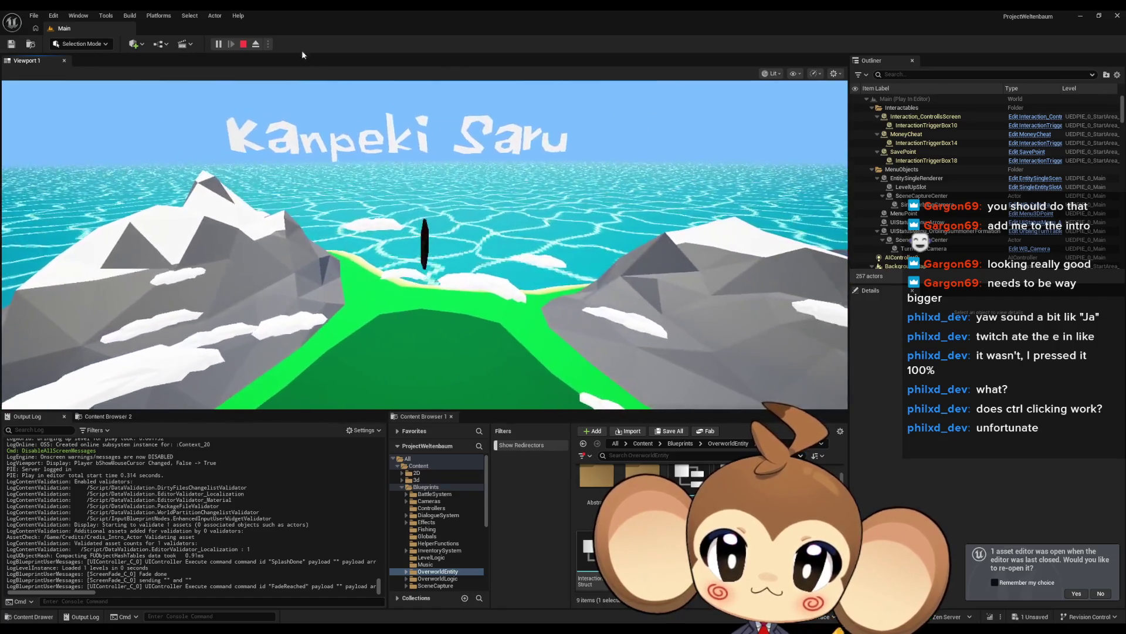
Play-test the intro twice, watching the Kanpeki Saru title over the island, stopping each time.
key("Escape")
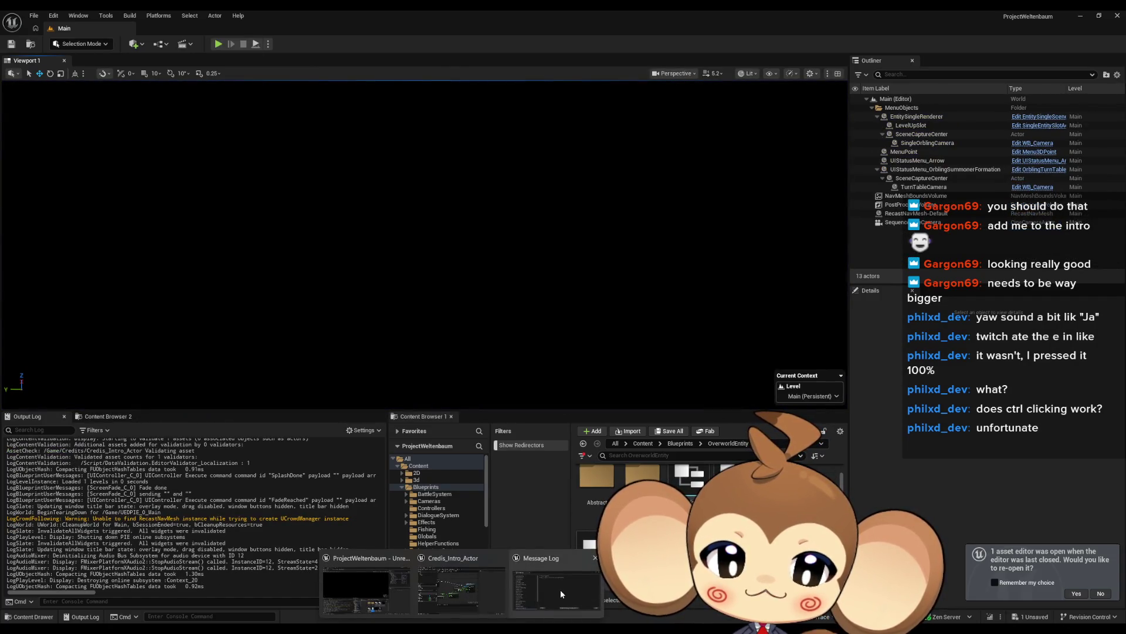
left_click(460, 590)
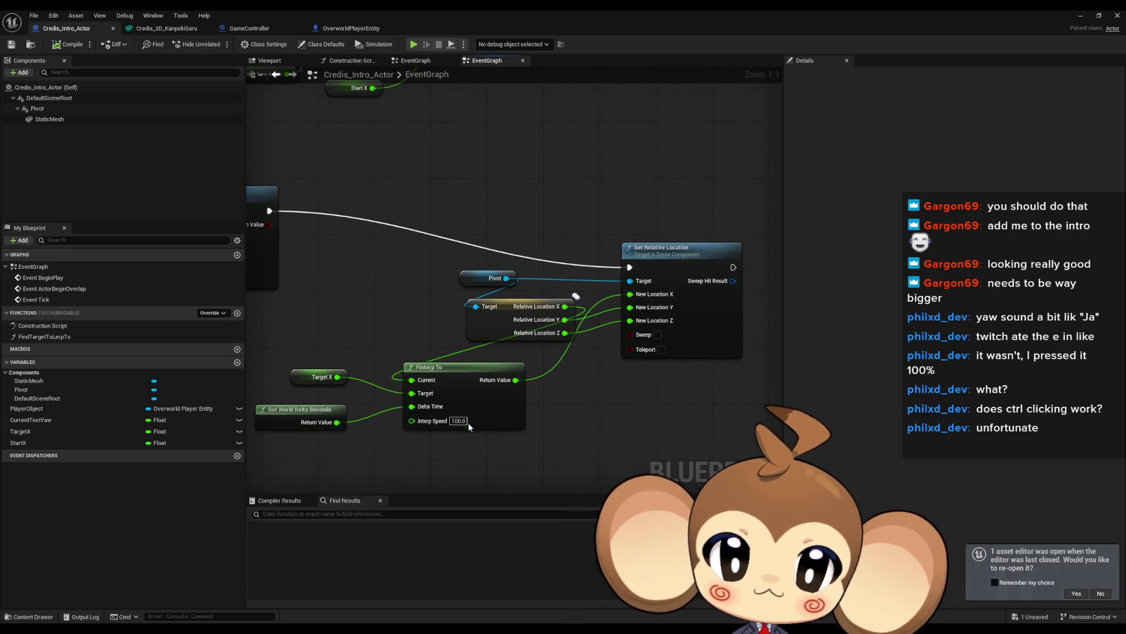
left_click(1079, 18)
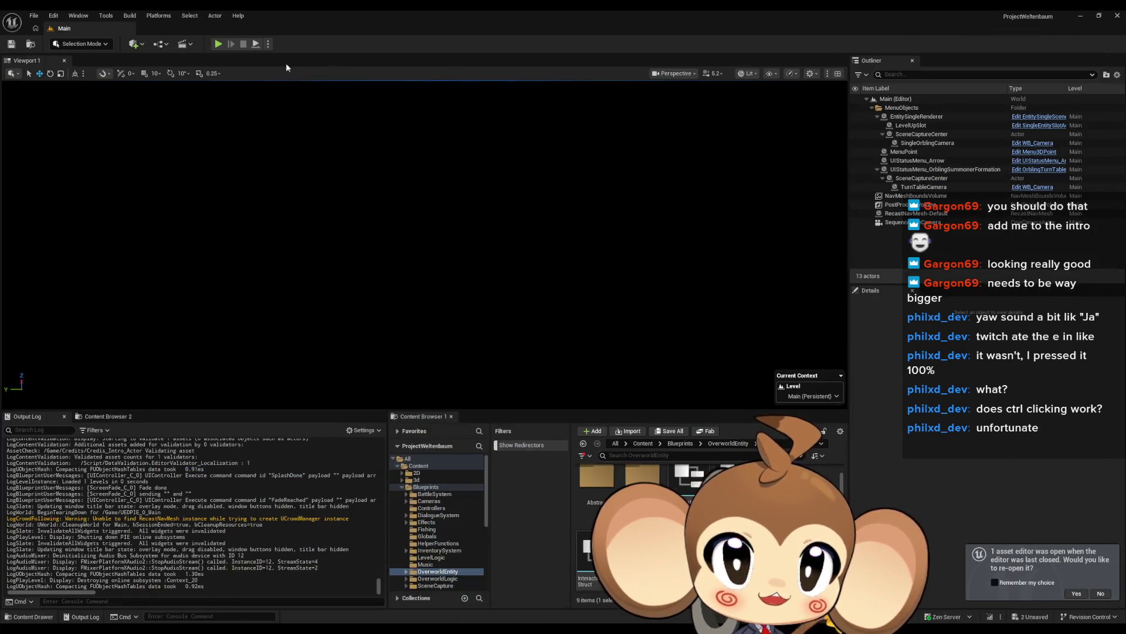
left_click(223, 48)
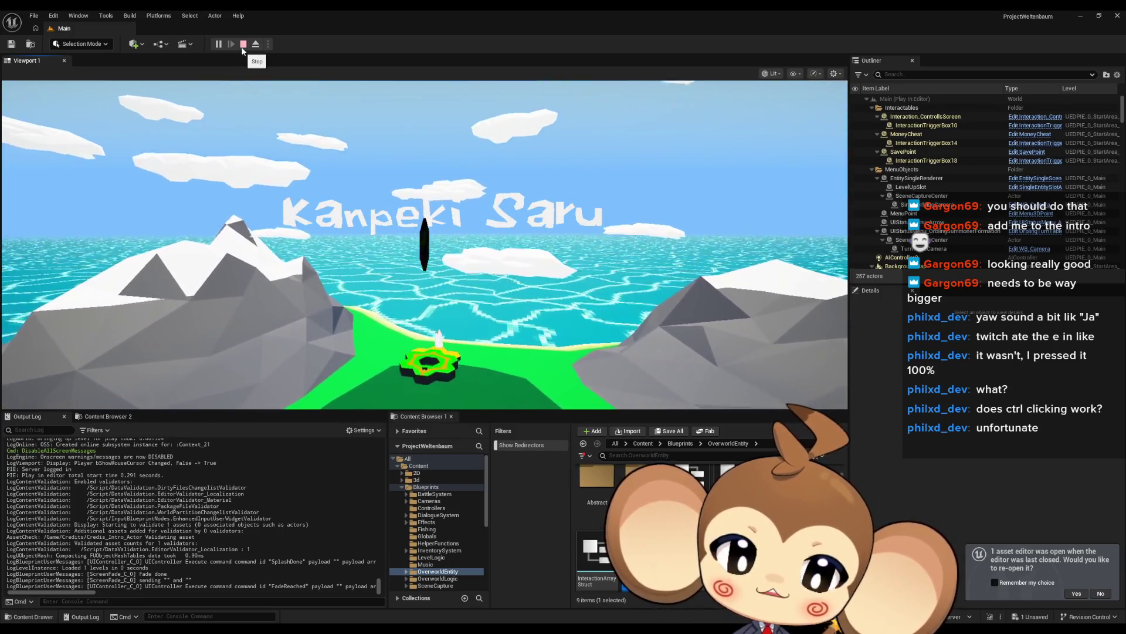
left_click(243, 46)
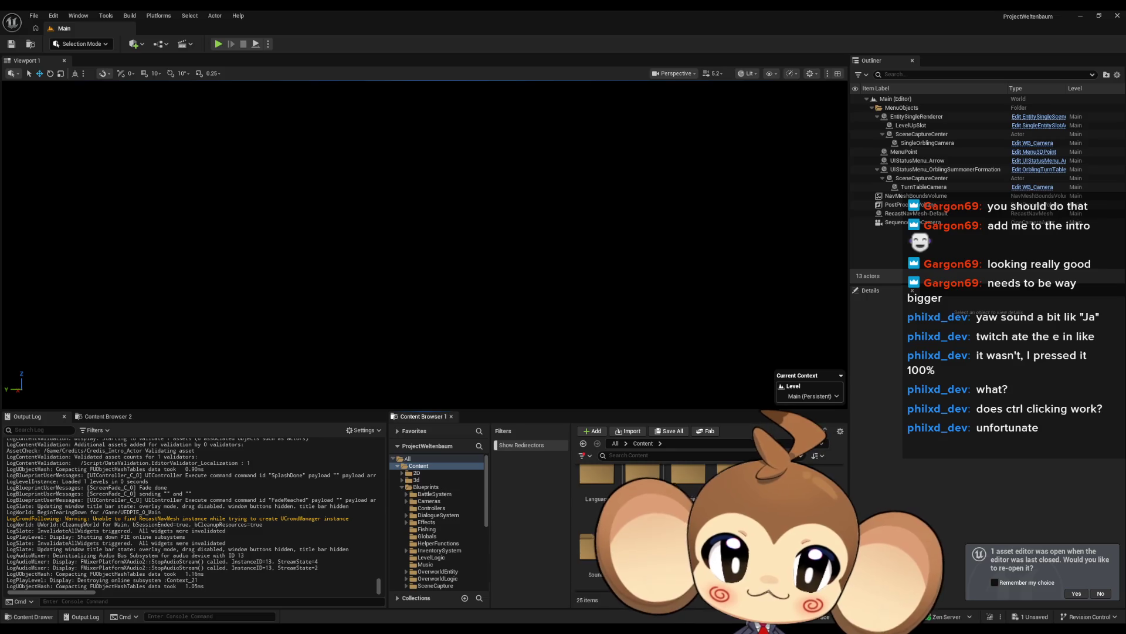
Open the StartArea level from Maps, saving Credits_3D_TextMaterial first.
left_click(420, 530)
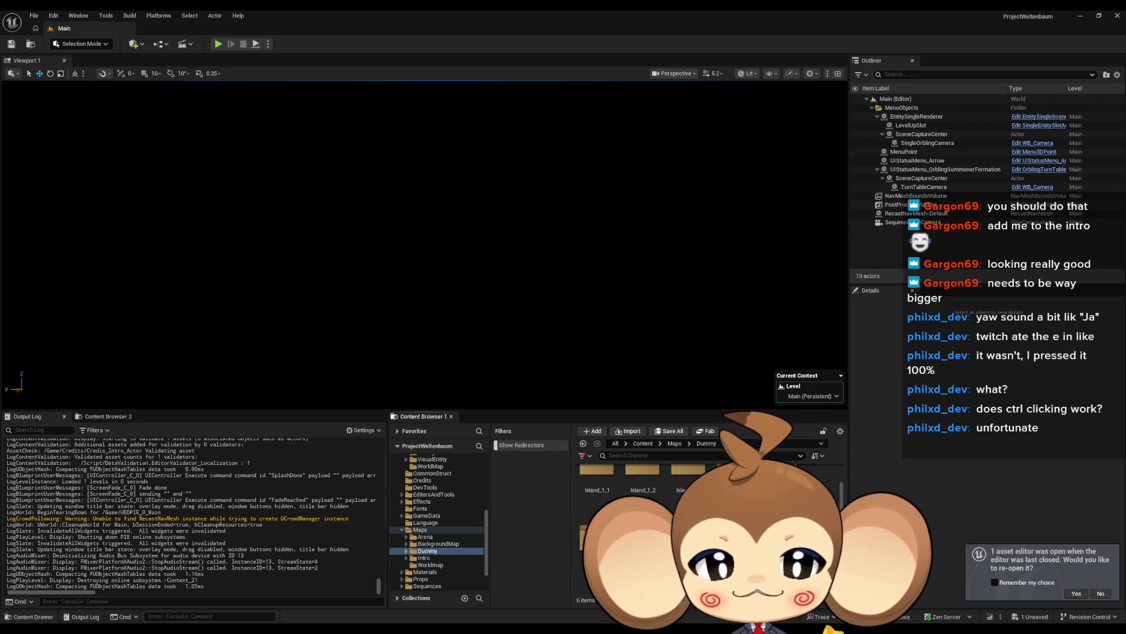
double_click(597, 546)
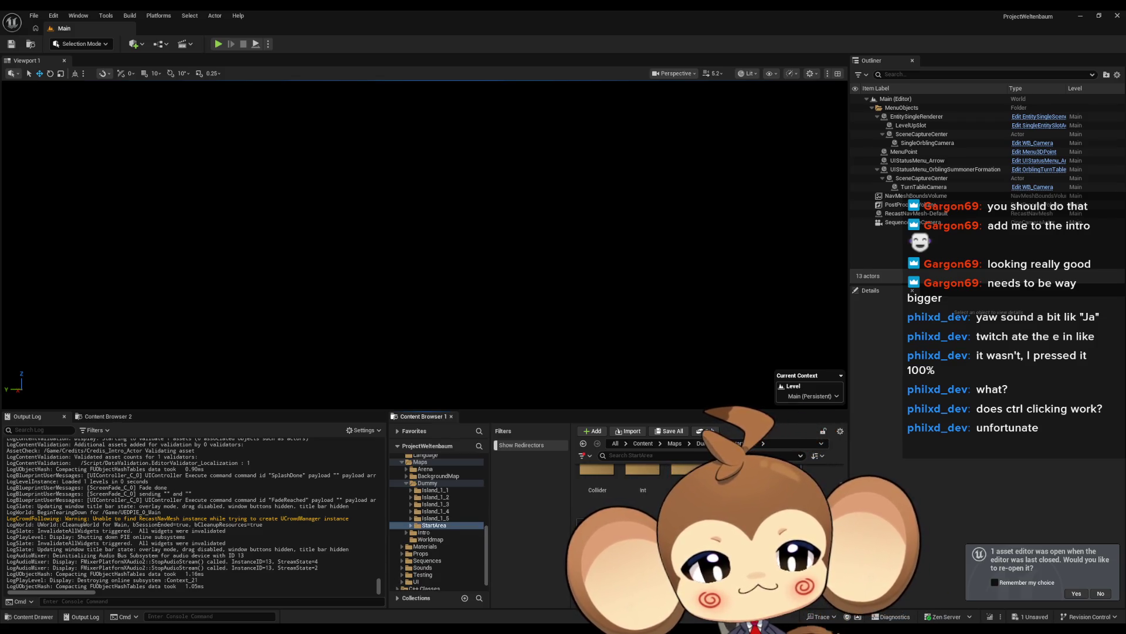
key("ctrl+shift+s")
left_click(583, 425)
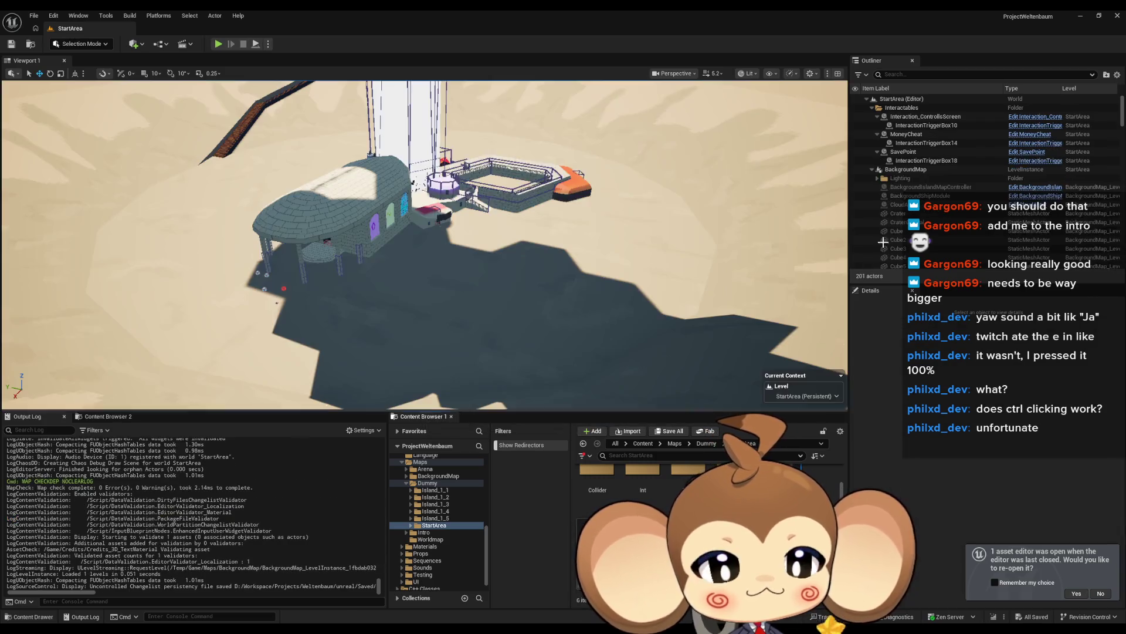
Collapse the BackgroundMap group, then browse Content > EditorsAndTools > SpawnCameraEditor.
left_click(873, 170)
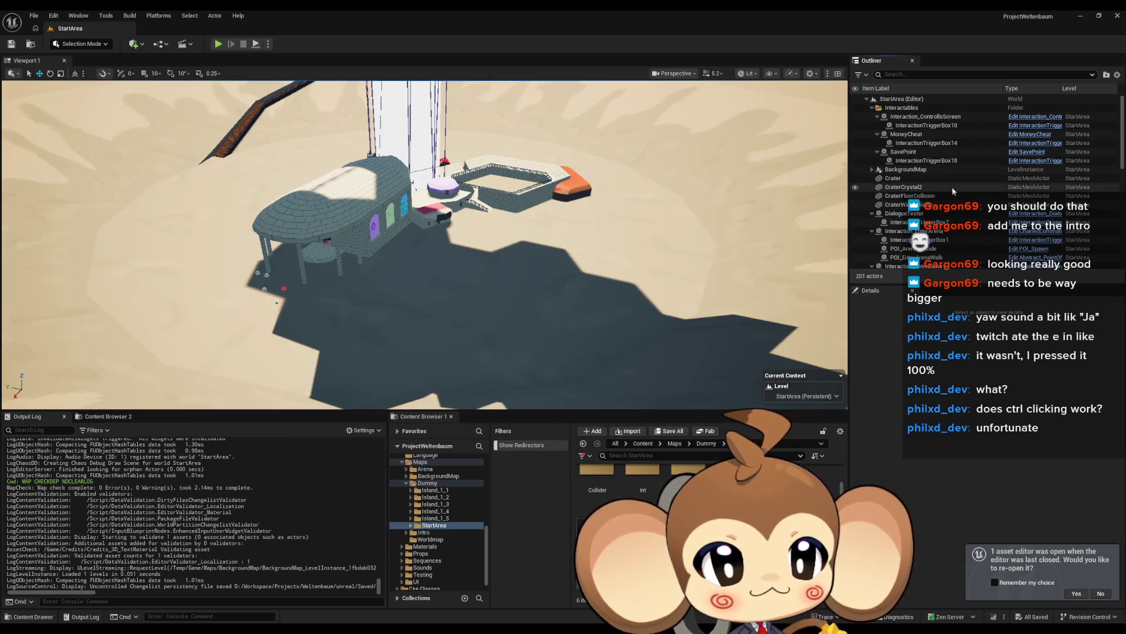
scroll(953, 191, "down", 5)
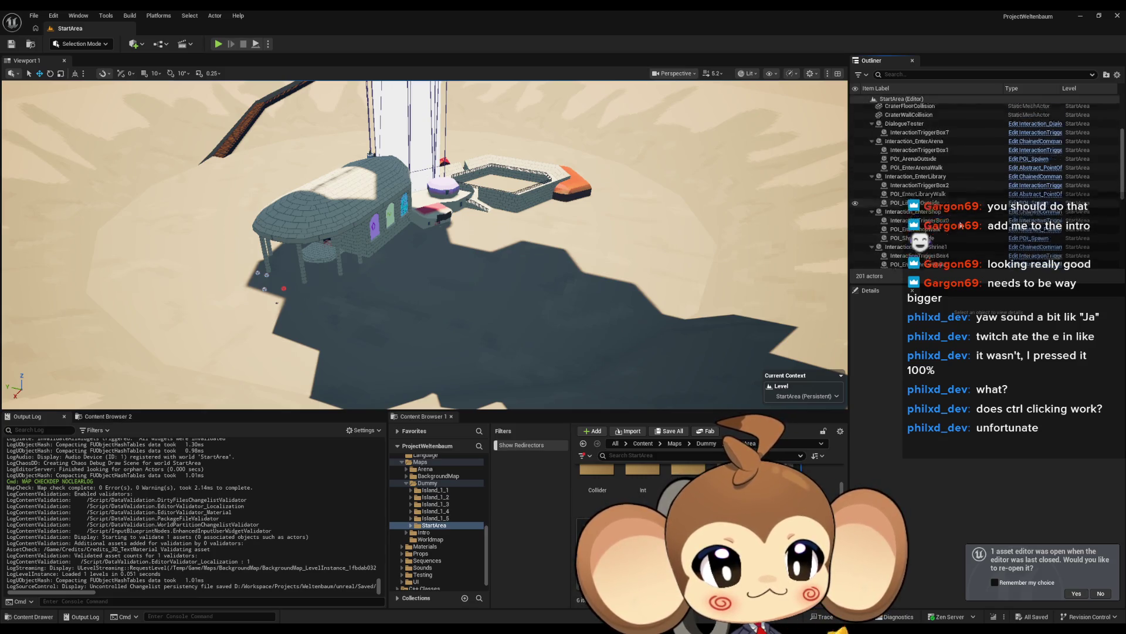
scroll(950, 213, "down", 10)
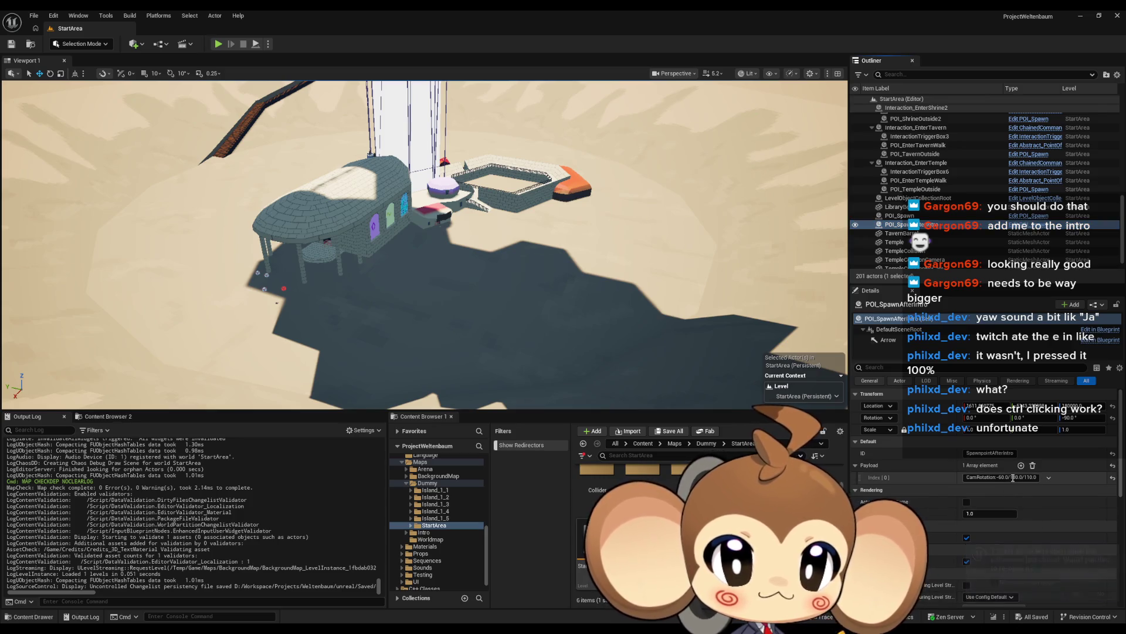
left_click(644, 444)
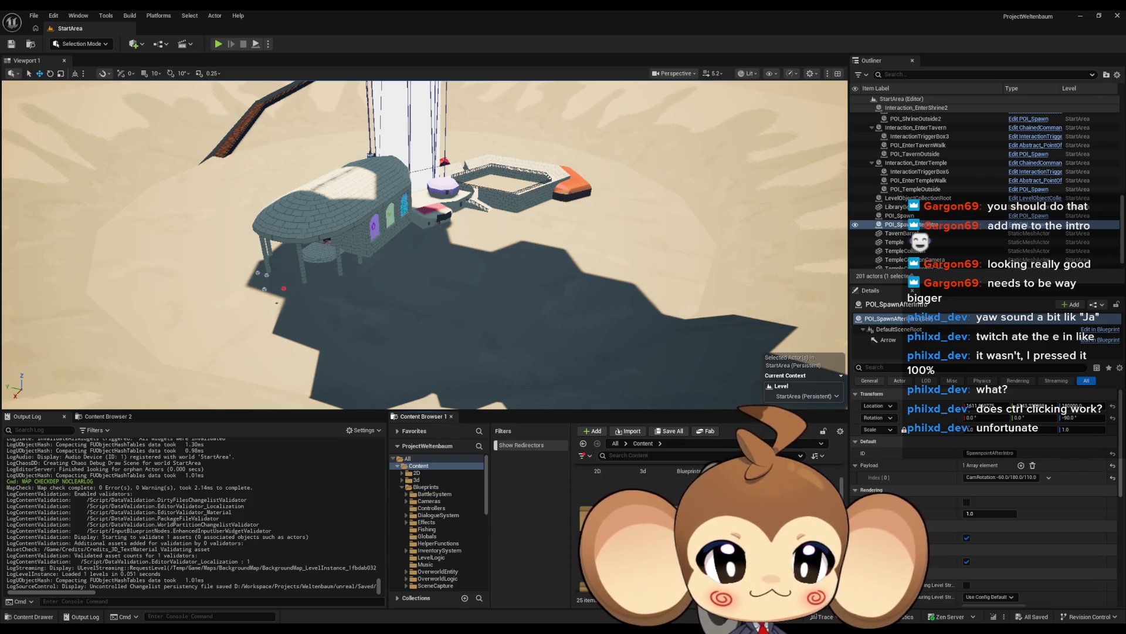
double_click(642, 486)
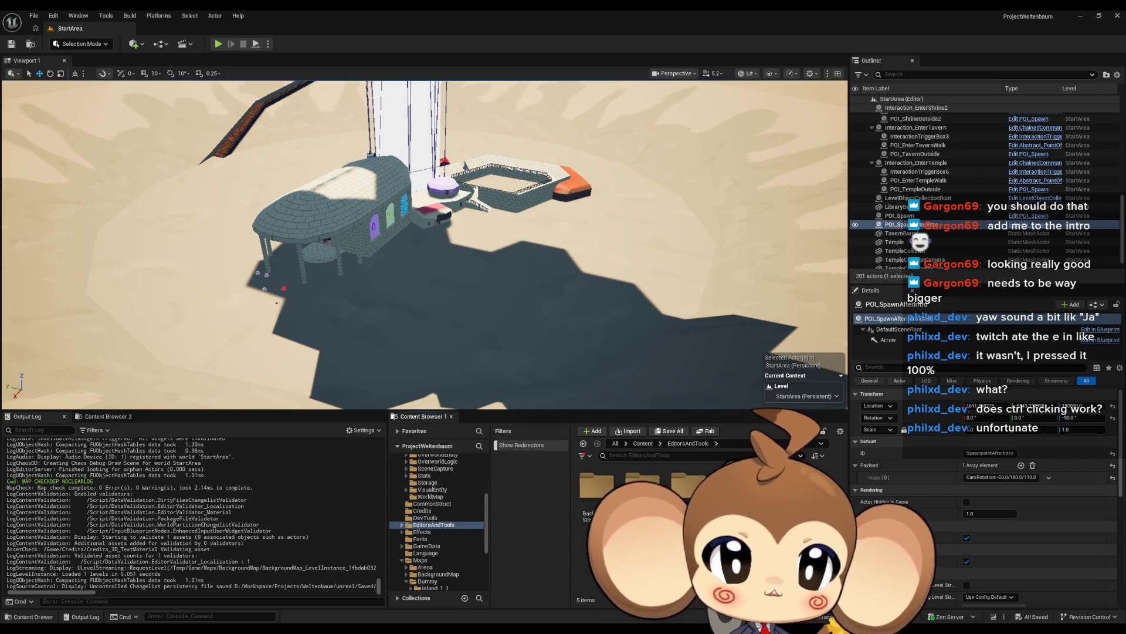
double_click(774, 487)
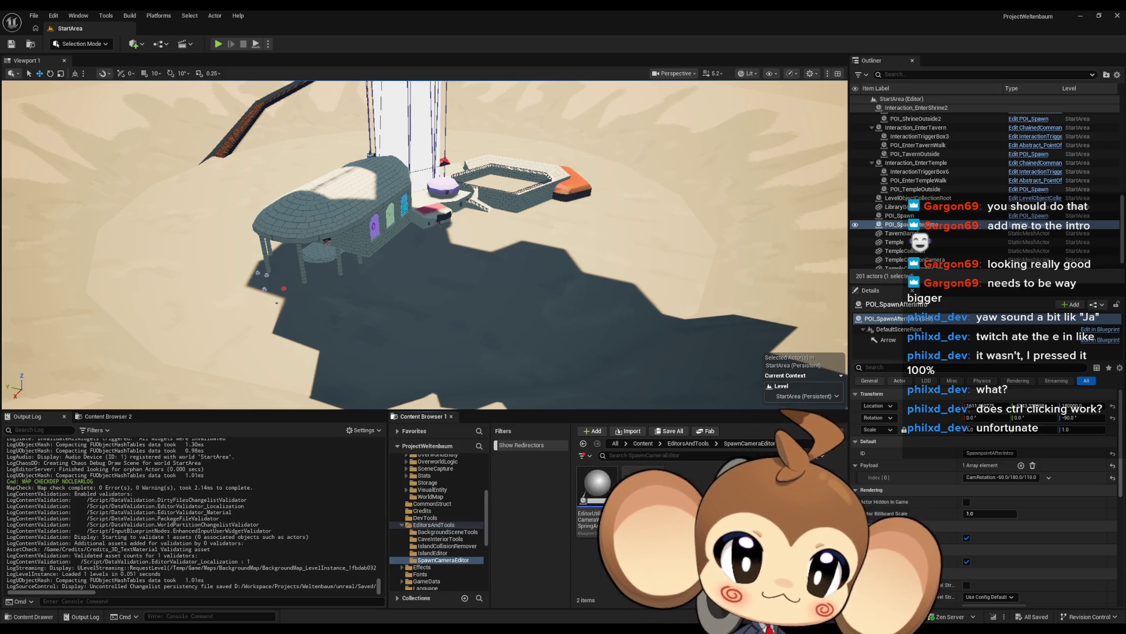
Run the Spawn Point Camera Setter utility and find the camera for the spawn point.
right_click(655, 487)
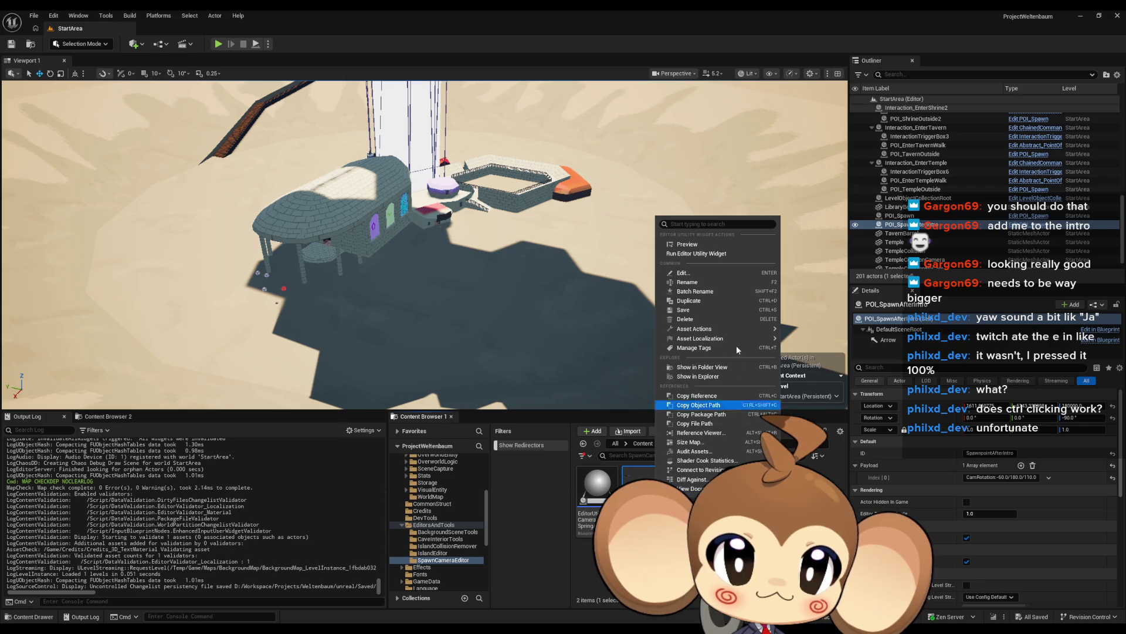
left_click(713, 253)
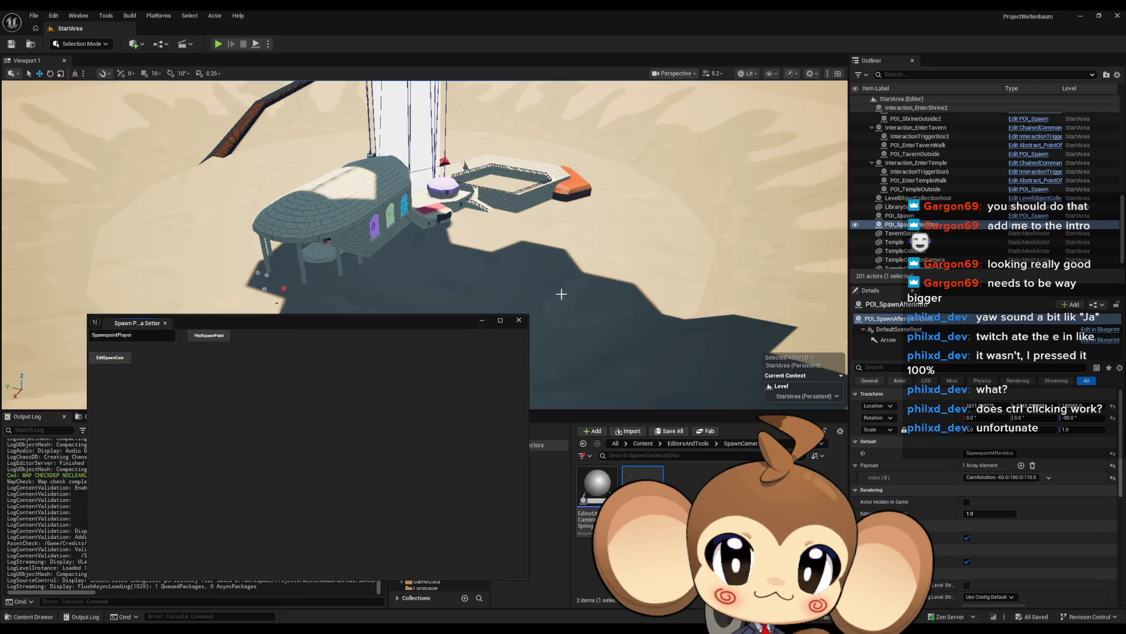
mouse_move(306, 312)
left_mouse_down()
mouse_move(327, 322)
mouse_move(507, 295)
left_mouse_up()
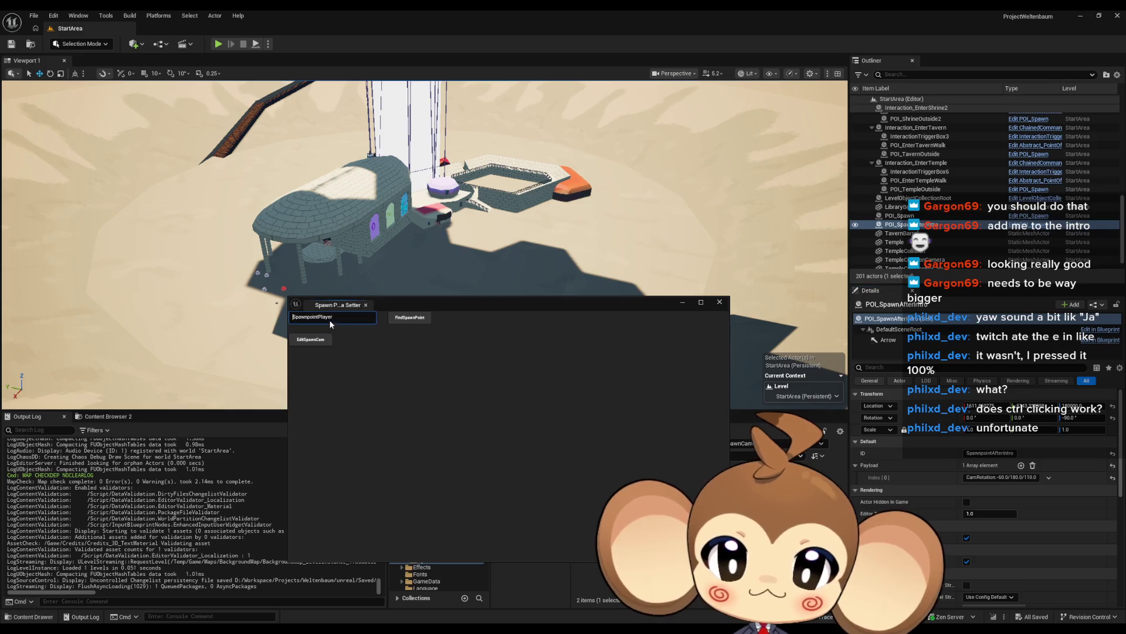
left_click(410, 319)
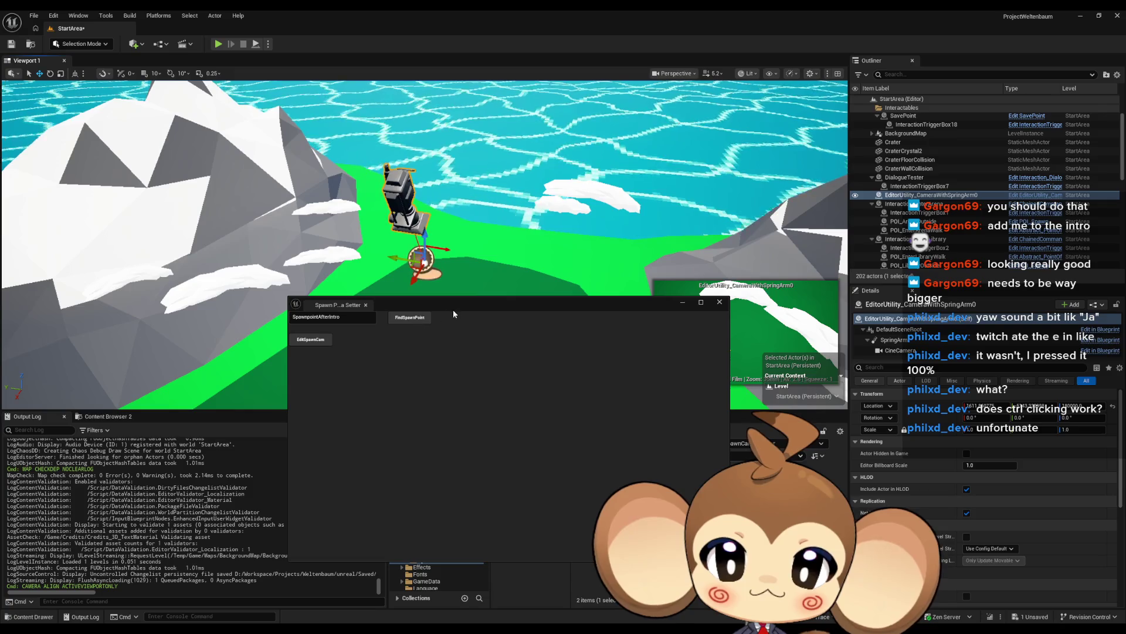
mouse_move(460, 305)
left_mouse_down()
mouse_move(455, 333)
mouse_move(358, 341)
left_mouse_up()
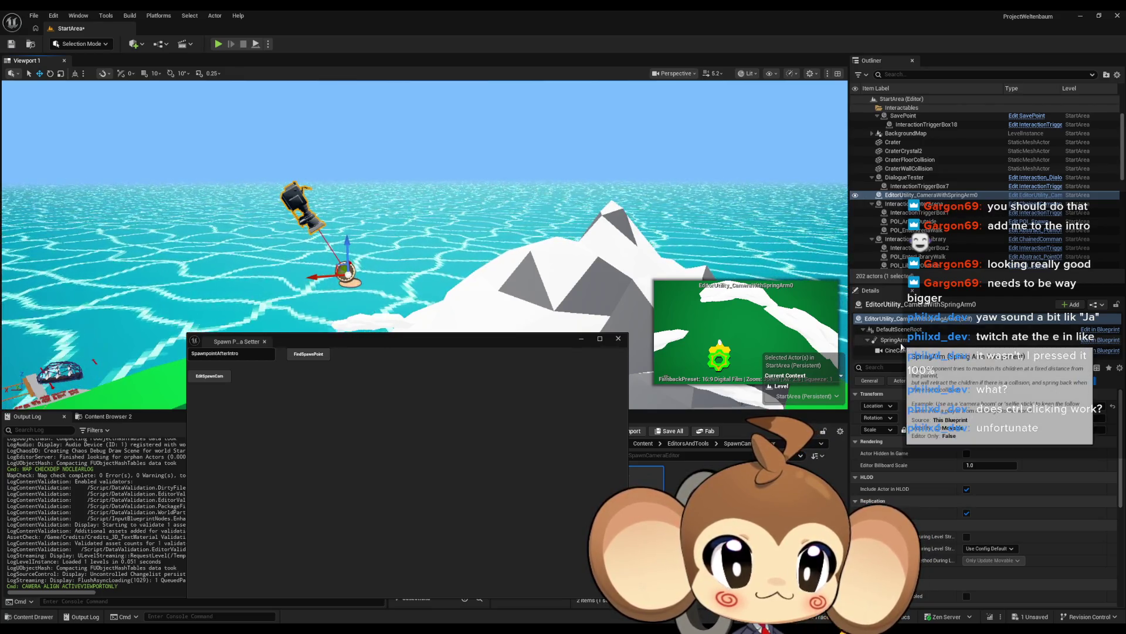
Tilt the SpringArm's pitch downward and set its yaw to 90.
left_click(901, 343)
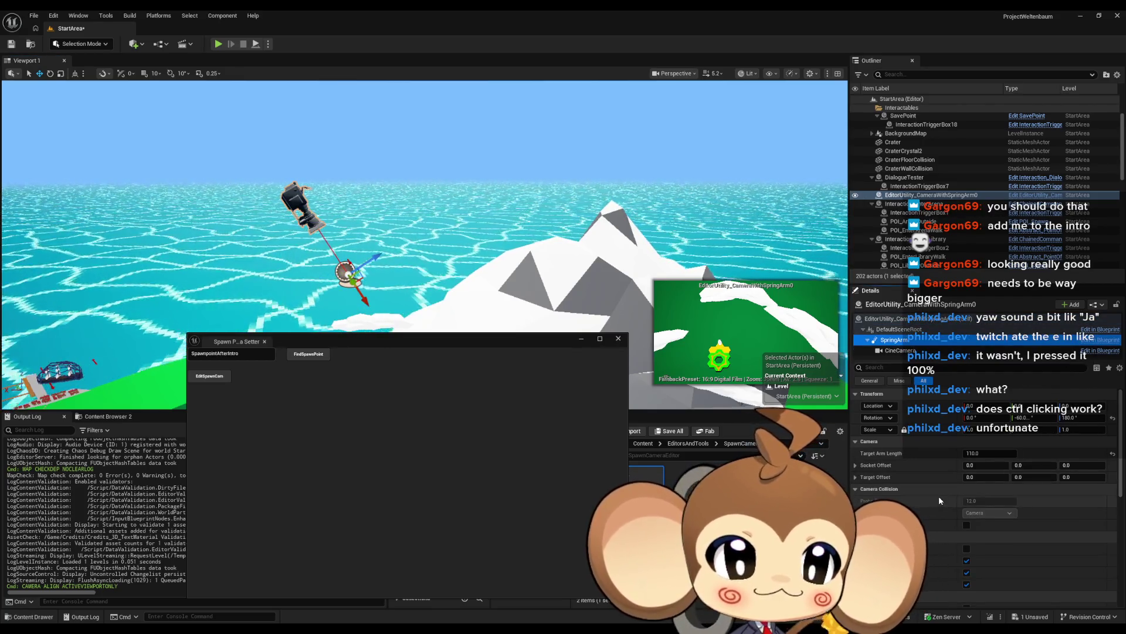
left_click_drag(1024, 418, 1047, 418)
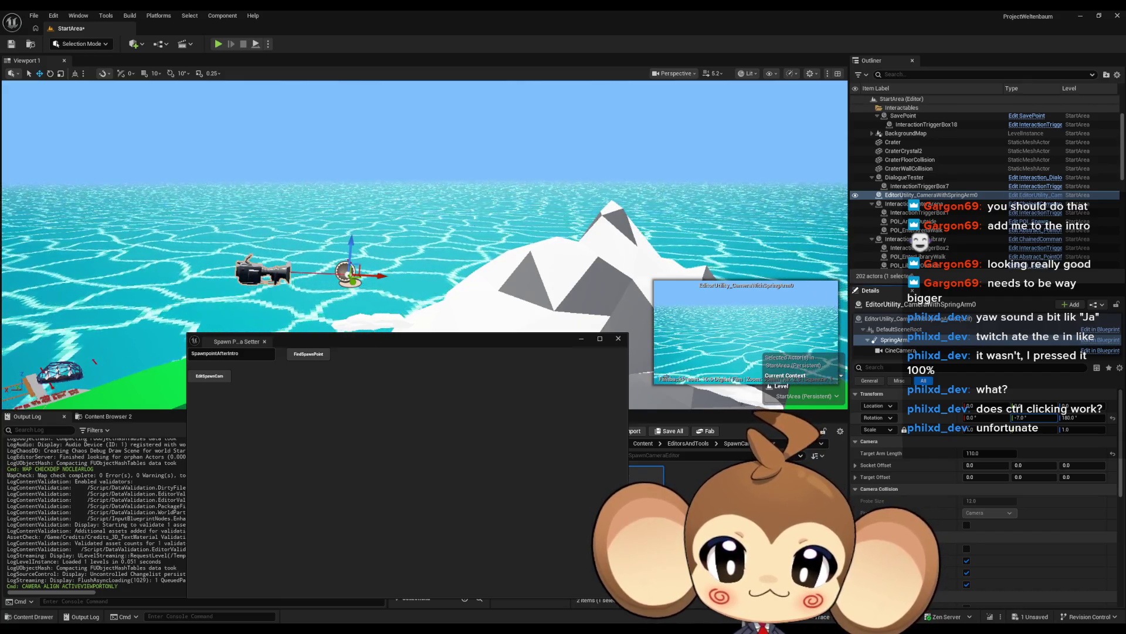
left_click(1074, 418)
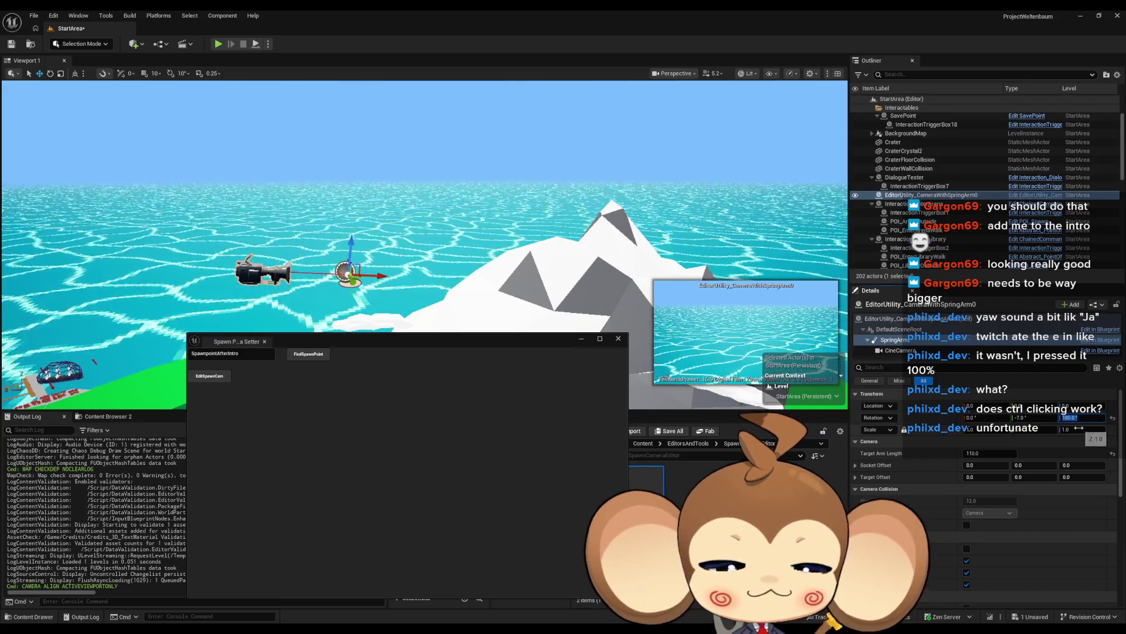
type("90")
key("Return")
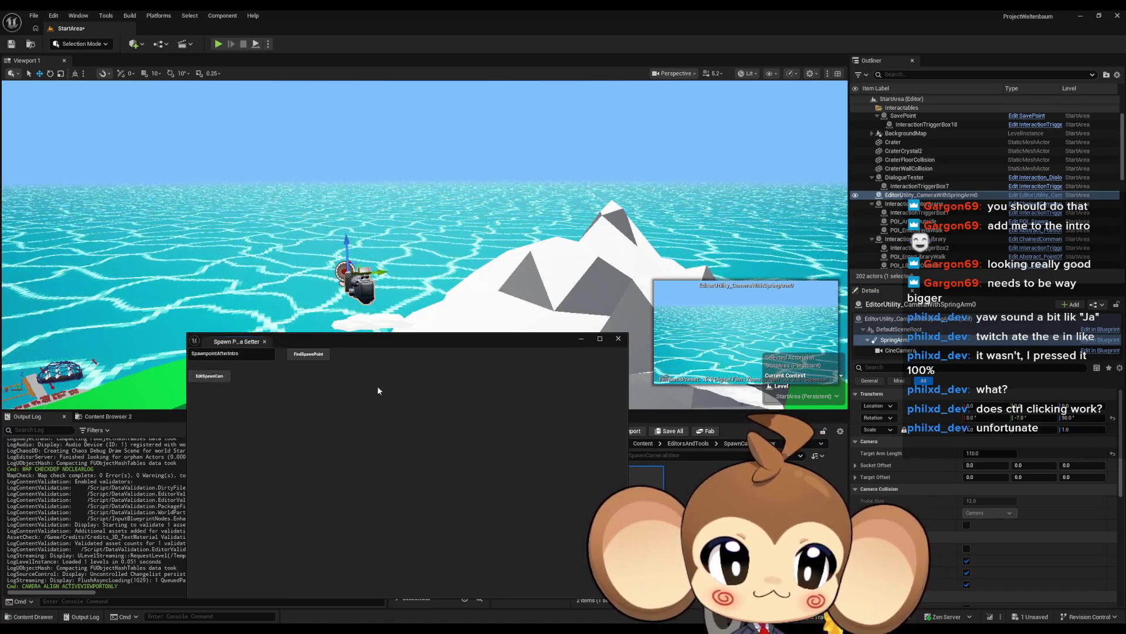
Close the spawn camera tool and select LevelObjectCollectionRoot in the level.
left_click(618, 338)
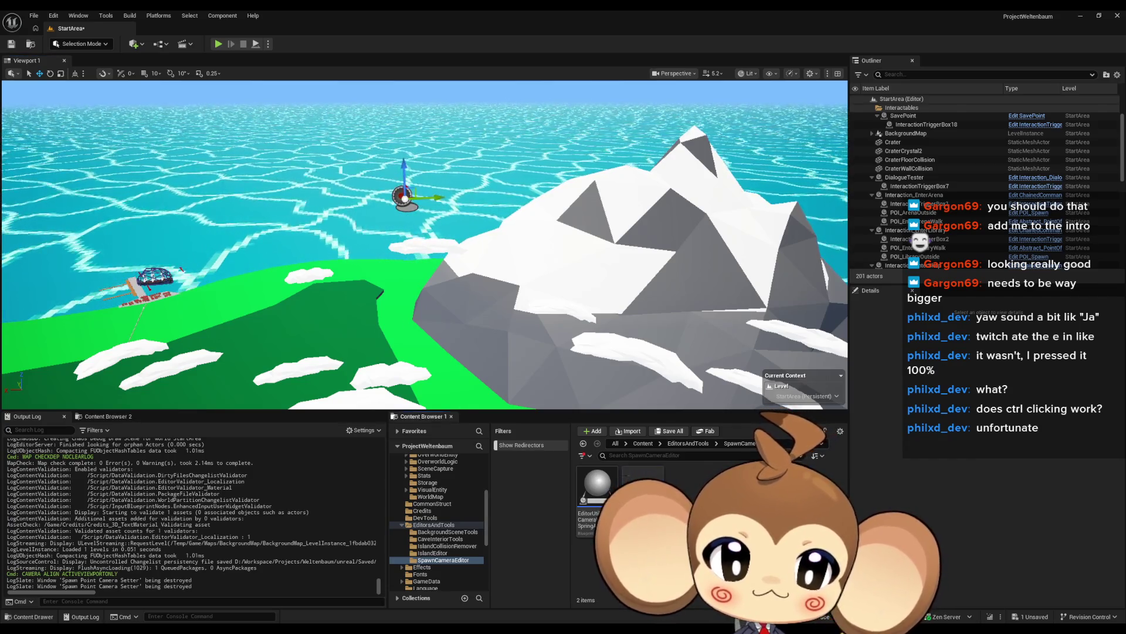
scroll(953, 176, "down", 10)
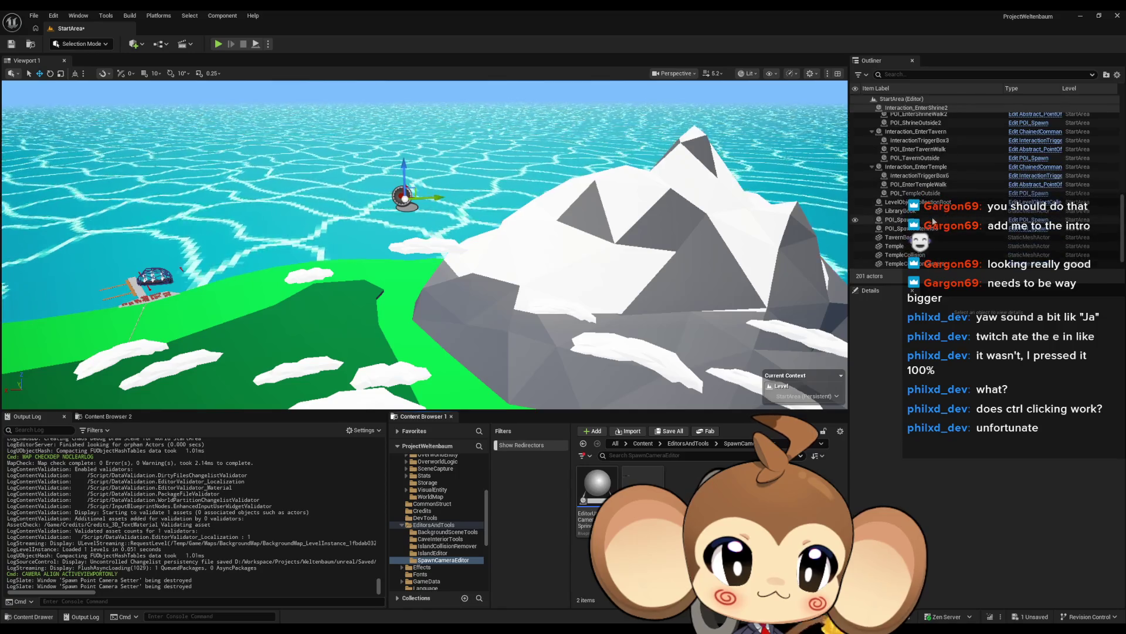
left_click(904, 202)
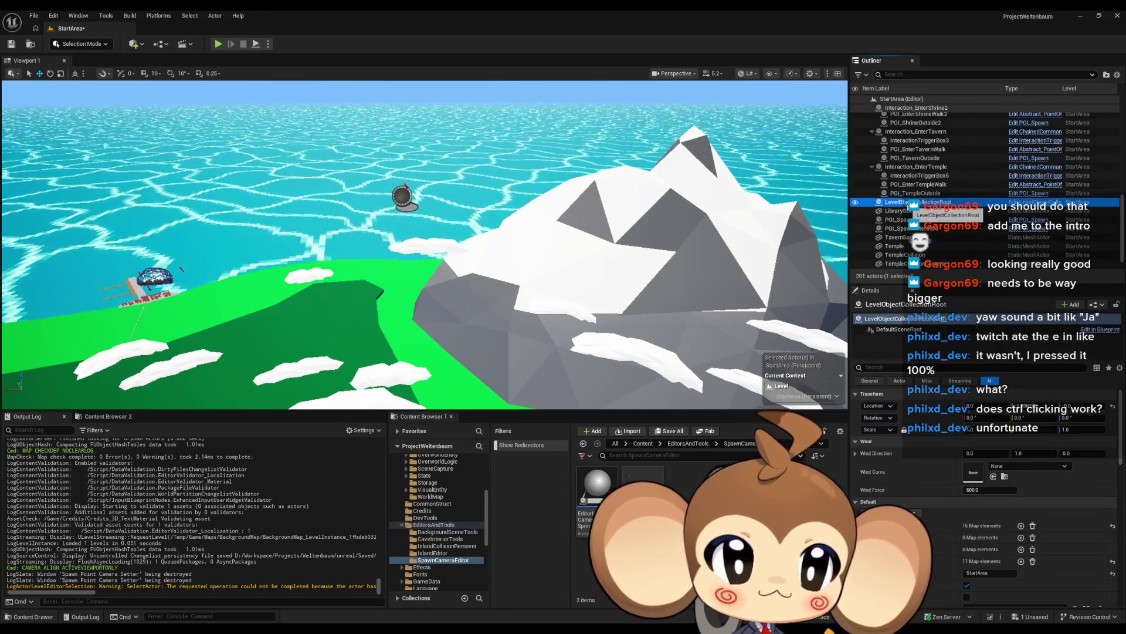
Frame the selected actor, save the StartArea level, and return to the Content root.
key("f")
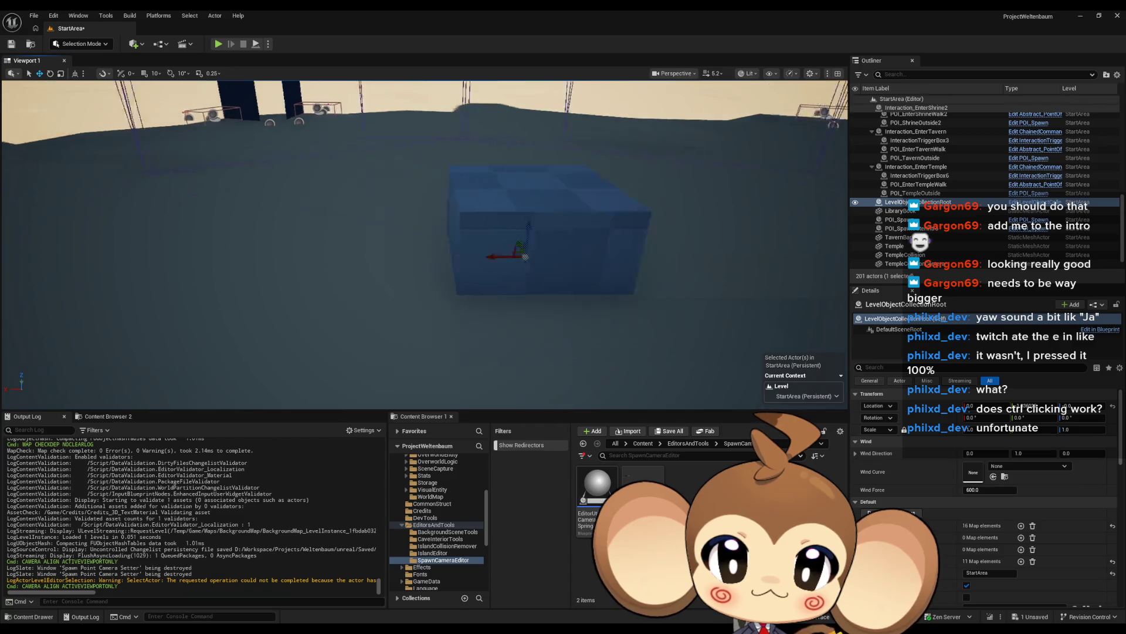
scroll(399, 343, "down", 5)
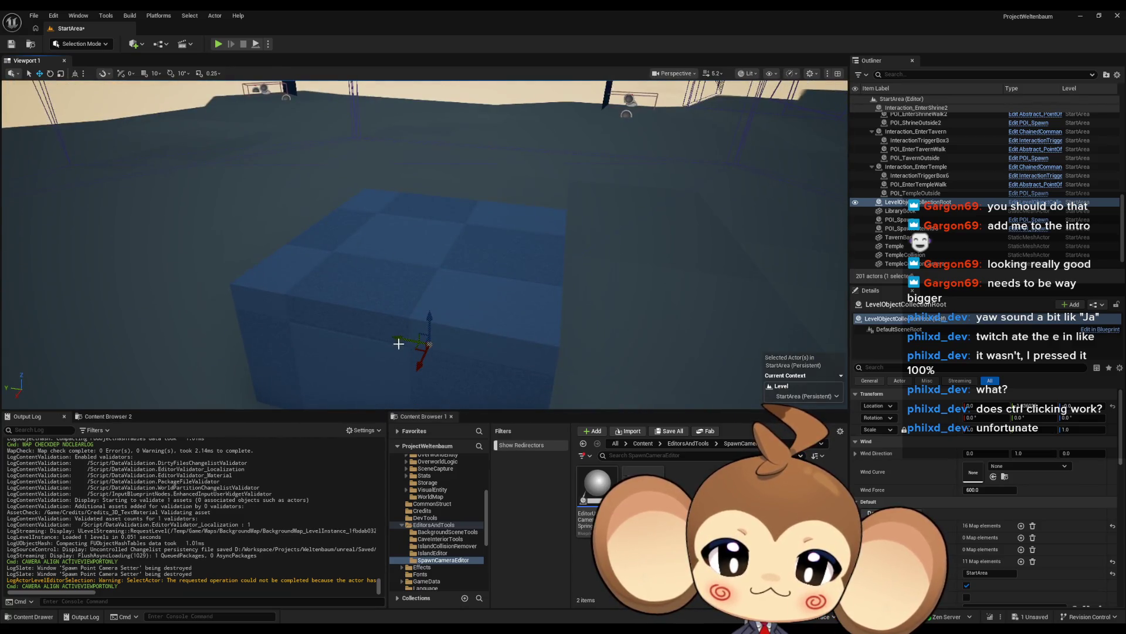
left_click(11, 43)
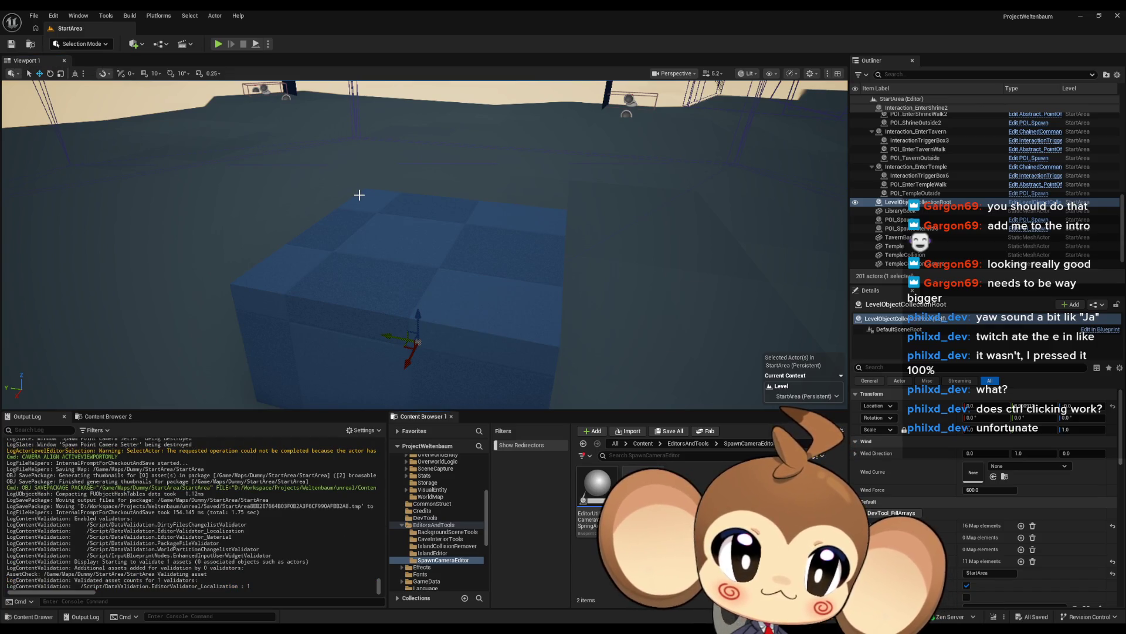
left_click(645, 443)
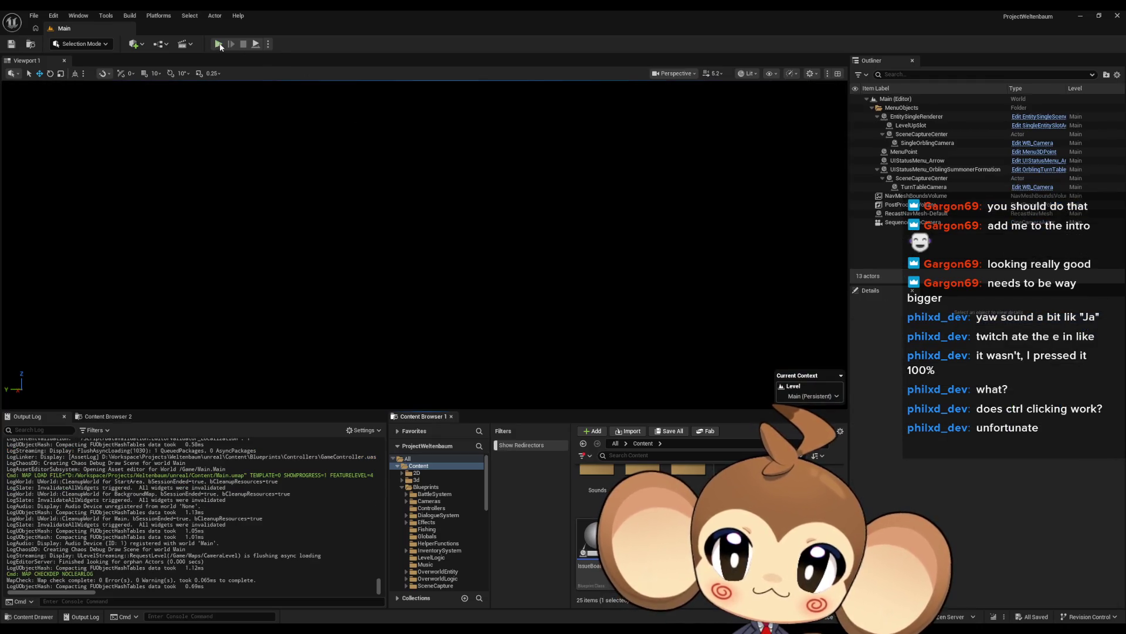
Play-test the game to see the Kanpeki Saru title, then stop.
left_click(219, 44)
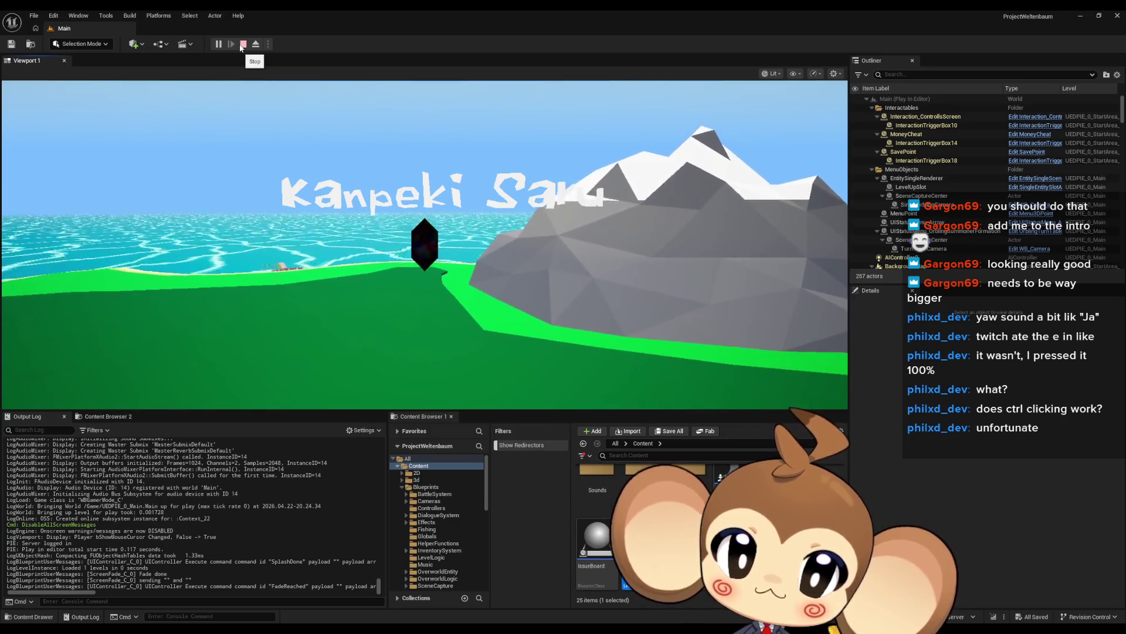
left_click(241, 45)
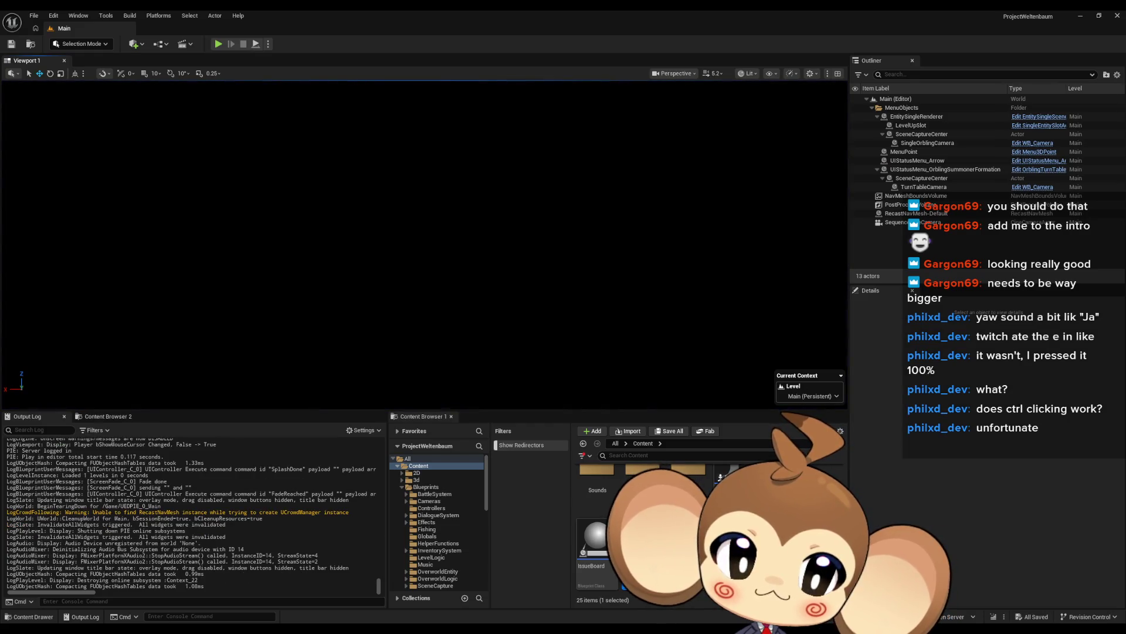
mouse_move(492, 623)
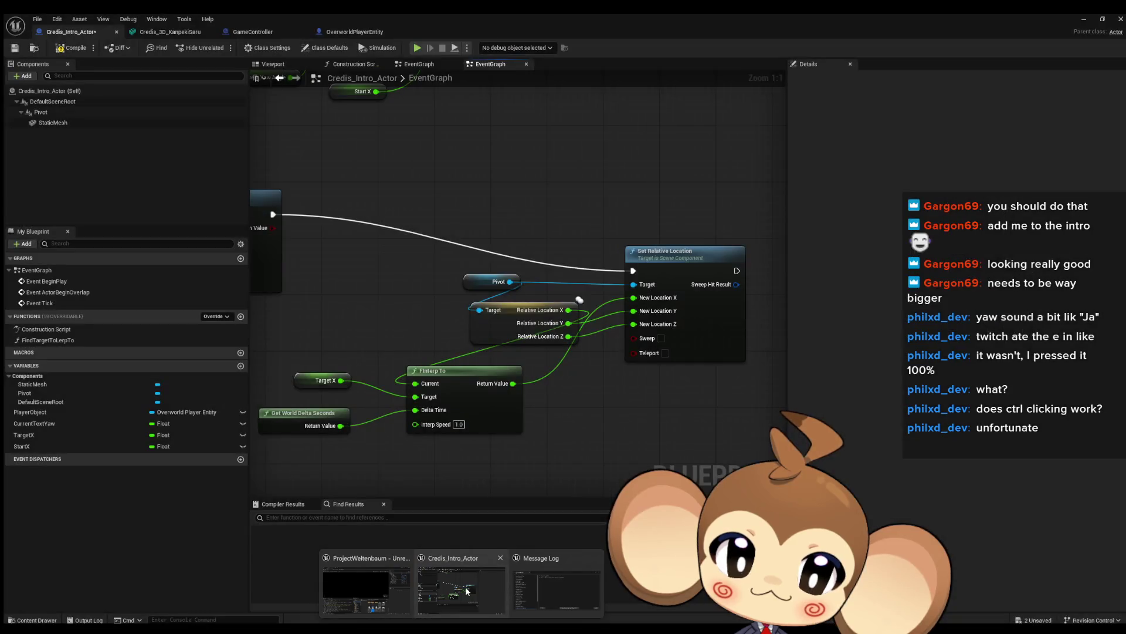
Bring up the Credis_Intro_Actor blueprint, inspect the Start X variable node, then minimize it.
left_click(467, 591)
scroll(506, 385, "down", 4)
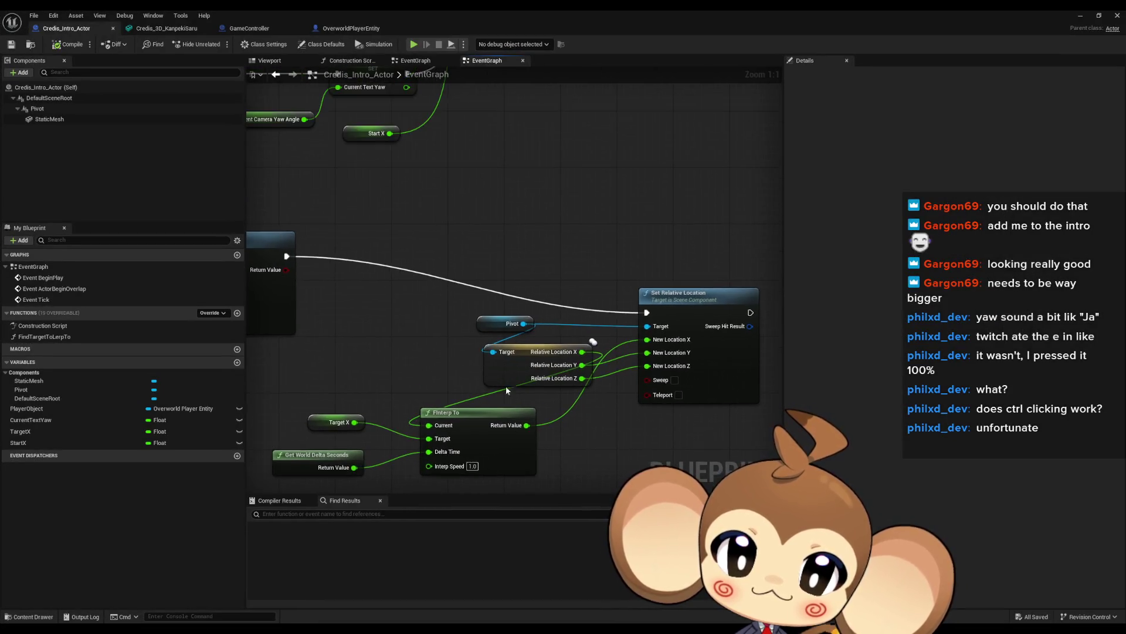
scroll(462, 298, "up", 3)
left_click(449, 270)
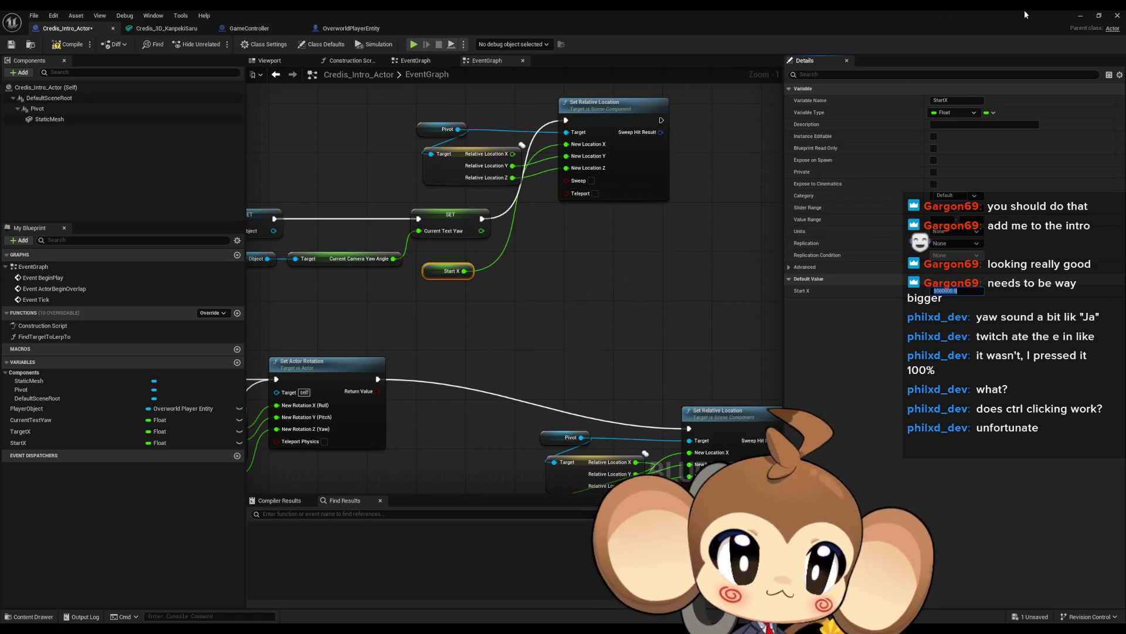
left_click(1082, 14)
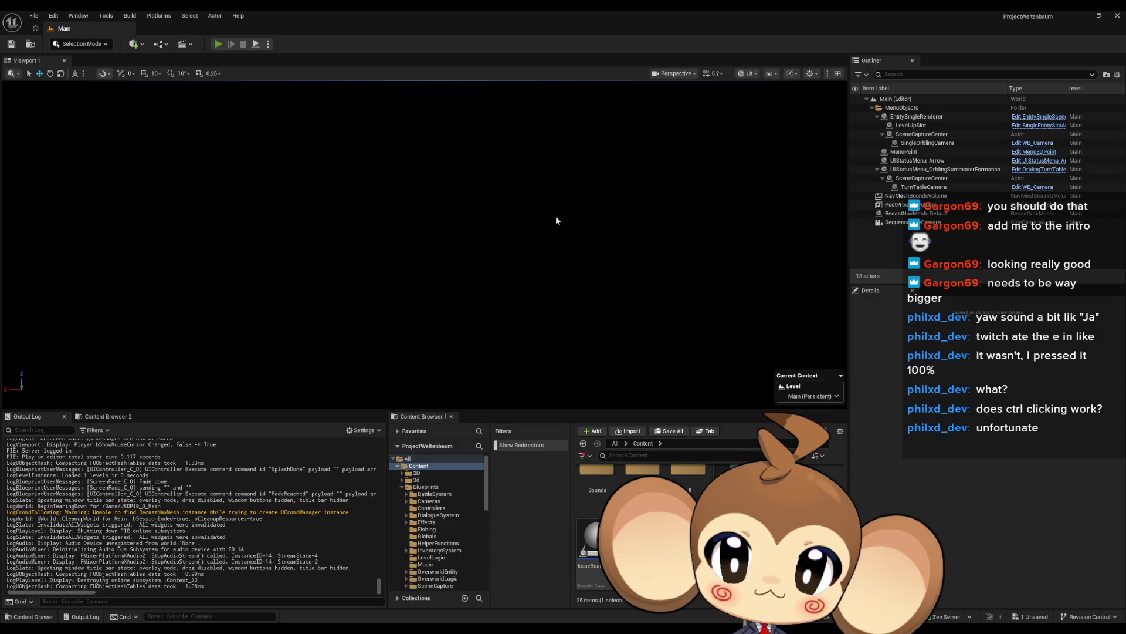
Play-test, pause and eject to select the crystal credits actor's Pivot, then resume.
key("alt+p")
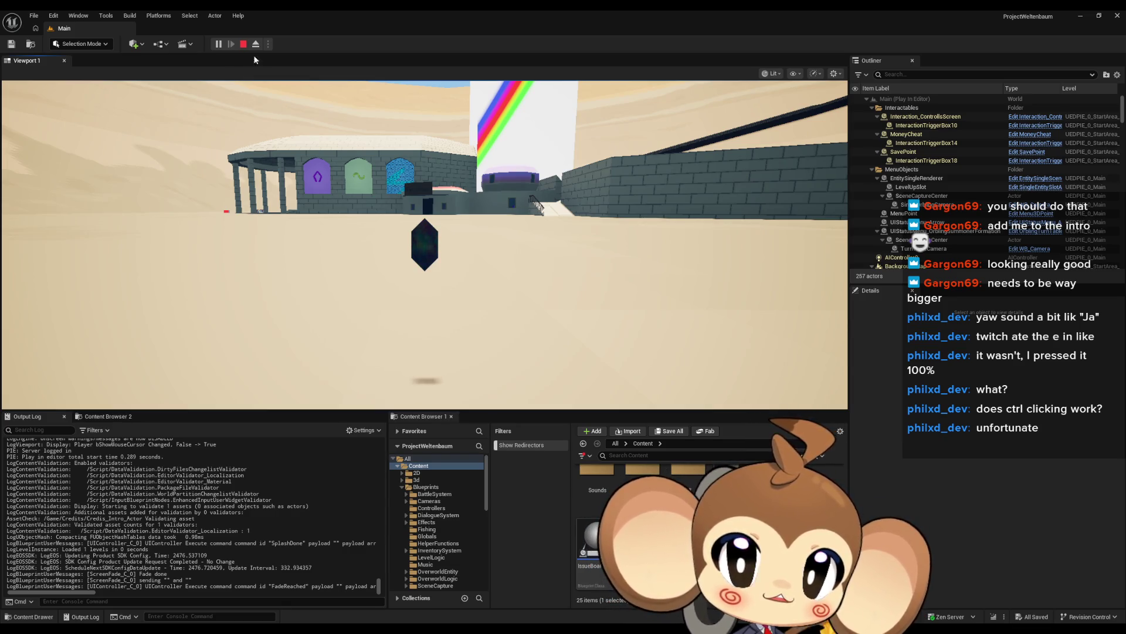
left_click(245, 46)
left_click(219, 44)
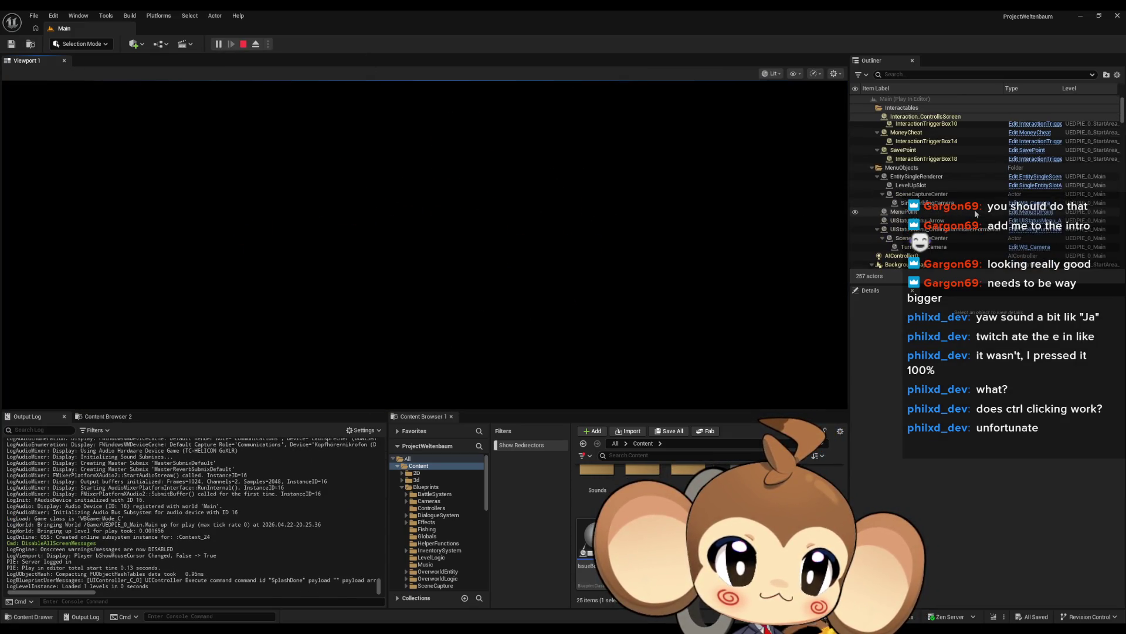
left_click(218, 44)
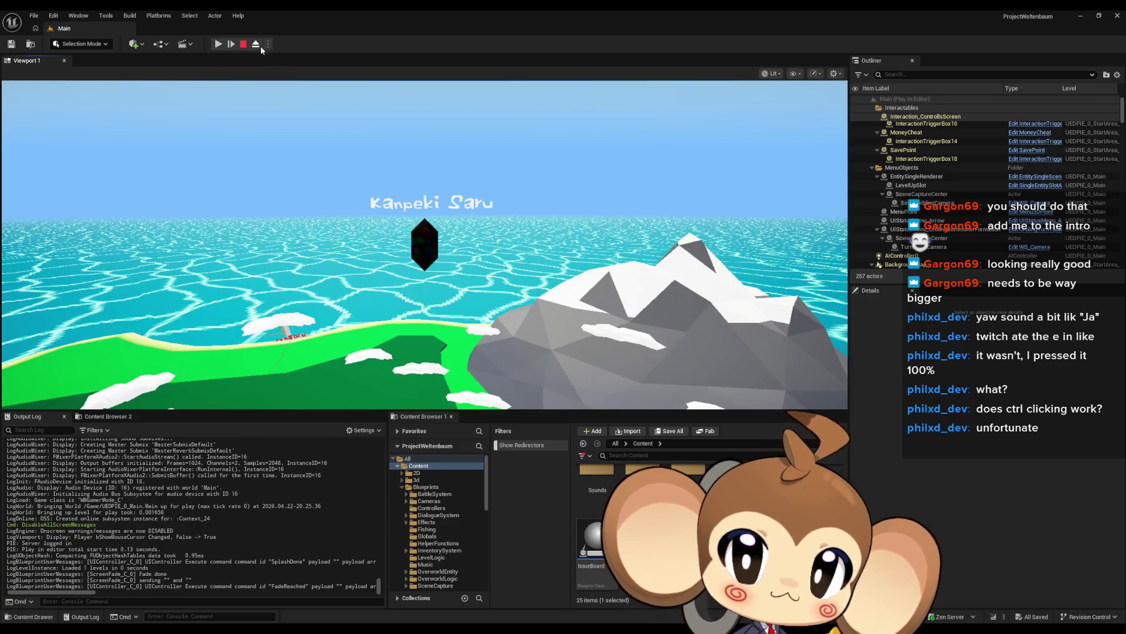
left_click(257, 45)
left_click(425, 244)
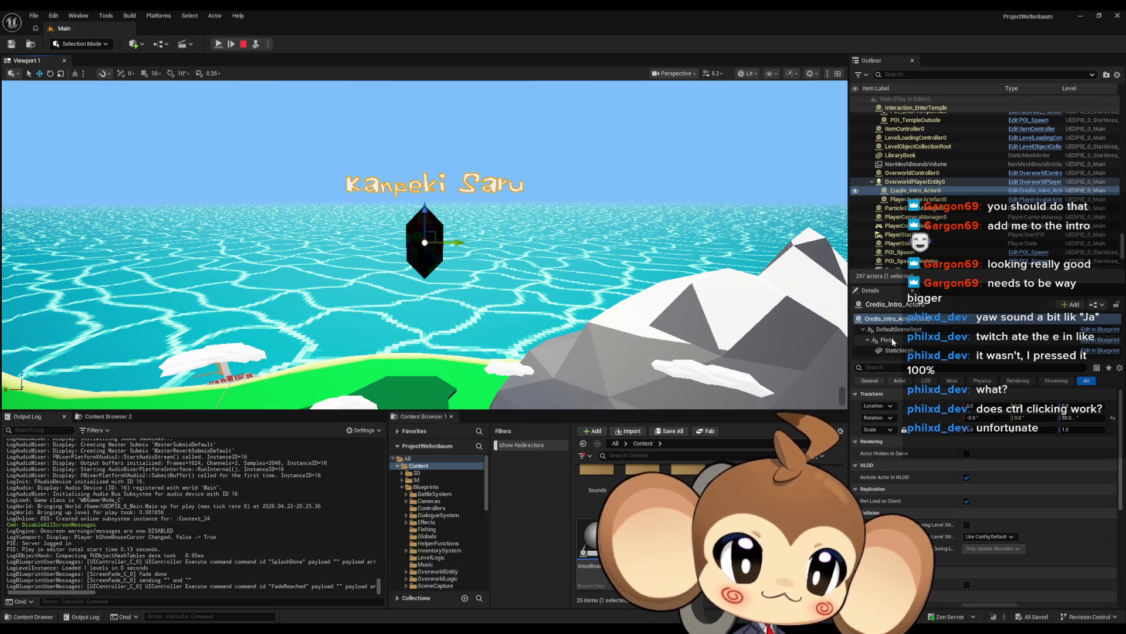
left_click(892, 340)
left_click(219, 44)
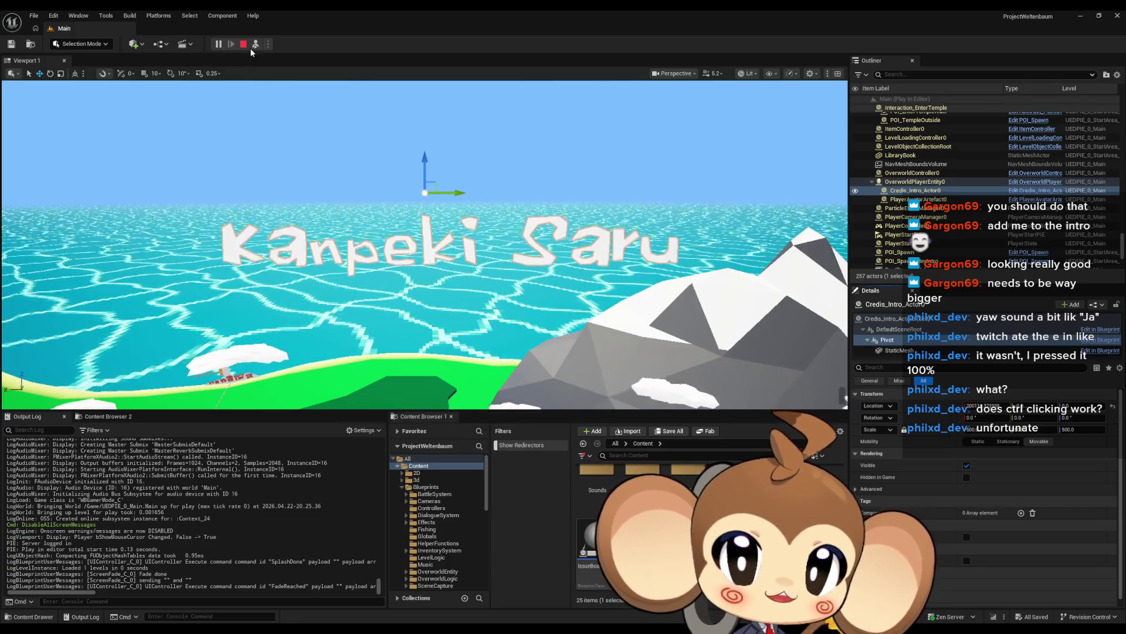
Possess the player with F8, release with Shift+F1, pause and resume, then stop.
key("F8")
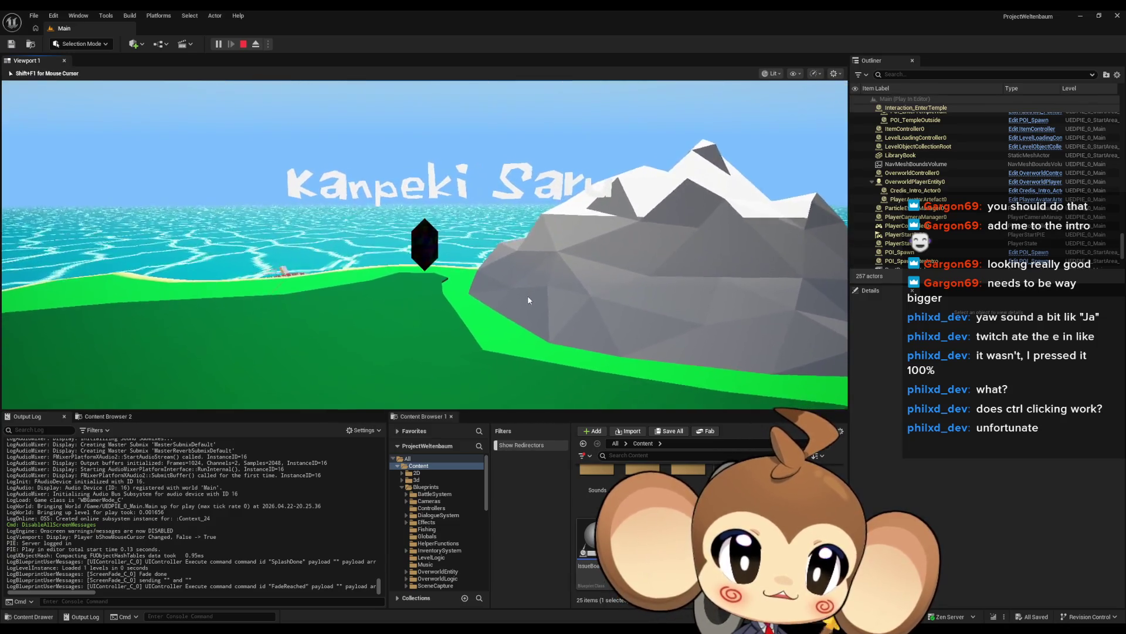
key("shift+F1")
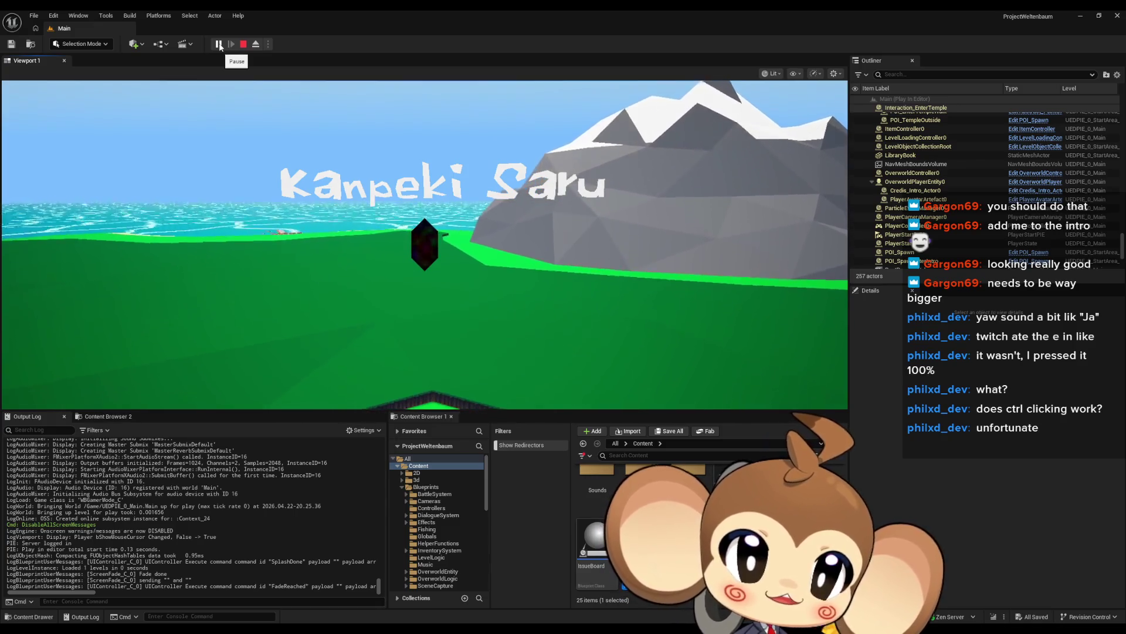
left_click(219, 44)
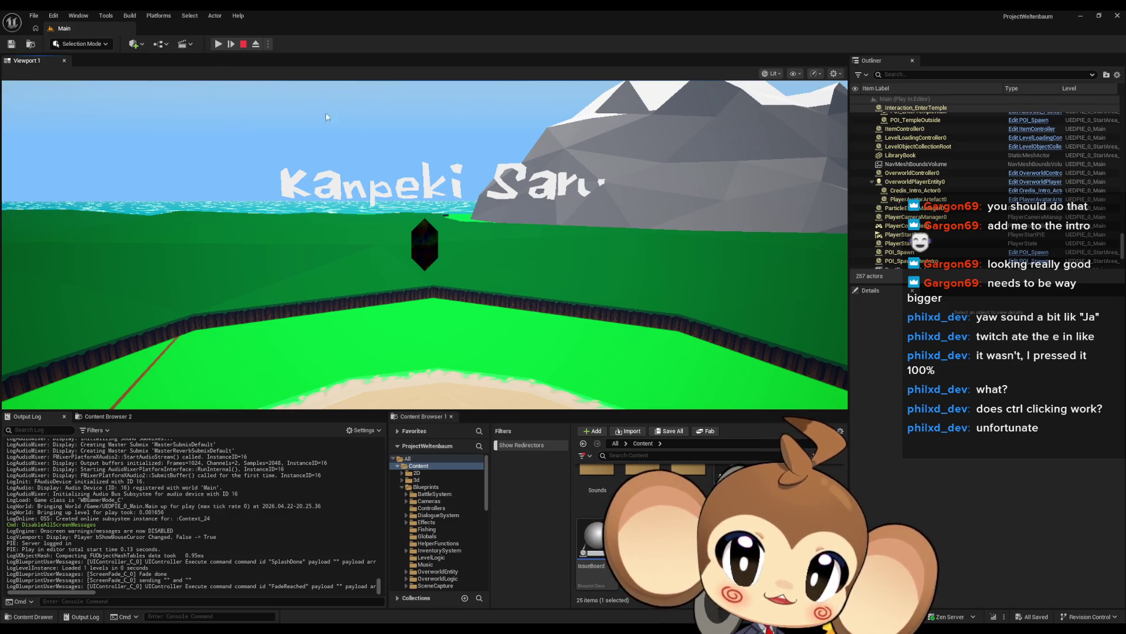
left_click(218, 45)
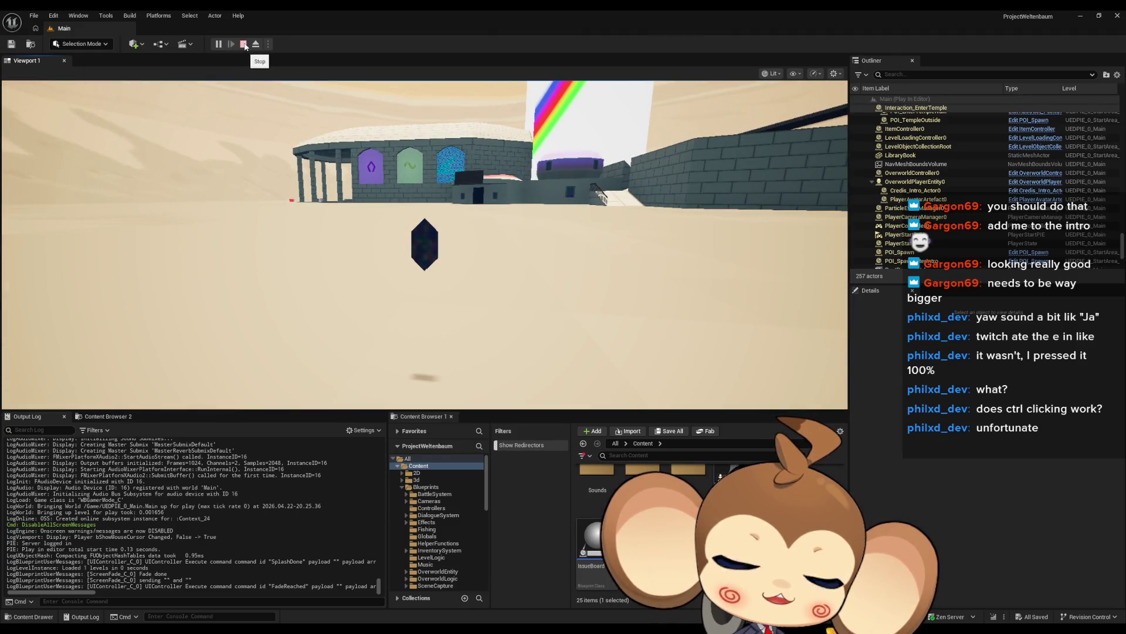
left_click(244, 45)
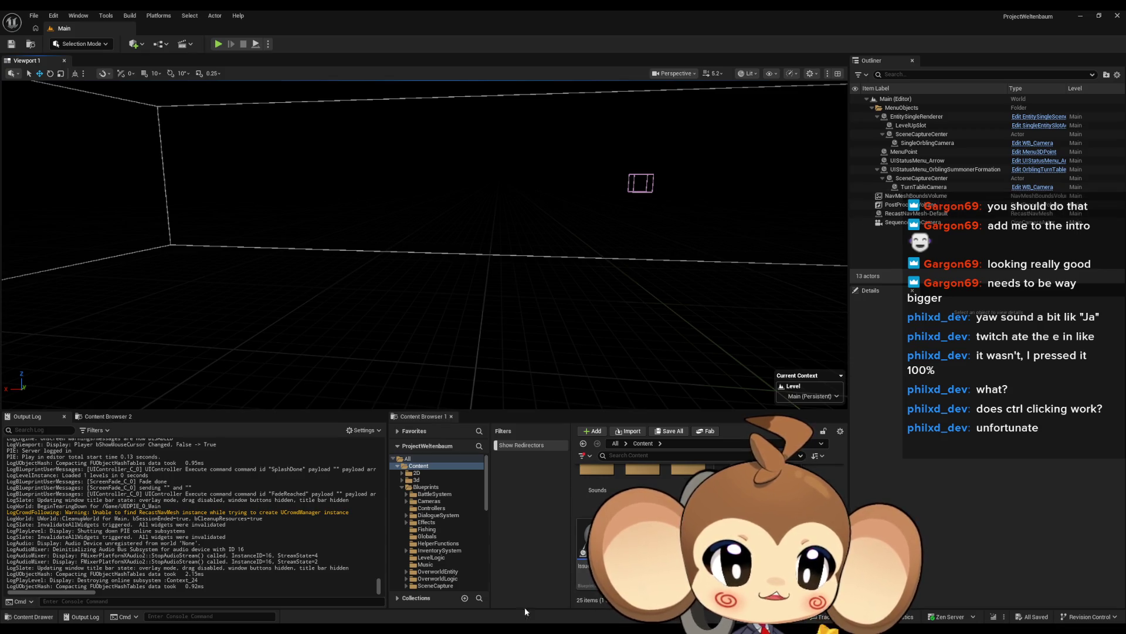
In Credis_Intro_Actor, edit the Target X node's default value, then minimize the blueprint.
key("alt+Tab")
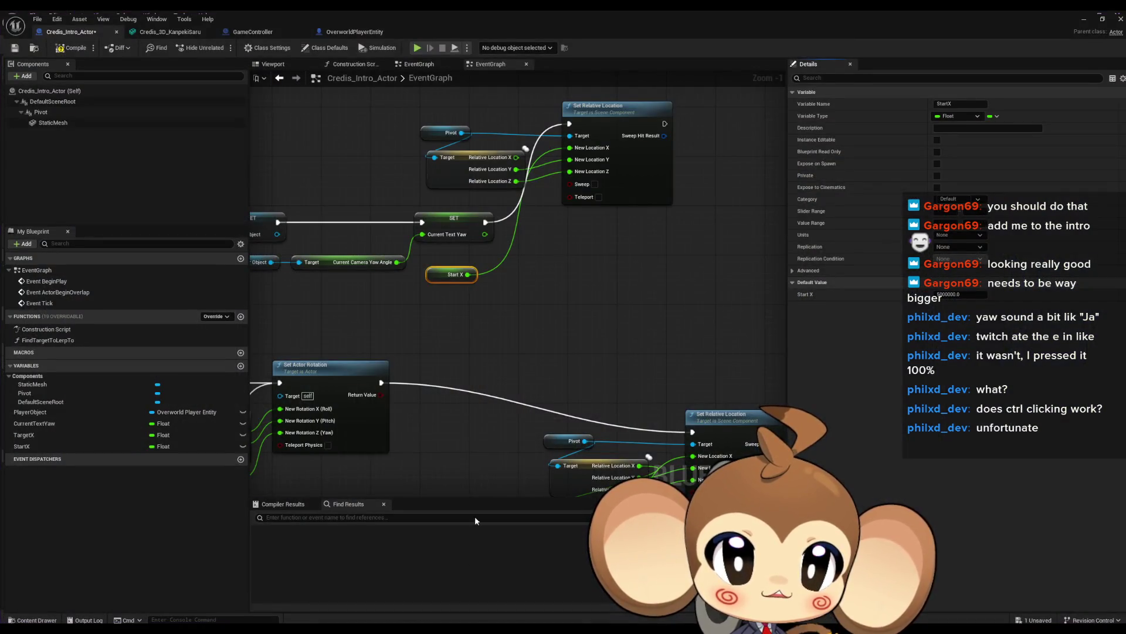
left_click_drag(501, 348, 560, 200)
left_click(480, 352)
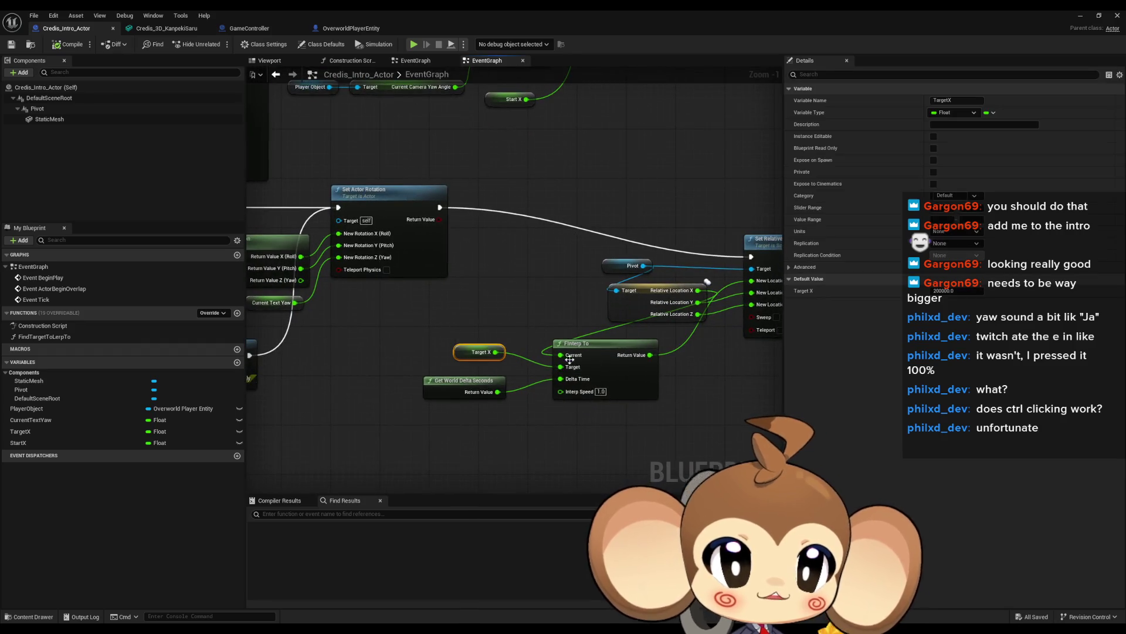
left_click(946, 291)
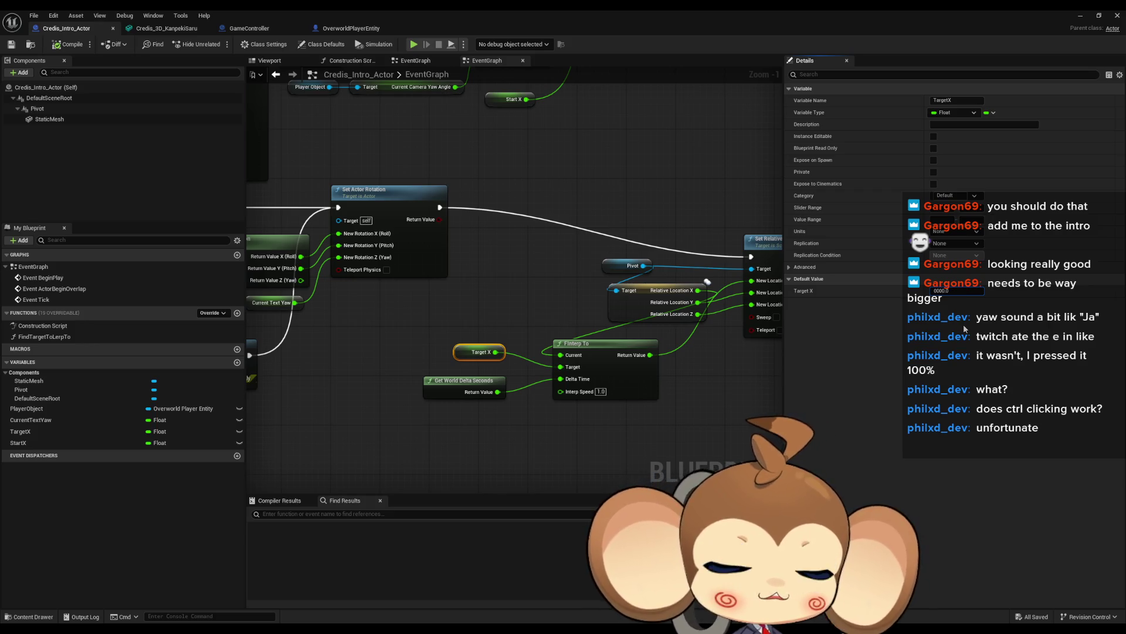
key("Return")
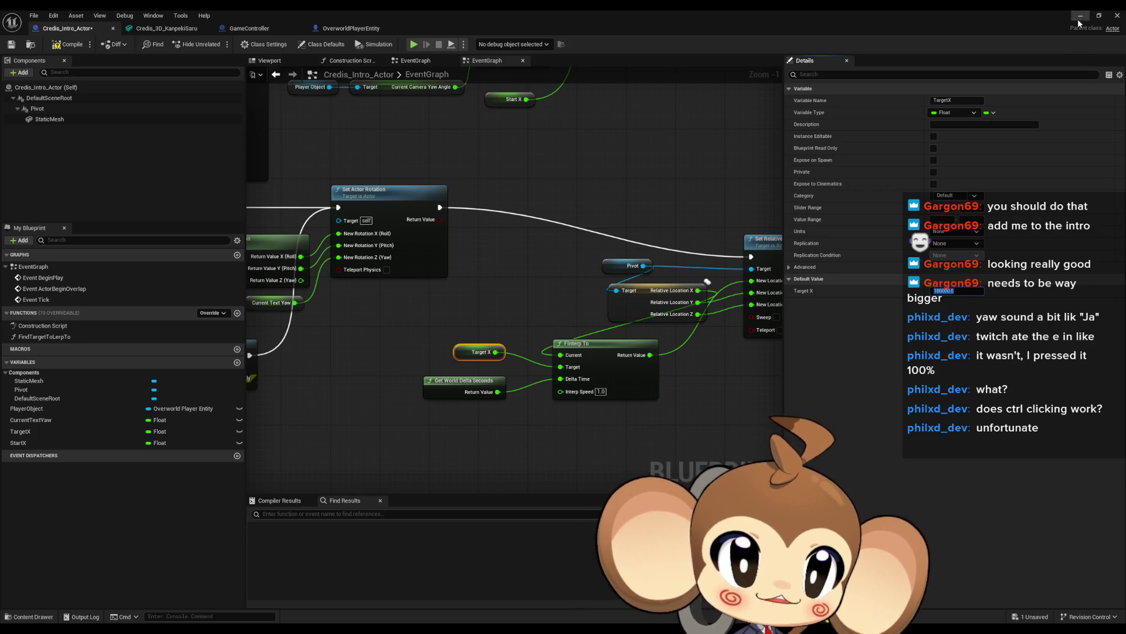
left_click(1080, 16)
Play the game, click through the title scene into gameplay, then stop with Escape.
left_click(220, 44)
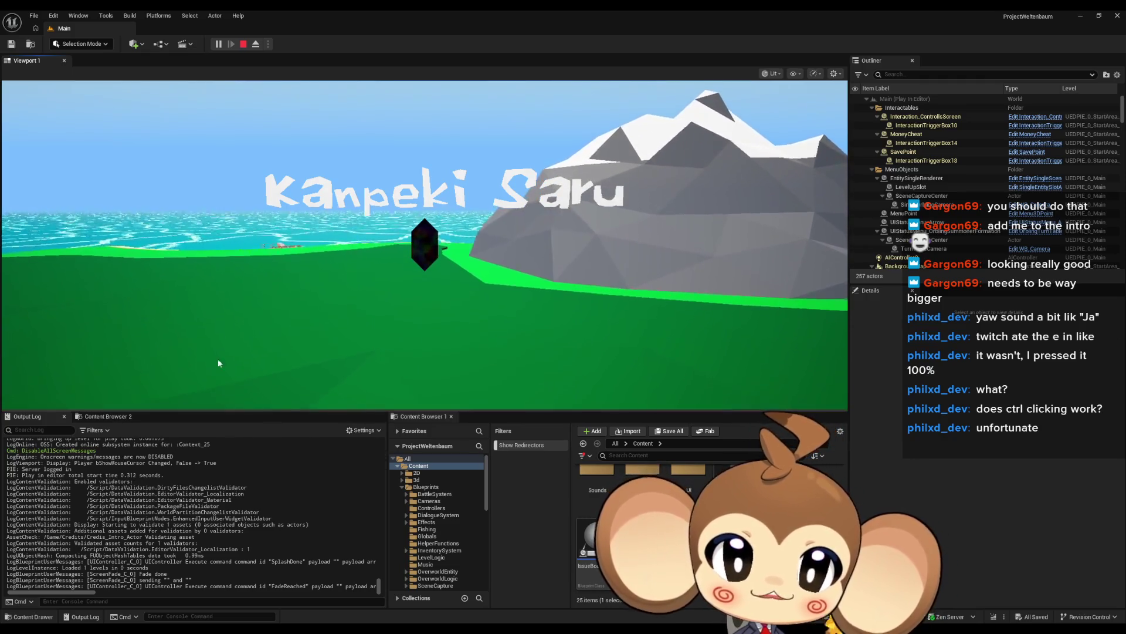
left_click(551, 265)
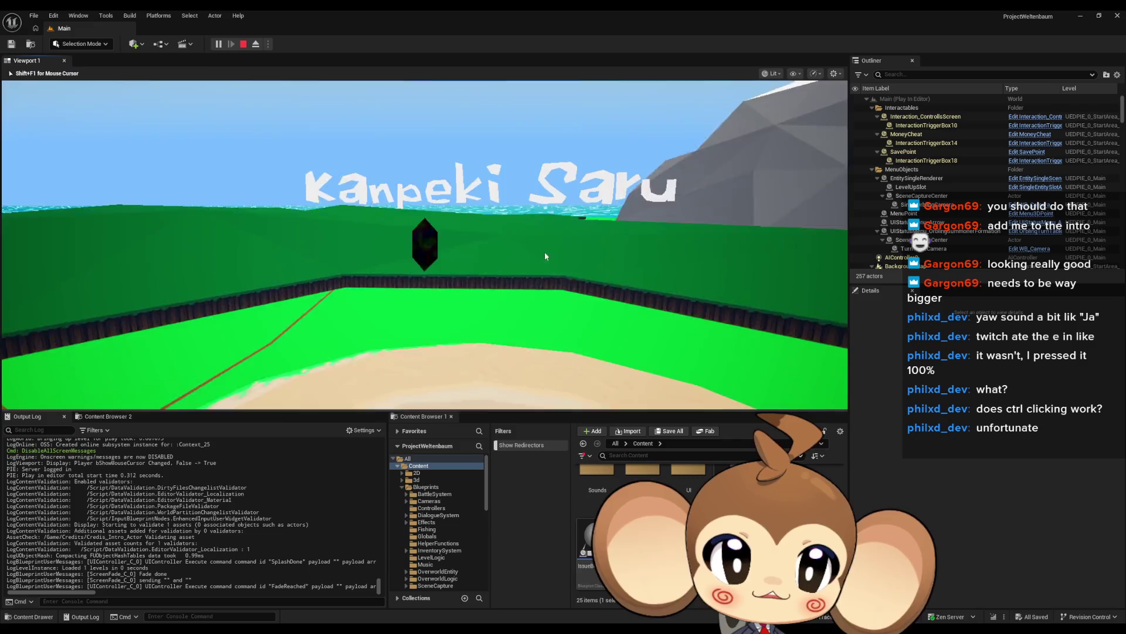
left_click(545, 251)
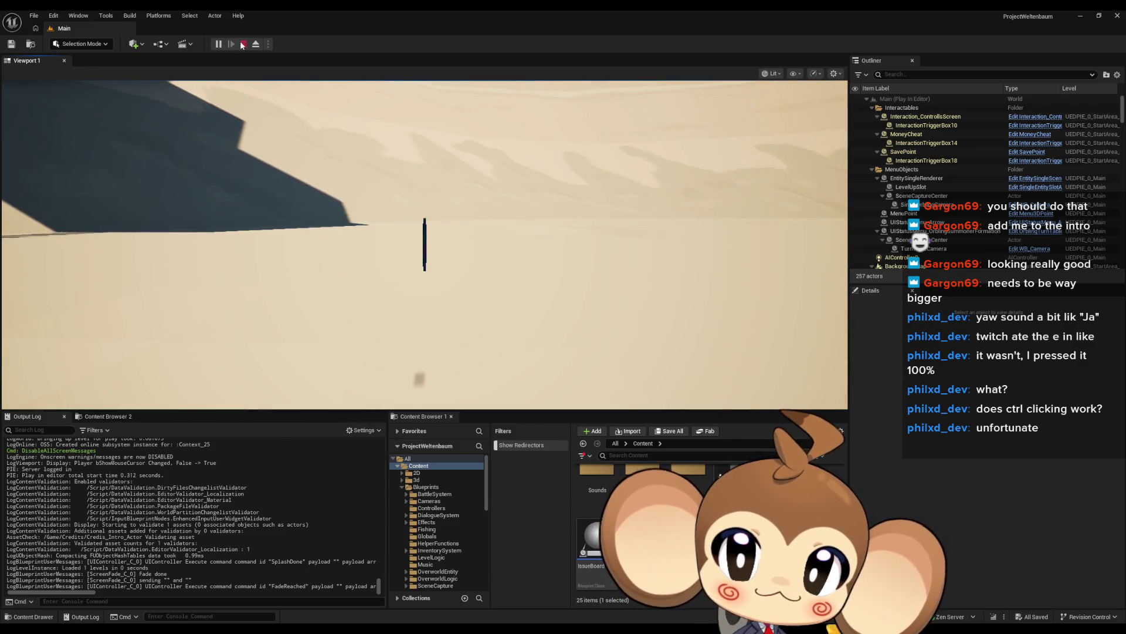
key("Escape")
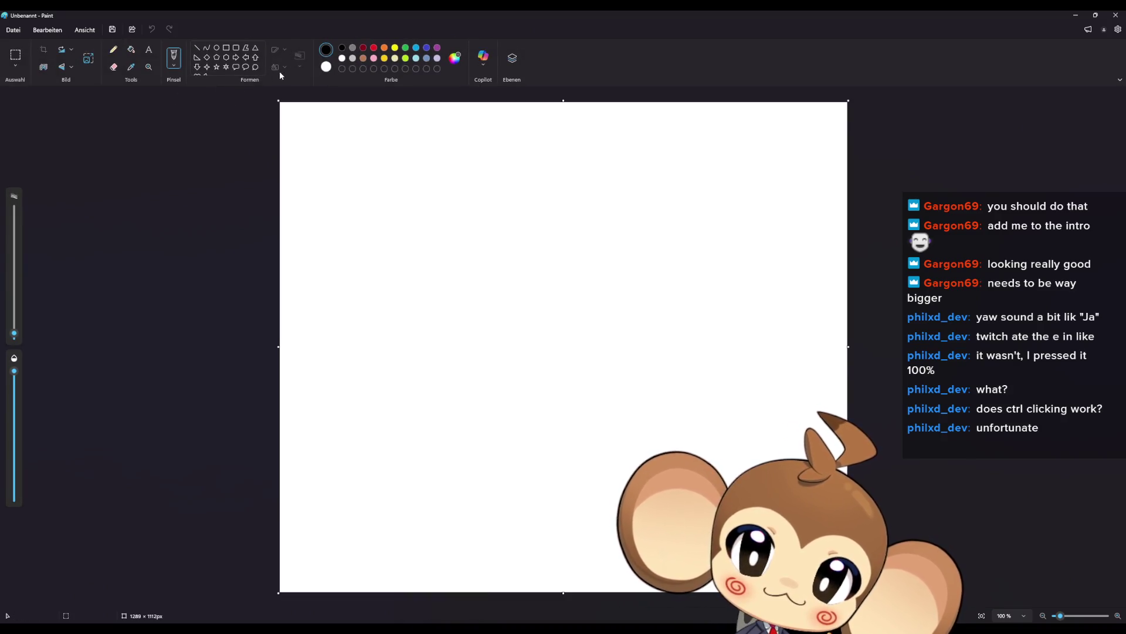
Set a ~5px Pencil and draw two closed-eye arcs and a w-shaped mouth.
left_click(113, 50)
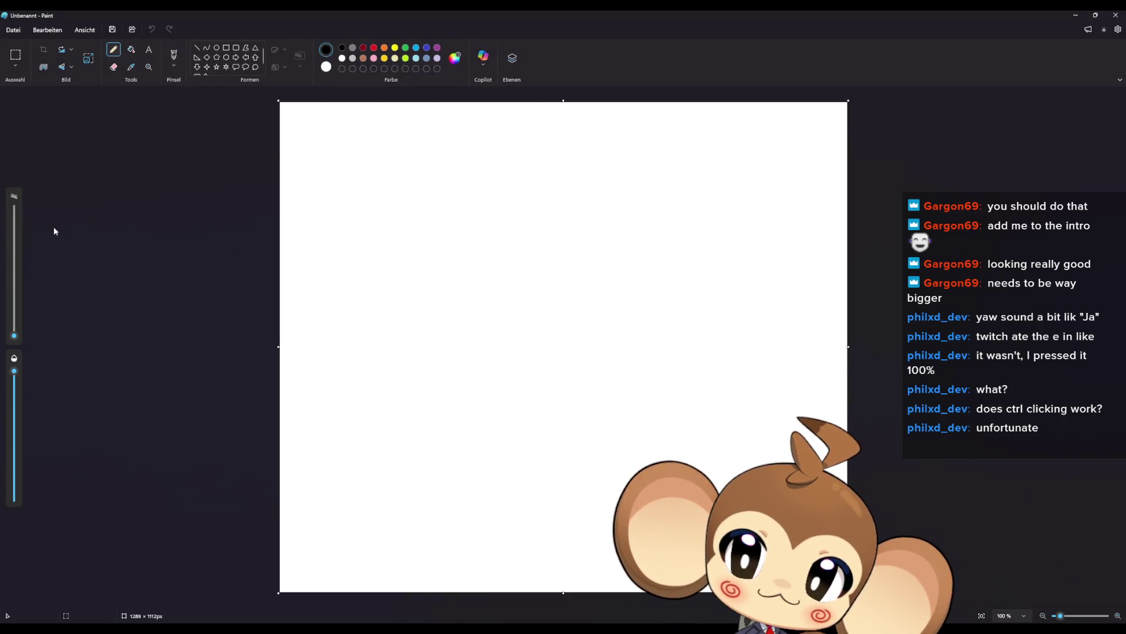
left_click_drag(13, 339, 16, 333)
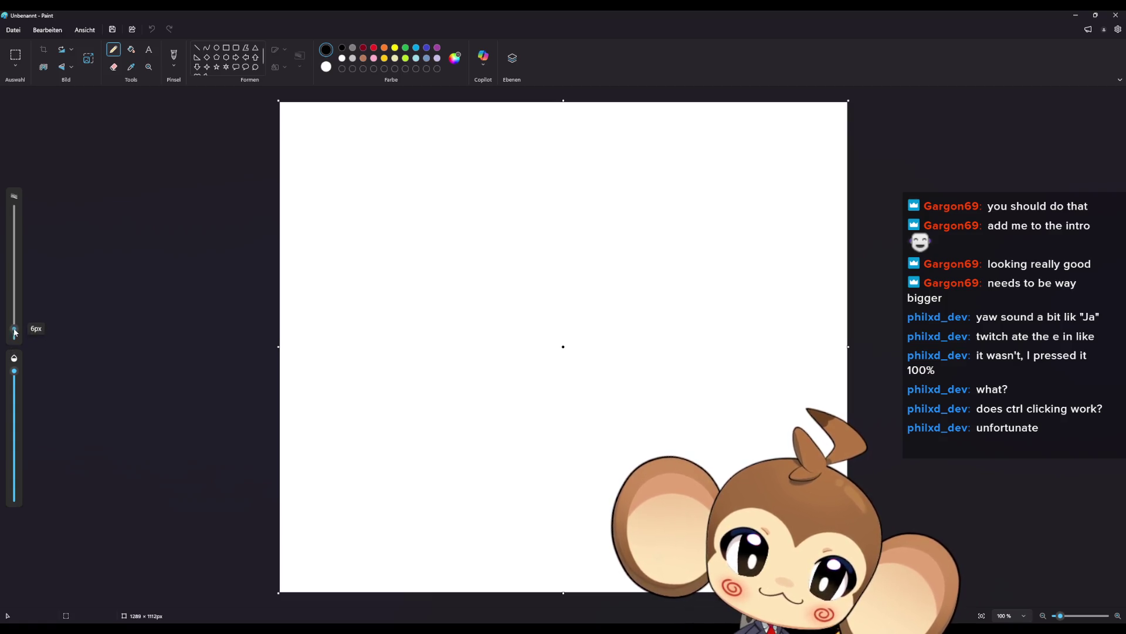
scroll(514, 310, "up", 4, "ctrl")
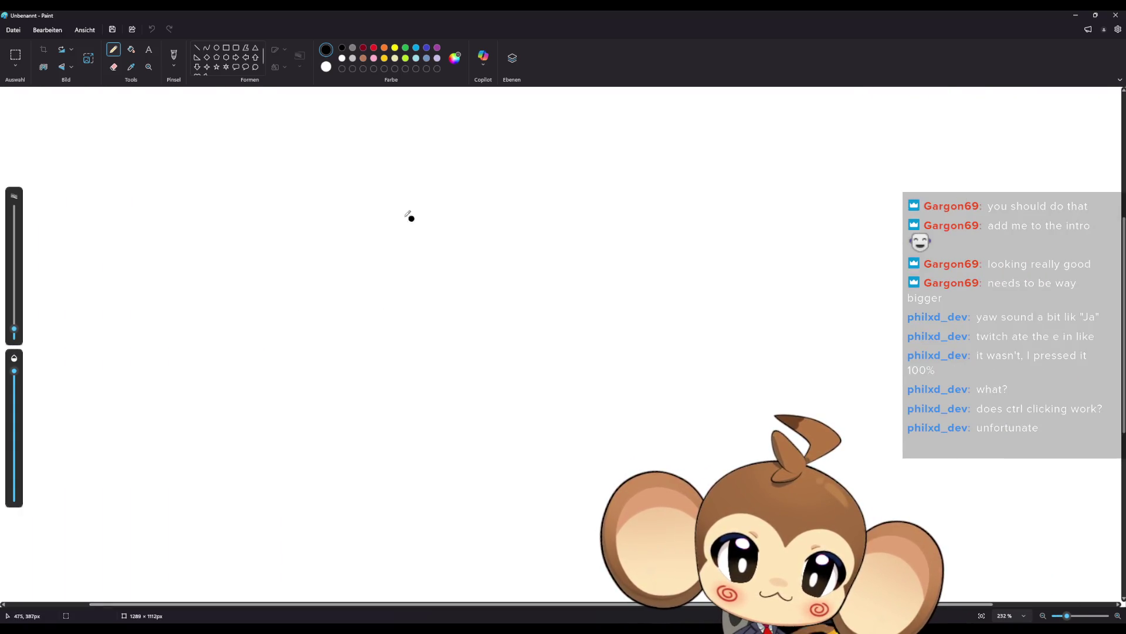
left_click_drag(358, 215, 515, 232)
left_click(390, 267)
left_click_drag(354, 275, 541, 294)
left_click(518, 273)
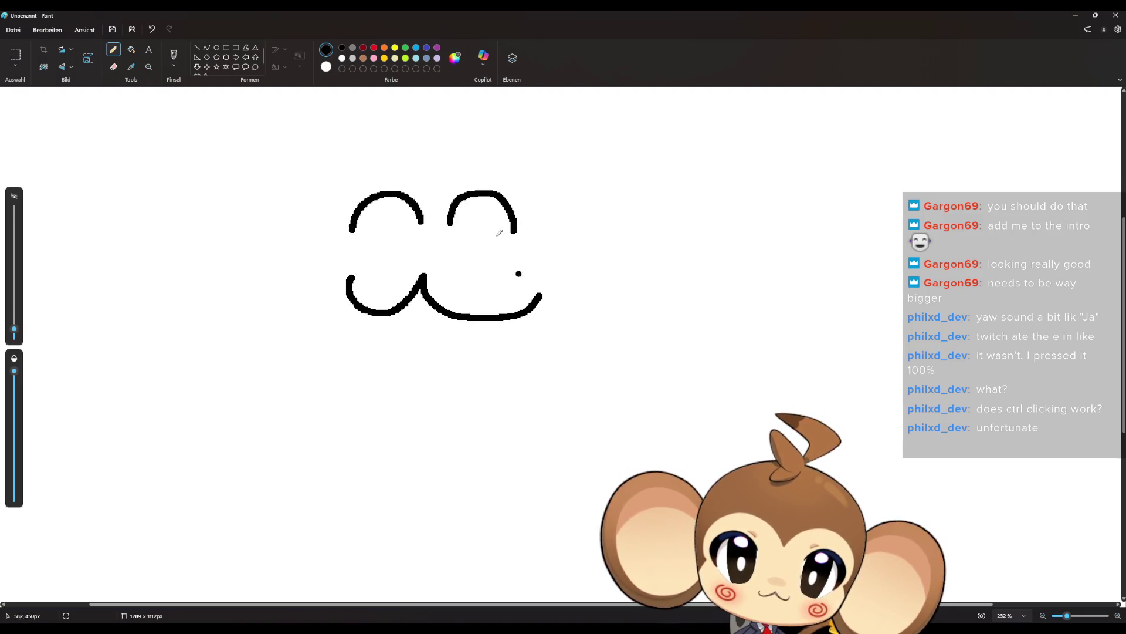
Draw the round head with a hair curl, both ear loops, and the inner face outline.
mouse_move(442, 142)
left_mouse_down()
mouse_move(299, 186)
mouse_move(384, 376)
mouse_move(601, 295)
mouse_move(504, 149)
mouse_move(428, 137)
mouse_move(450, 109)
mouse_move(420, 100)
left_mouse_up()
mouse_move(593, 220)
left_mouse_down()
mouse_move(632, 194)
mouse_move(614, 267)
left_mouse_up()
left_click_drag(564, 174, 600, 317)
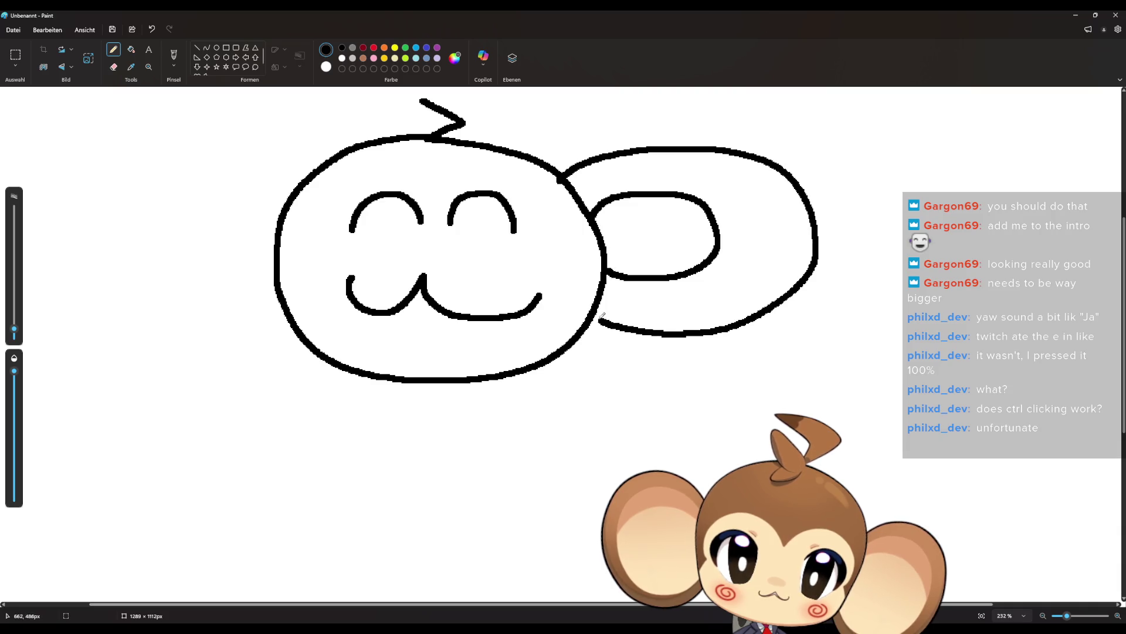
mouse_move(284, 206)
left_mouse_down()
mouse_move(218, 271)
mouse_move(271, 267)
left_mouse_up()
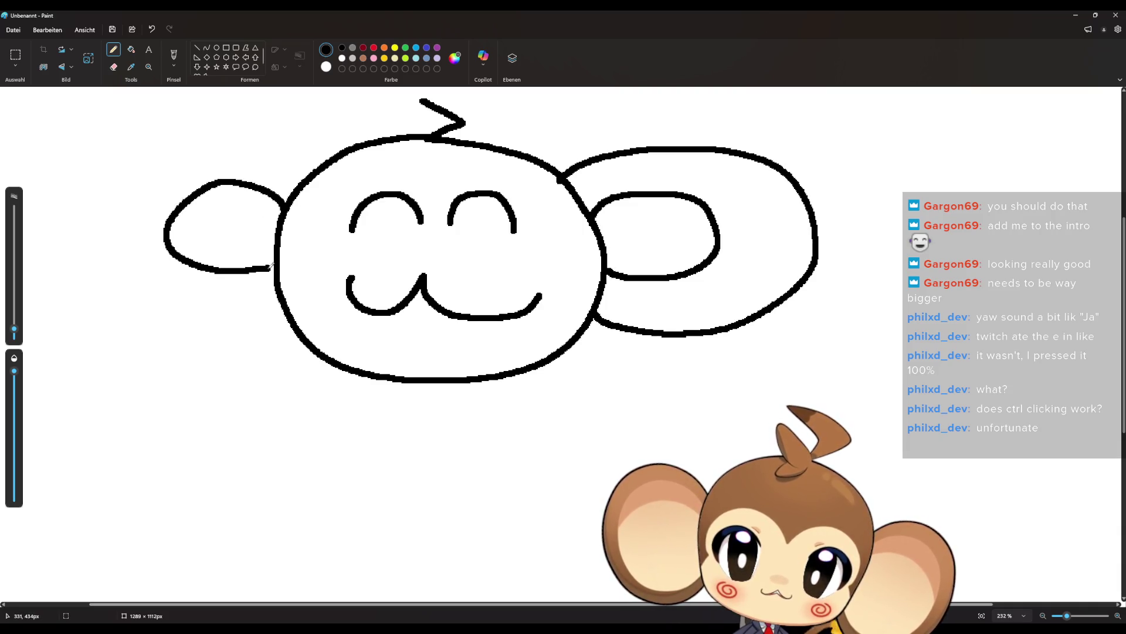
mouse_move(300, 183)
left_mouse_down()
mouse_move(289, 170)
mouse_move(166, 302)
mouse_move(277, 290)
left_mouse_up()
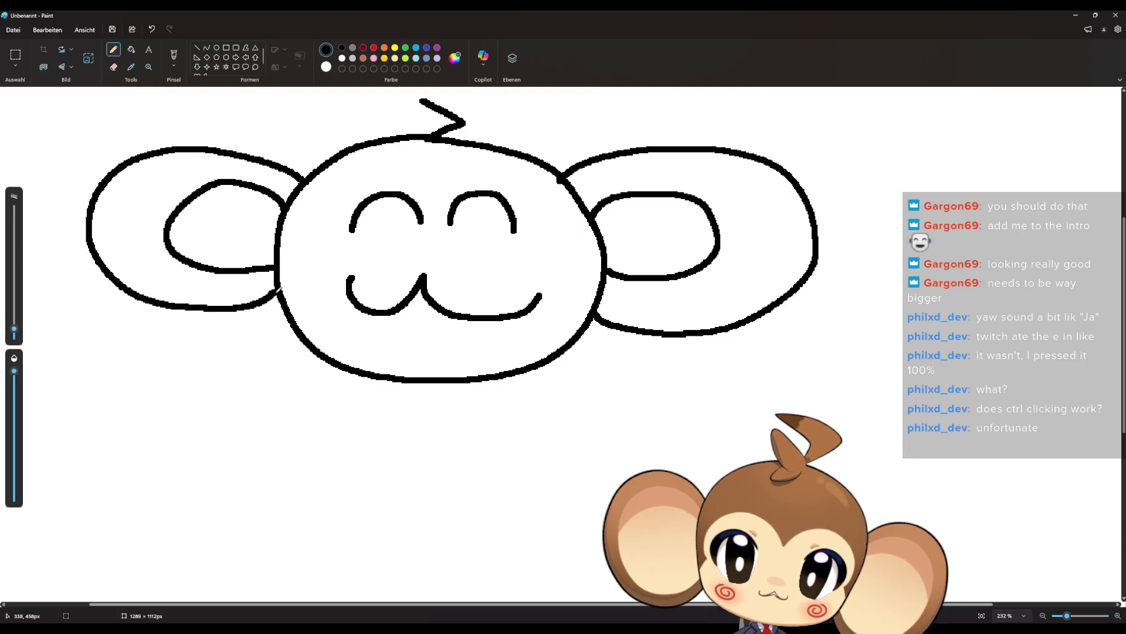
mouse_move(433, 175)
left_mouse_down()
mouse_move(328, 228)
mouse_move(283, 277)
left_mouse_up()
mouse_move(439, 176)
left_mouse_down()
mouse_move(464, 169)
mouse_move(603, 278)
left_mouse_up()
Hand-letter "BRB" below the monkey face.
mouse_move(149, 426)
left_mouse_down()
mouse_move(134, 473)
mouse_move(170, 478)
left_mouse_up()
mouse_move(223, 440)
left_mouse_down()
mouse_move(257, 446)
mouse_move(261, 496)
left_mouse_up()
left_click_drag(288, 443, 276, 502)
left_click_drag(290, 437, 261, 482)
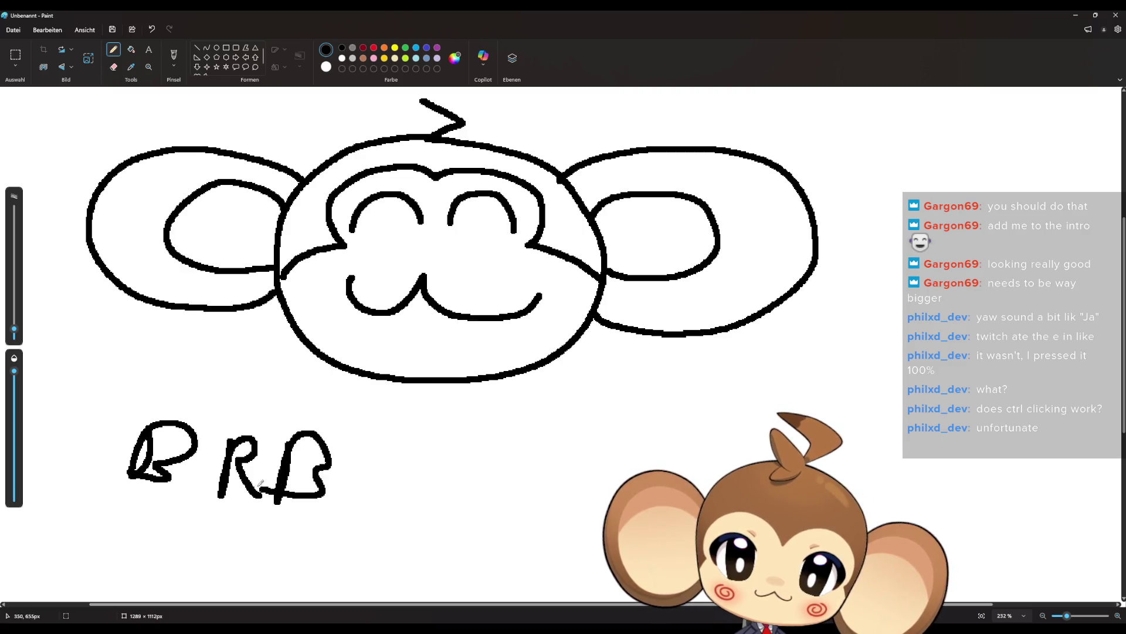
Thin the pencil and add dark-red spirals on both cheeks.
left_click_drag(14, 329, 14, 333)
scroll(339, 257, "up", 4, "ctrl")
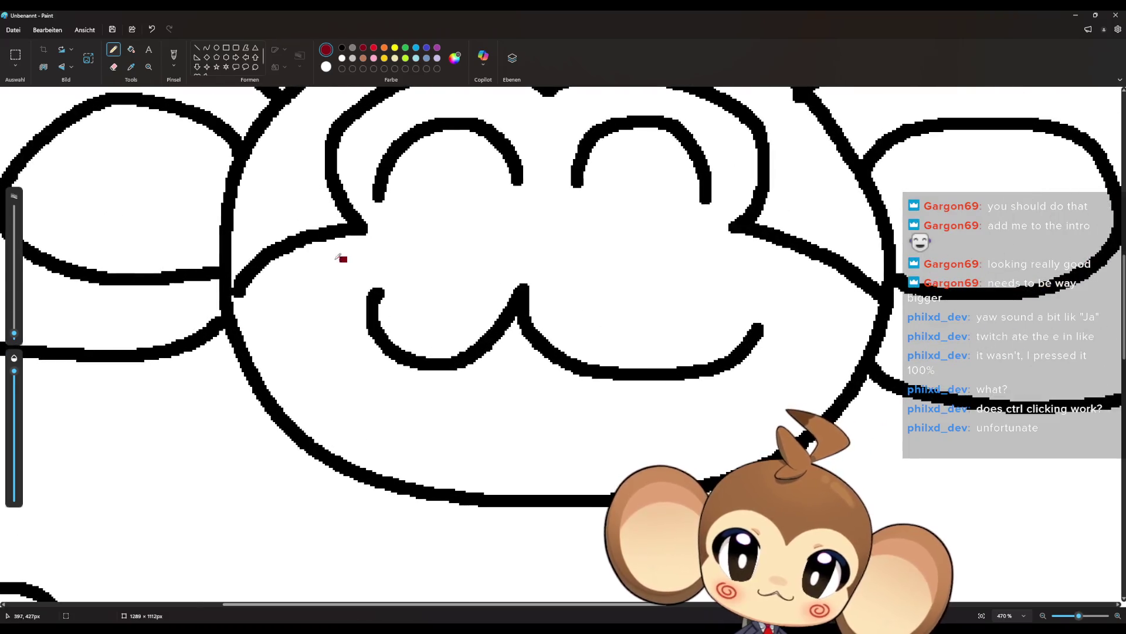
left_click_drag(343, 259, 338, 281)
mouse_move(746, 261)
left_mouse_down()
mouse_move(780, 305)
mouse_move(786, 278)
mouse_move(777, 288)
left_mouse_up()
scroll(567, 347, "down", 3, "ctrl")
scroll(565, 343, "down", 1, "ctrl")
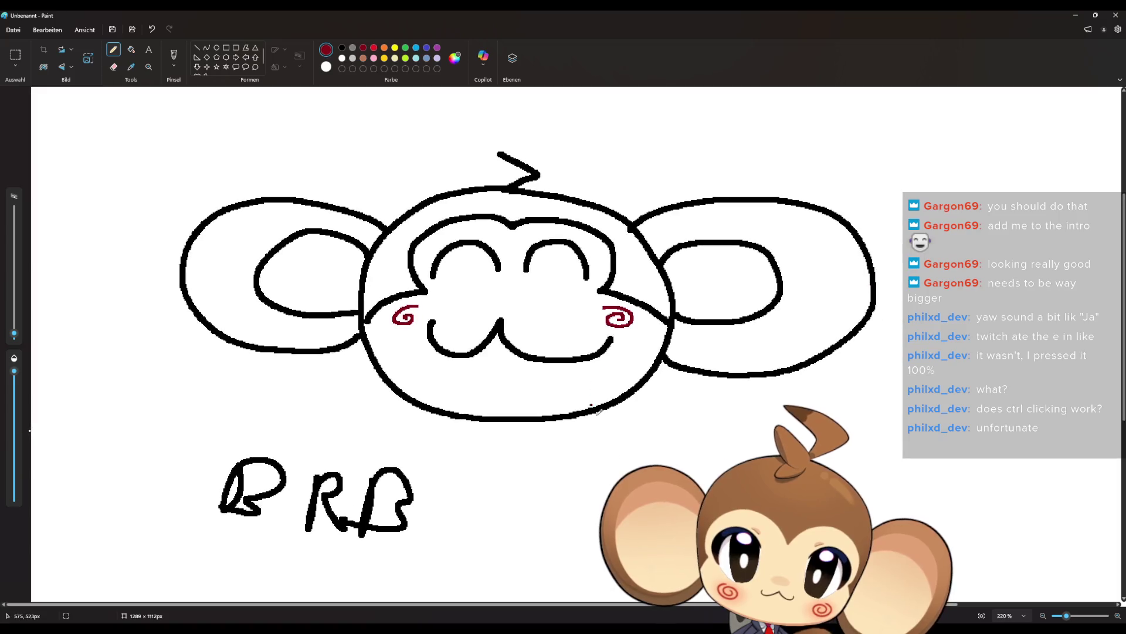